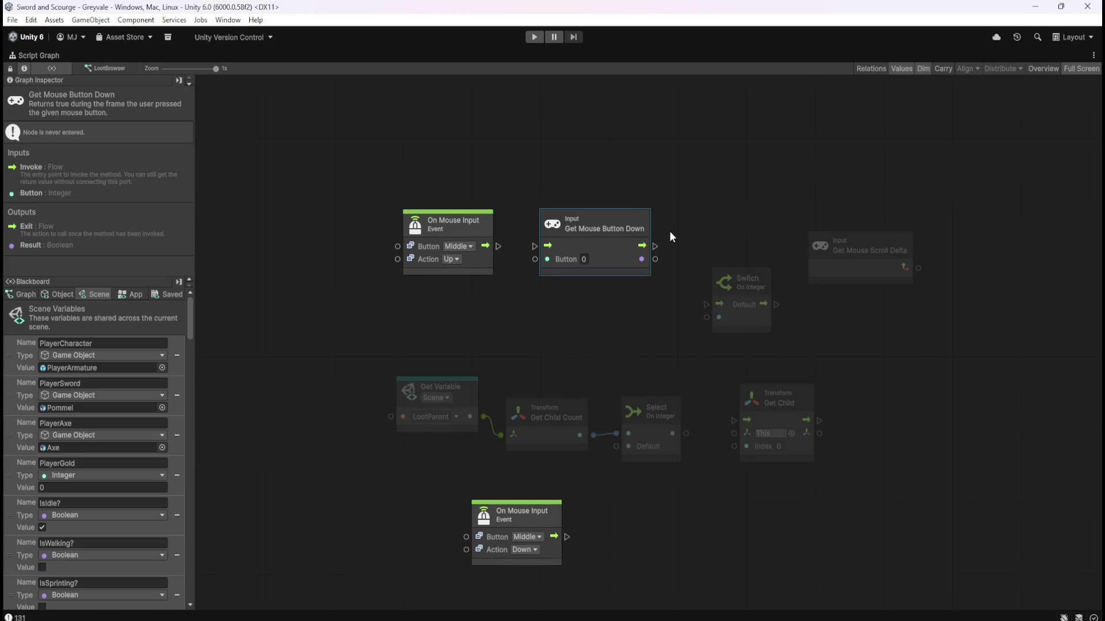
{"action": "type", "text": "2"}
Show the Loot Browser graph's info in the inspector, check Get Mouse Scroll Delta, then return.
{"action": "left_click", "coordinate": [735, 238]}
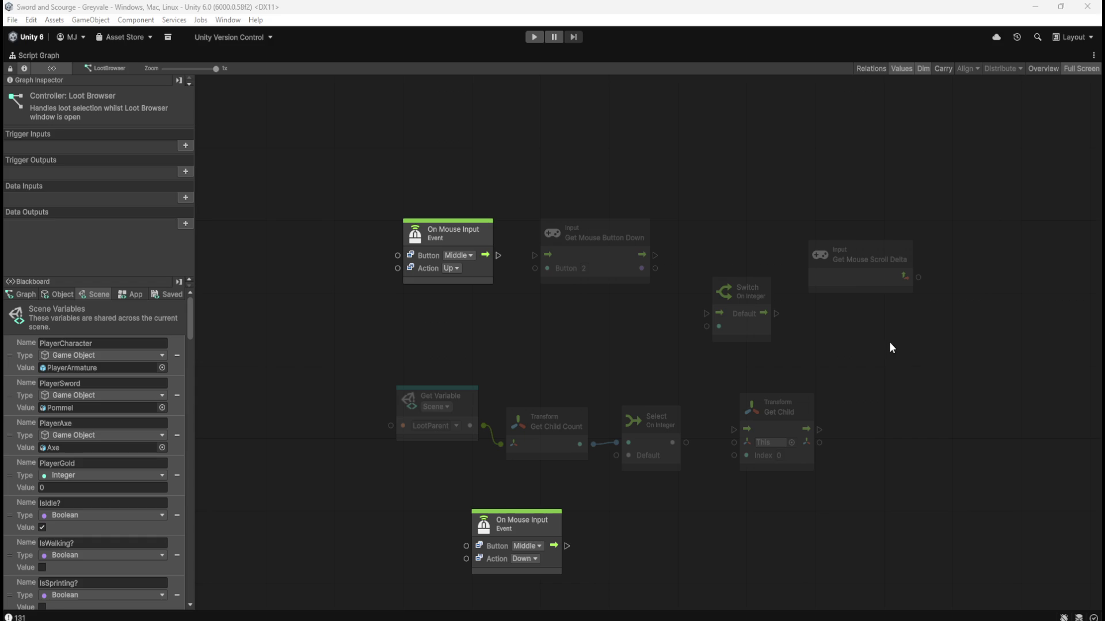
{"action": "left_click", "coordinate": [879, 282]}
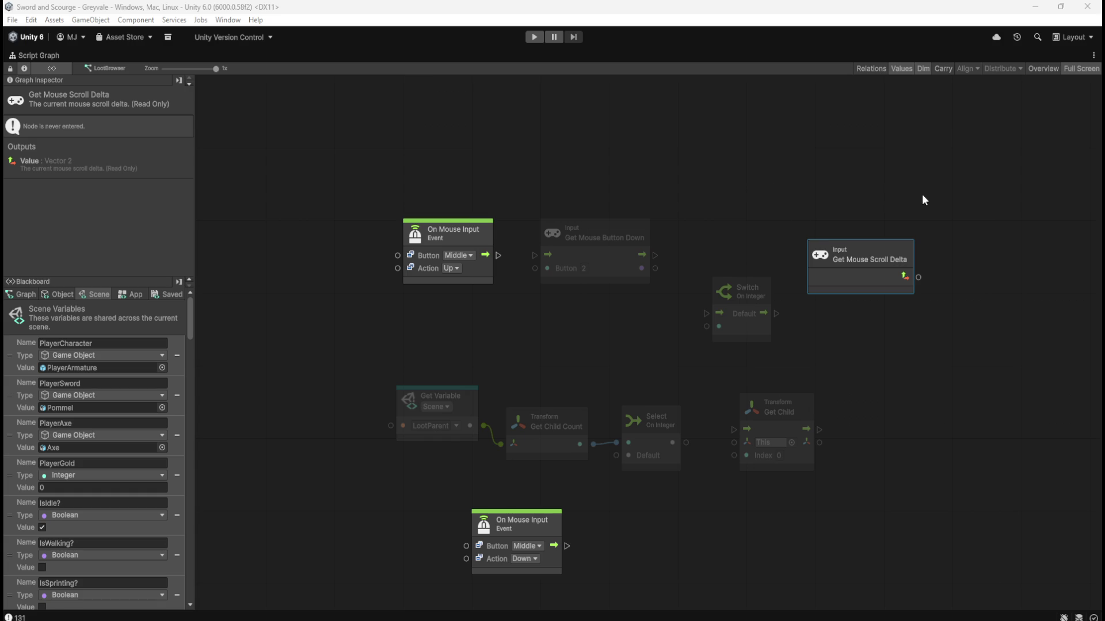
{"action": "left_click", "coordinate": [893, 196]}
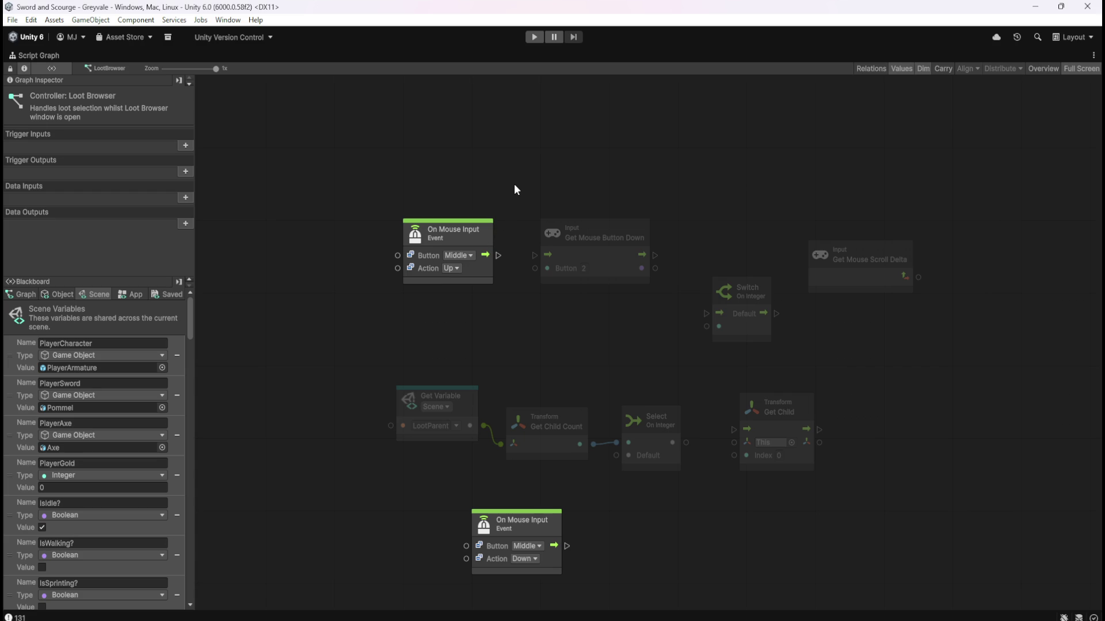
Bring up the canvas context menu and dismiss it without choosing anything.
{"action": "right_click", "coordinate": [480, 157]}
{"action": "left_click", "coordinate": [496, 147]}
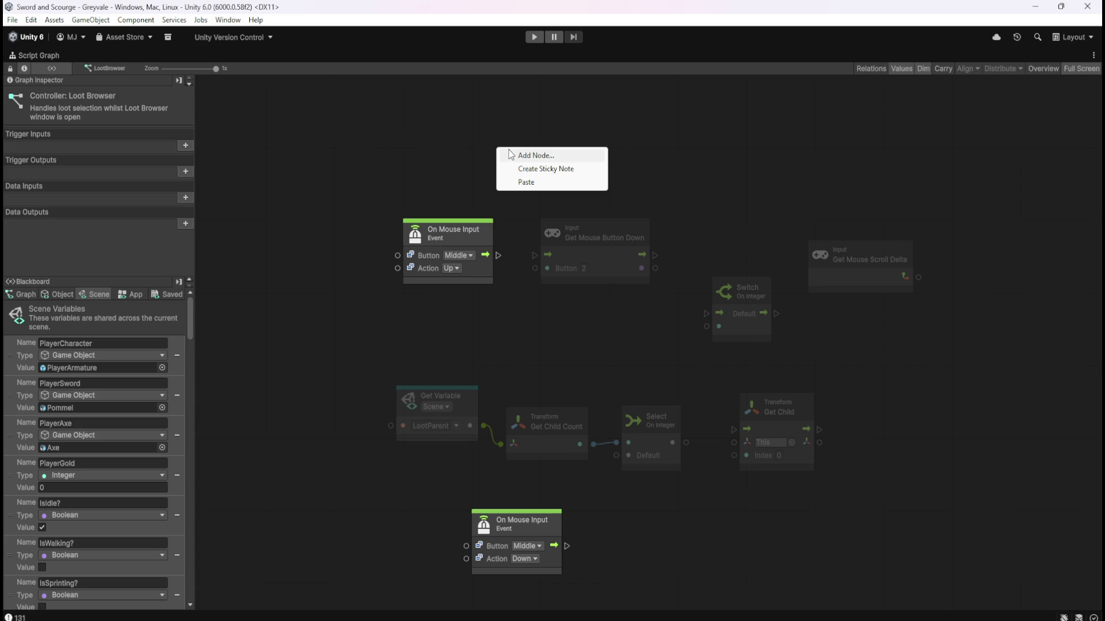
{"action": "left_click", "coordinate": [458, 160]}
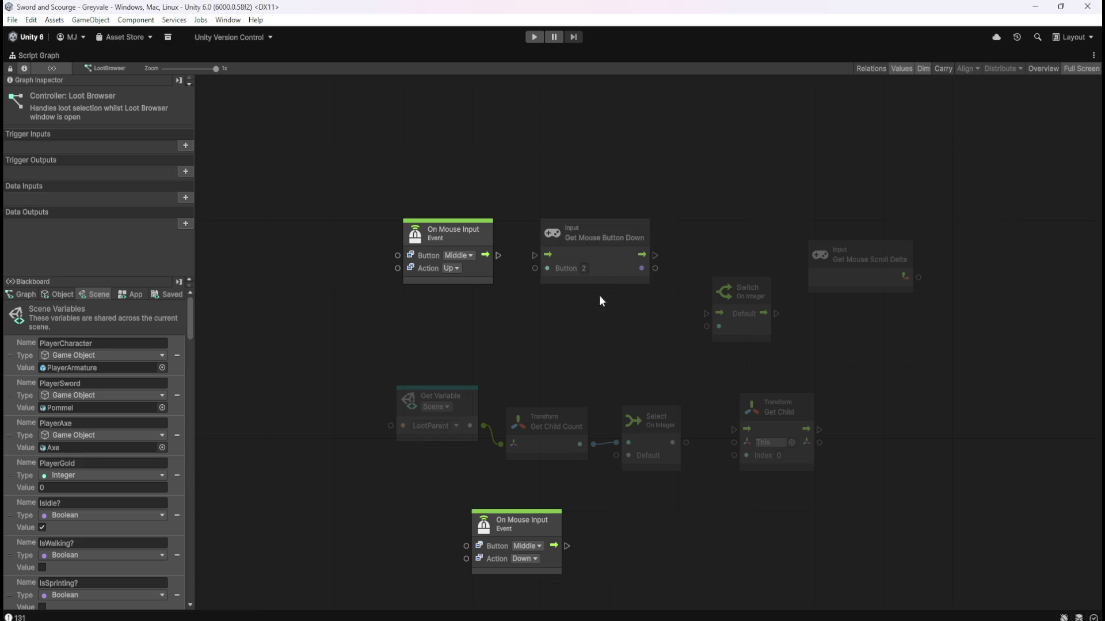
Pan to the lower nodes and select Get Mouse Button Down to see its button-2 description.
{"action": "mouse_move", "coordinate": [599, 356]}
{"action": "left_mouse_down"}
{"action": "mouse_move", "coordinate": [610, 147]}
{"action": "mouse_move", "coordinate": [622, 424]}
{"action": "left_mouse_up"}
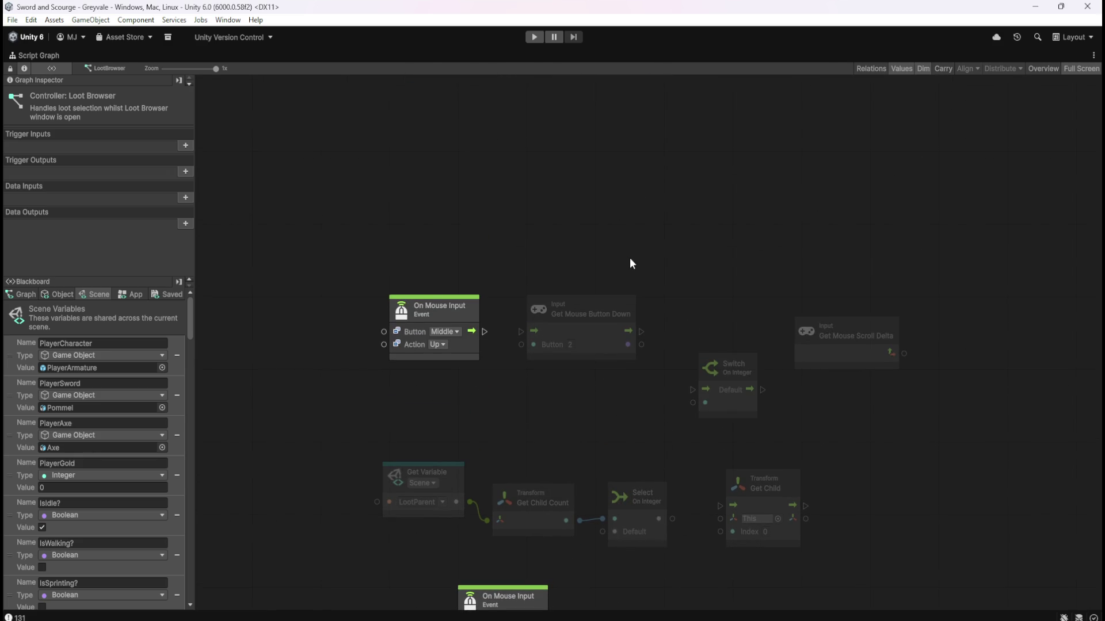
{"action": "scroll", "coordinate": [631, 264], "scroll_direction": "down", "scroll_amount": 2}
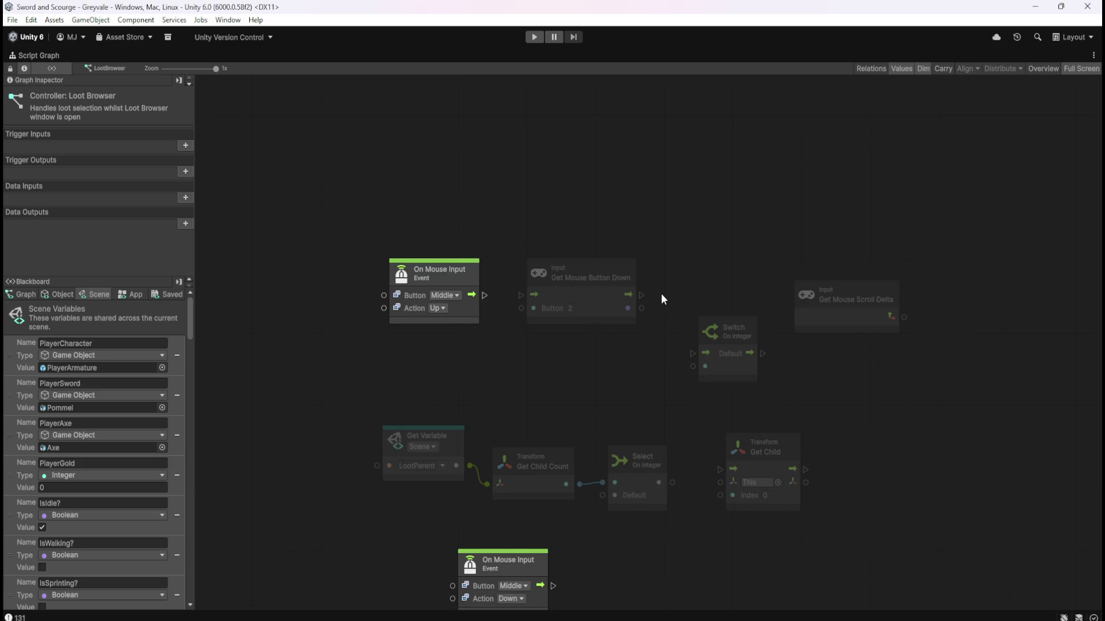
{"action": "scroll", "coordinate": [660, 298], "scroll_direction": "down", "scroll_amount": 3}
{"action": "scroll", "coordinate": [660, 298], "scroll_direction": "up", "scroll_amount": 1}
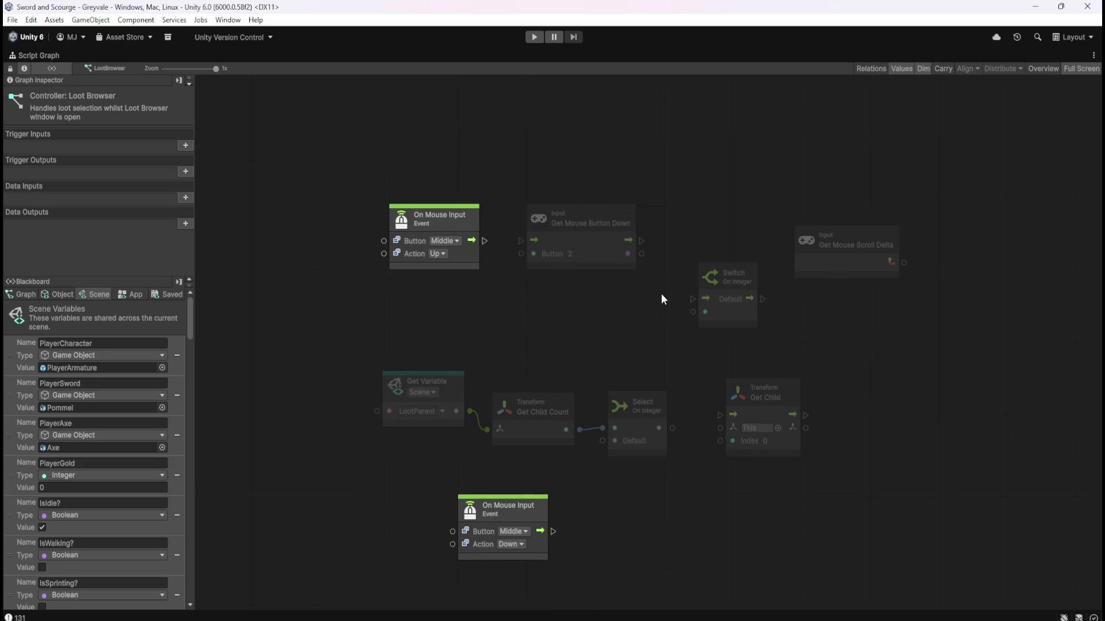
{"action": "left_click", "coordinate": [598, 251]}
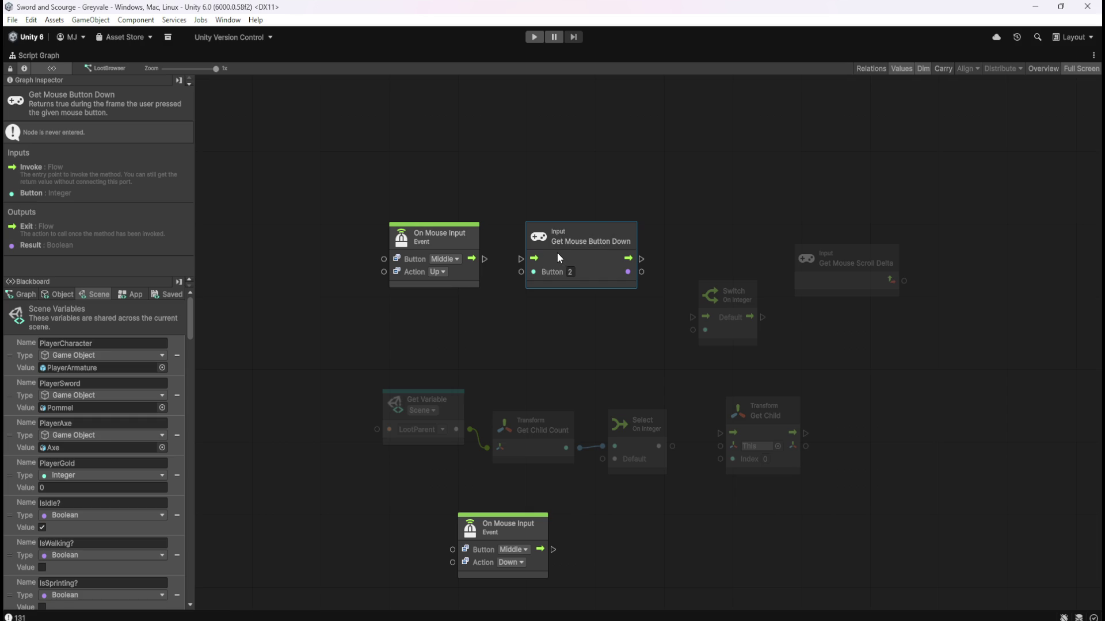
{"action": "scroll", "coordinate": [691, 225], "scroll_direction": "up", "scroll_amount": 1}
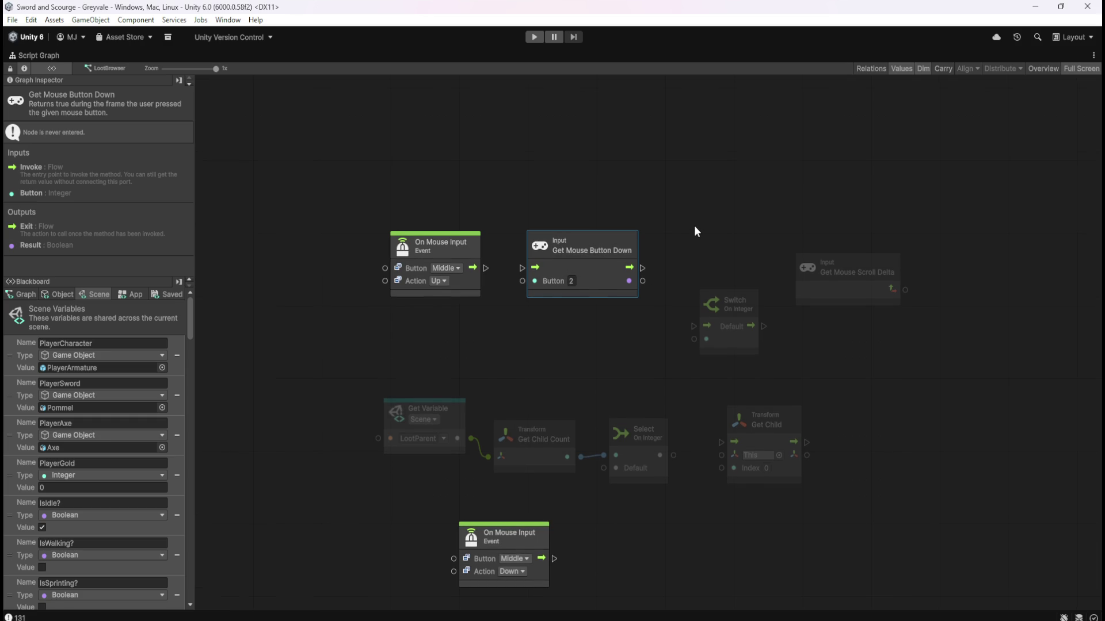
{"action": "right_click", "coordinate": [726, 205]}
{"action": "left_click", "coordinate": [755, 213]}
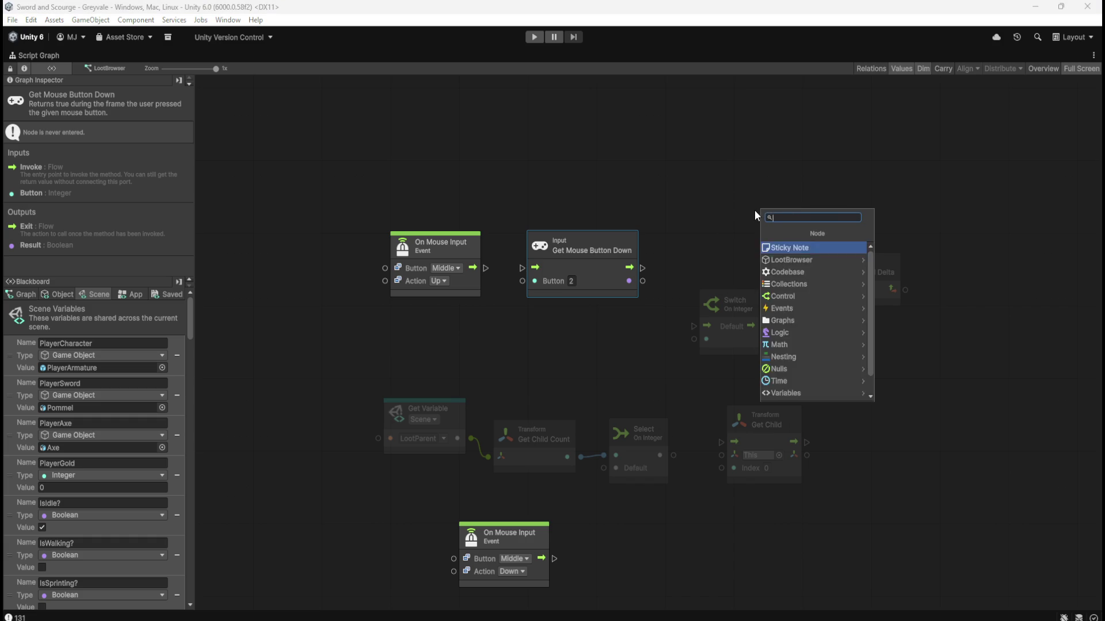
{"action": "type", "text": "get axis"}
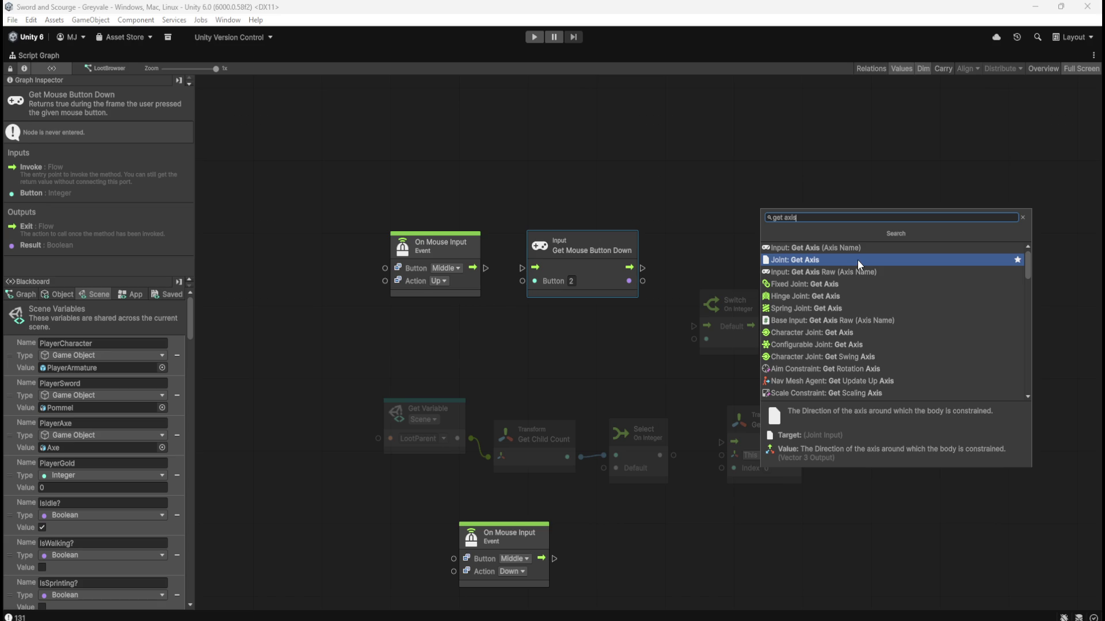
{"action": "scroll", "coordinate": [854, 270], "scroll_direction": "down", "scroll_amount": 3}
{"action": "scroll", "coordinate": [854, 272], "scroll_direction": "down", "scroll_amount": 8}
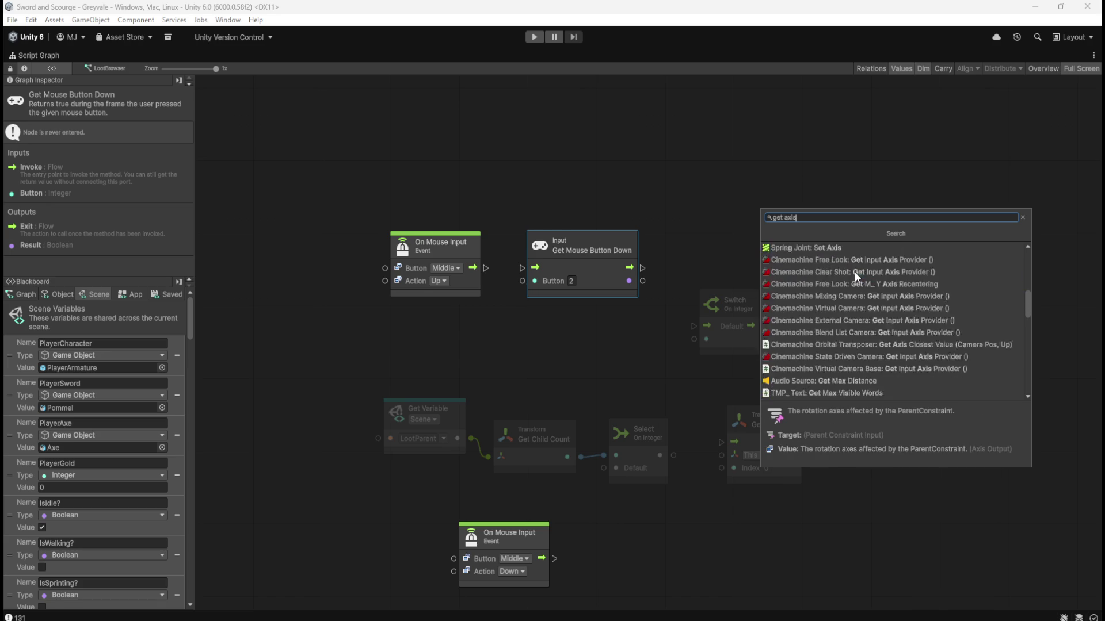
{"action": "scroll", "coordinate": [871, 272], "scroll_direction": "down", "scroll_amount": 5}
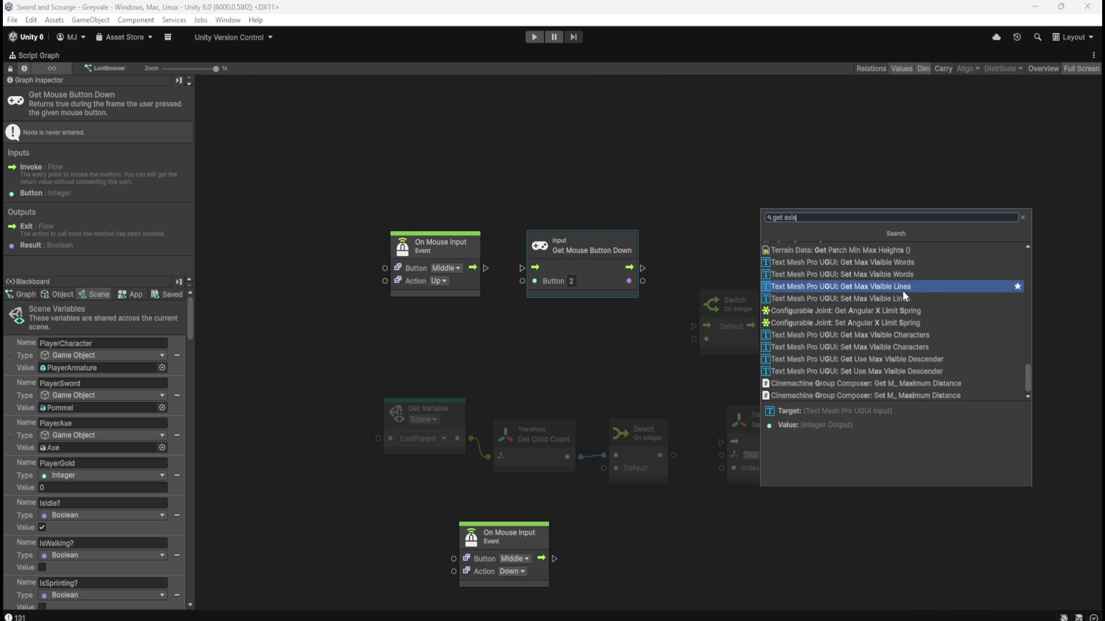
{"action": "scroll", "coordinate": [892, 390], "scroll_direction": "up", "scroll_amount": 5}
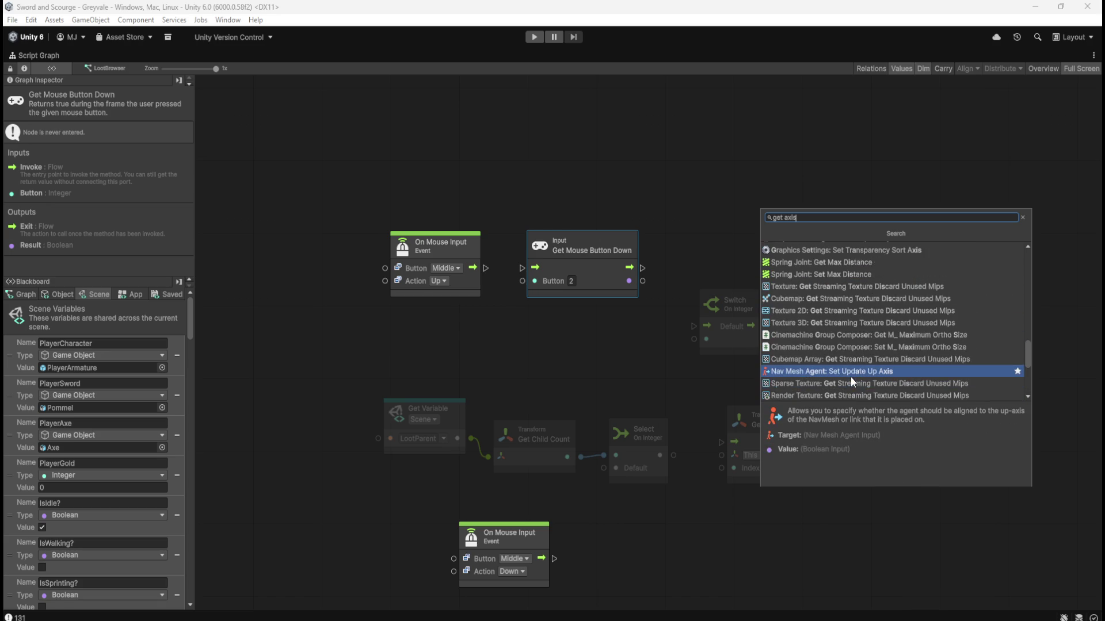
{"action": "scroll", "coordinate": [846, 352], "scroll_direction": "up", "scroll_amount": 3}
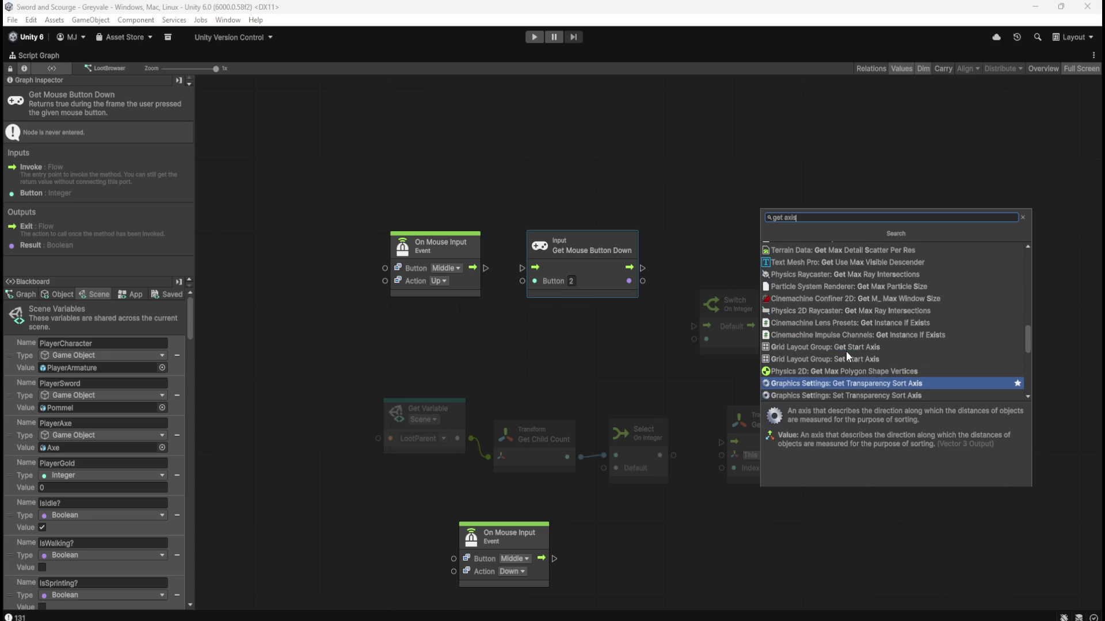
{"action": "scroll", "coordinate": [844, 352], "scroll_direction": "up", "scroll_amount": 5}
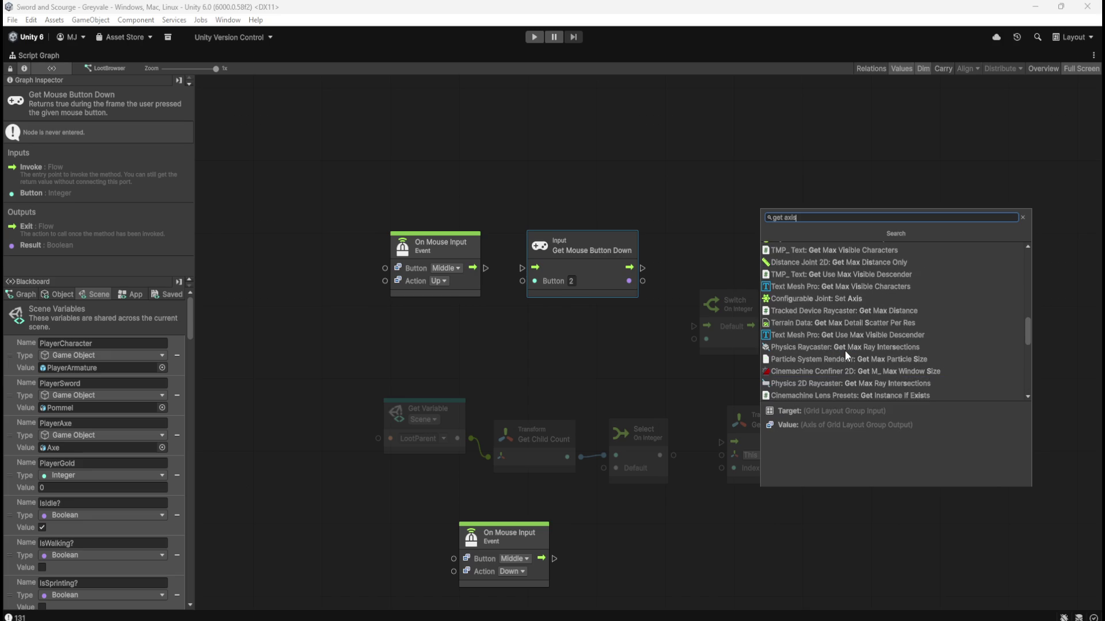
{"action": "scroll", "coordinate": [846, 339], "scroll_direction": "up", "scroll_amount": 4}
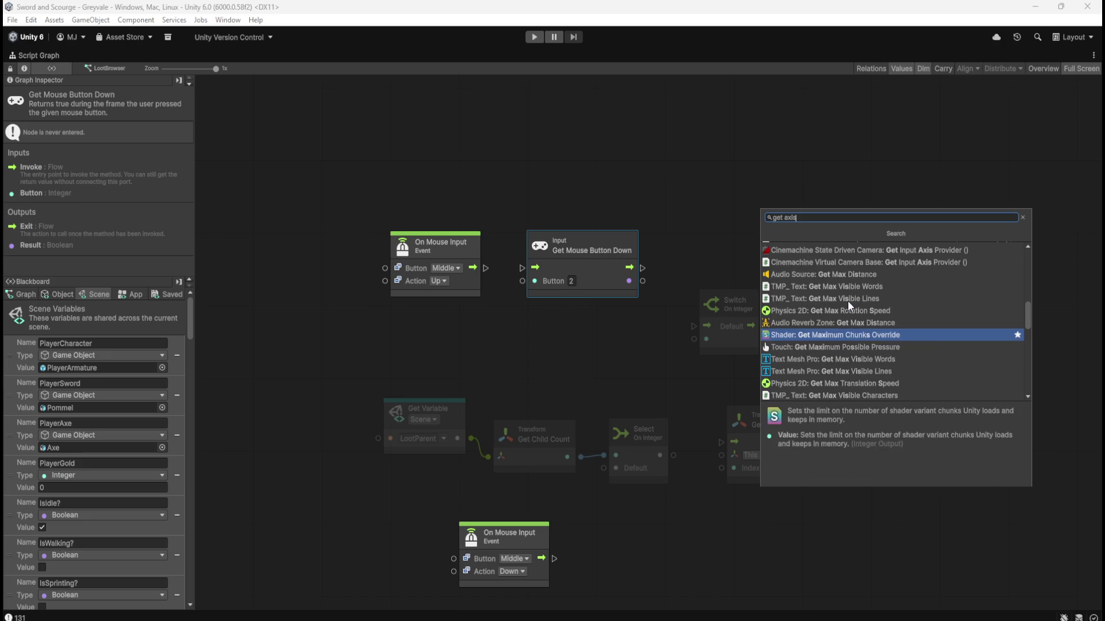
{"action": "scroll", "coordinate": [847, 311], "scroll_direction": "up", "scroll_amount": 4}
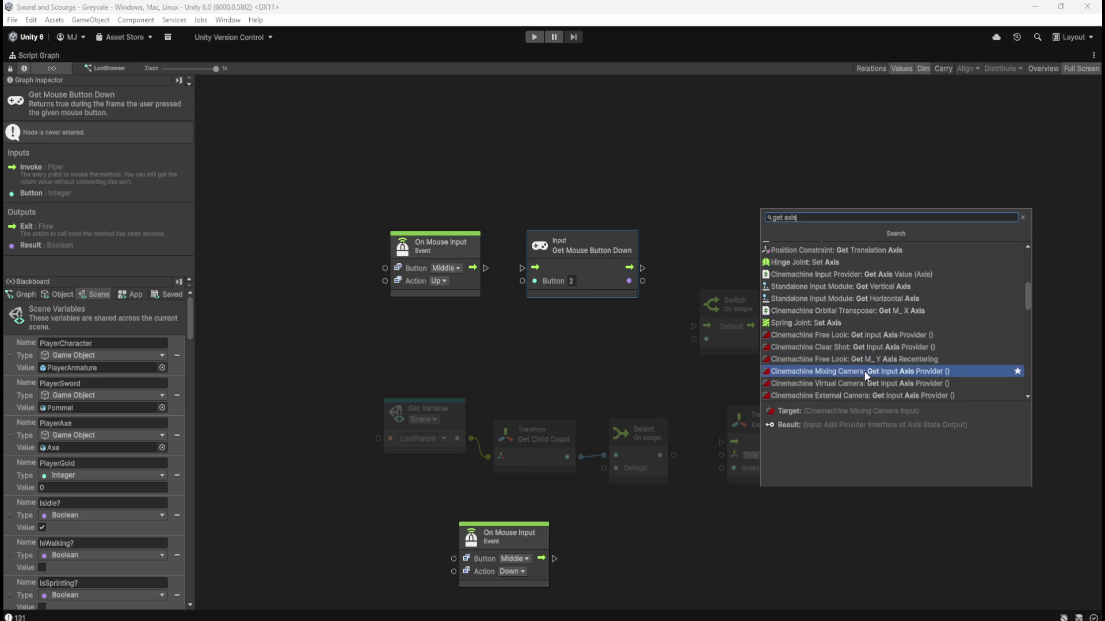
{"action": "scroll", "coordinate": [836, 317], "scroll_direction": "up", "scroll_amount": 2}
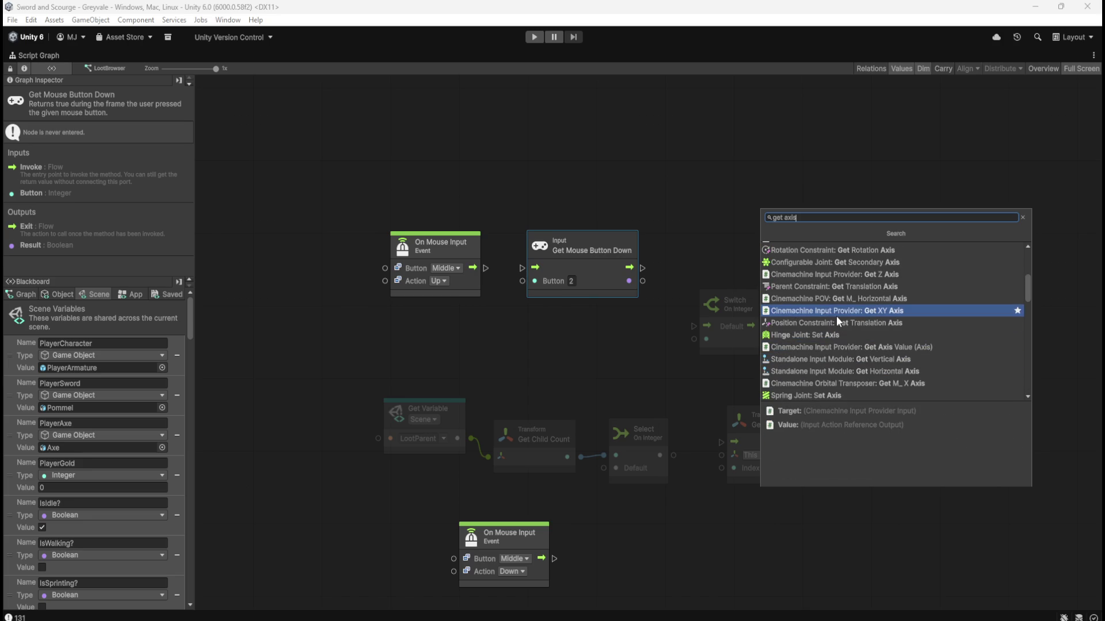
{"action": "scroll", "coordinate": [841, 312], "scroll_direction": "up", "scroll_amount": 2}
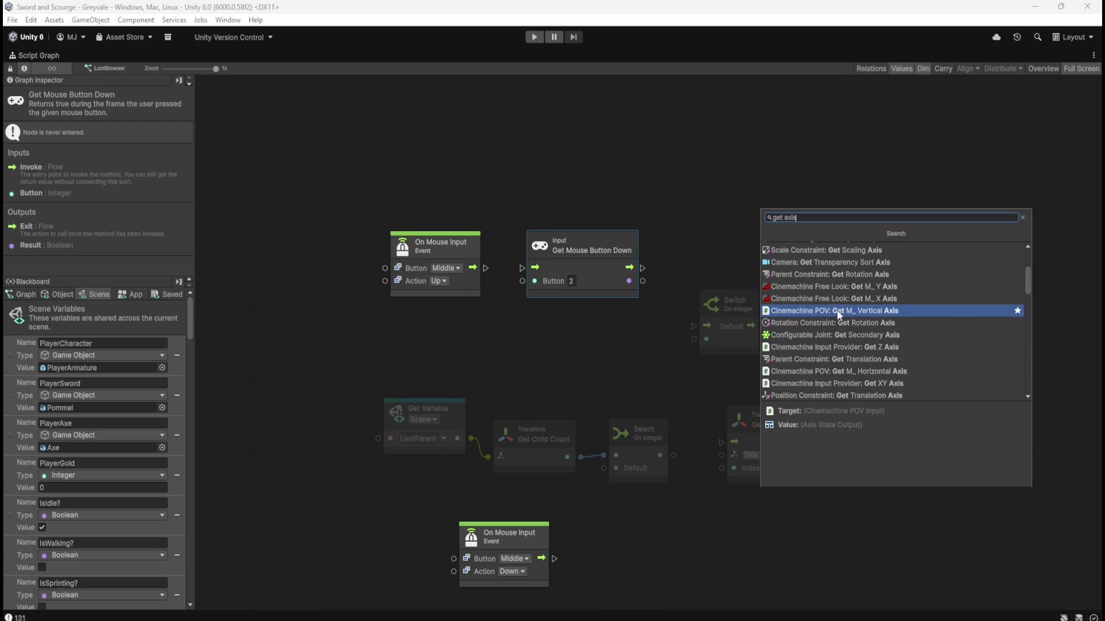
{"action": "scroll", "coordinate": [841, 304], "scroll_direction": "up", "scroll_amount": 2}
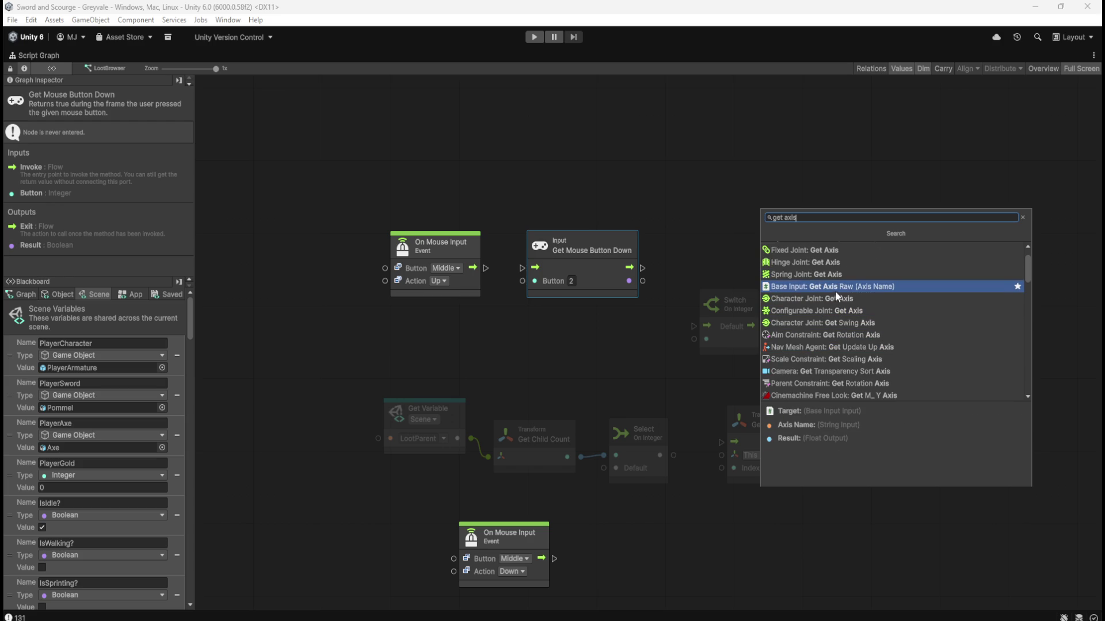
{"action": "scroll", "coordinate": [834, 291], "scroll_direction": "up", "scroll_amount": 1}
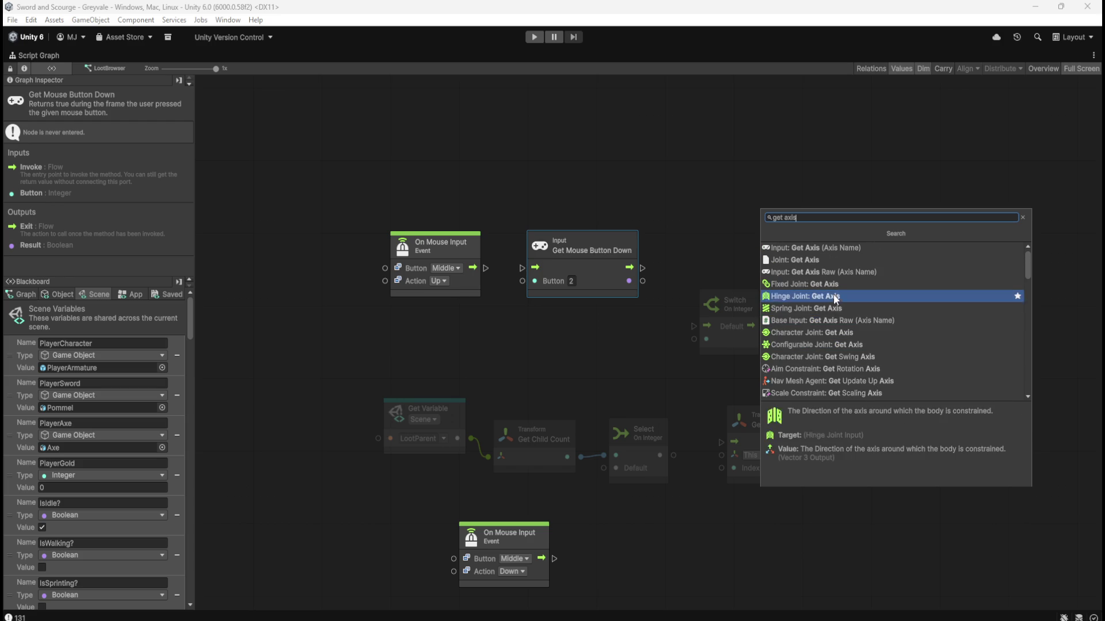
{"action": "left_click", "coordinate": [844, 248]}
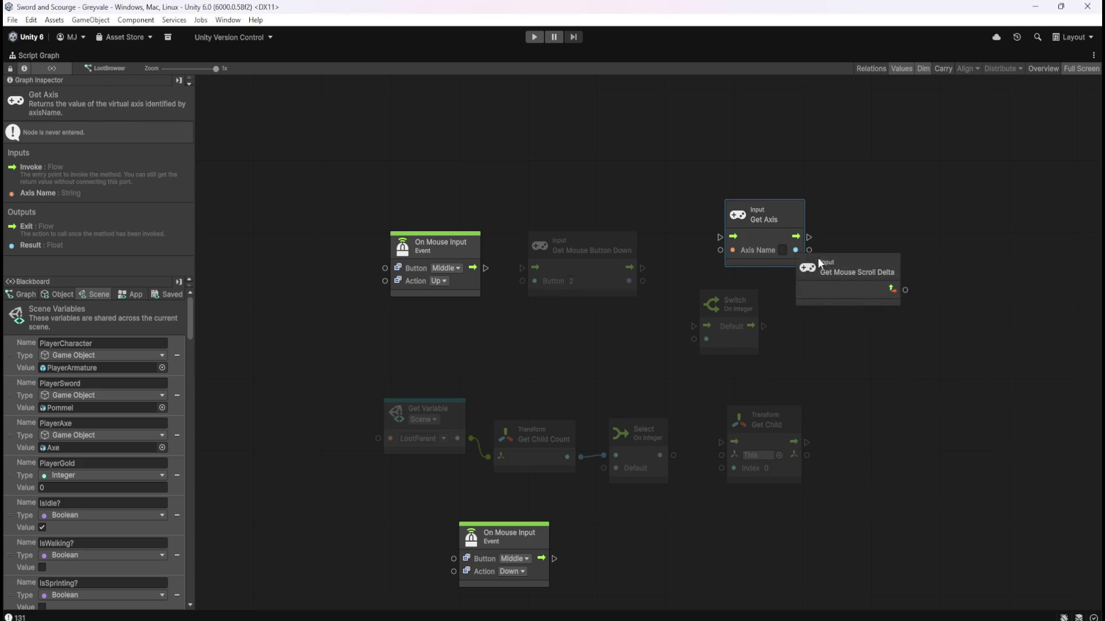
{"action": "left_click_drag", "start_coordinate": [758, 237], "coordinate": [753, 196]}
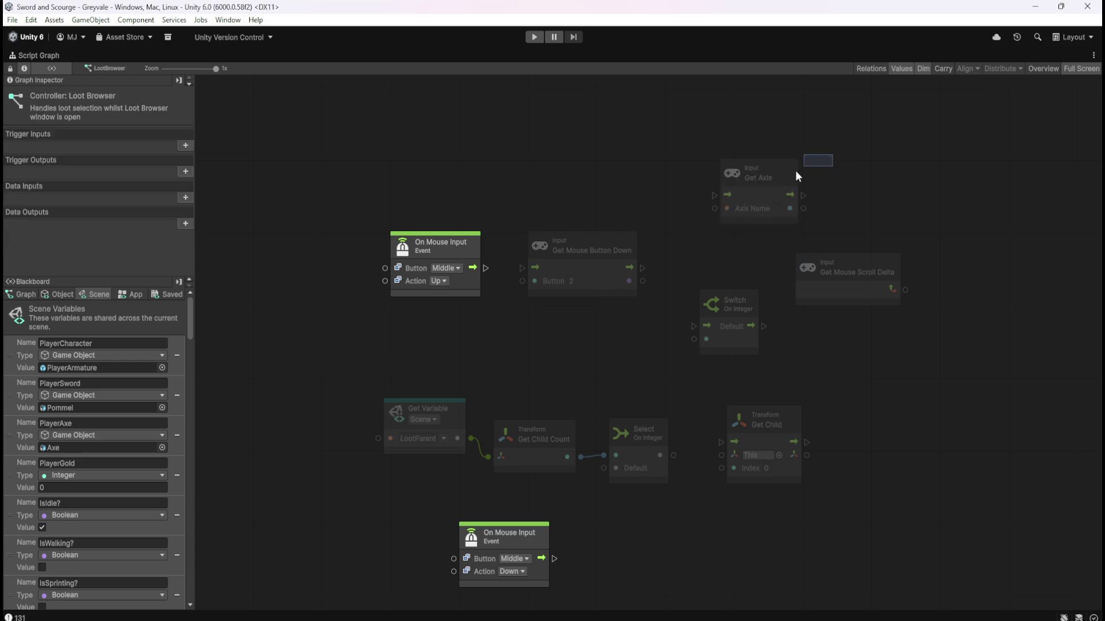
{"action": "key", "text": "Delete"}
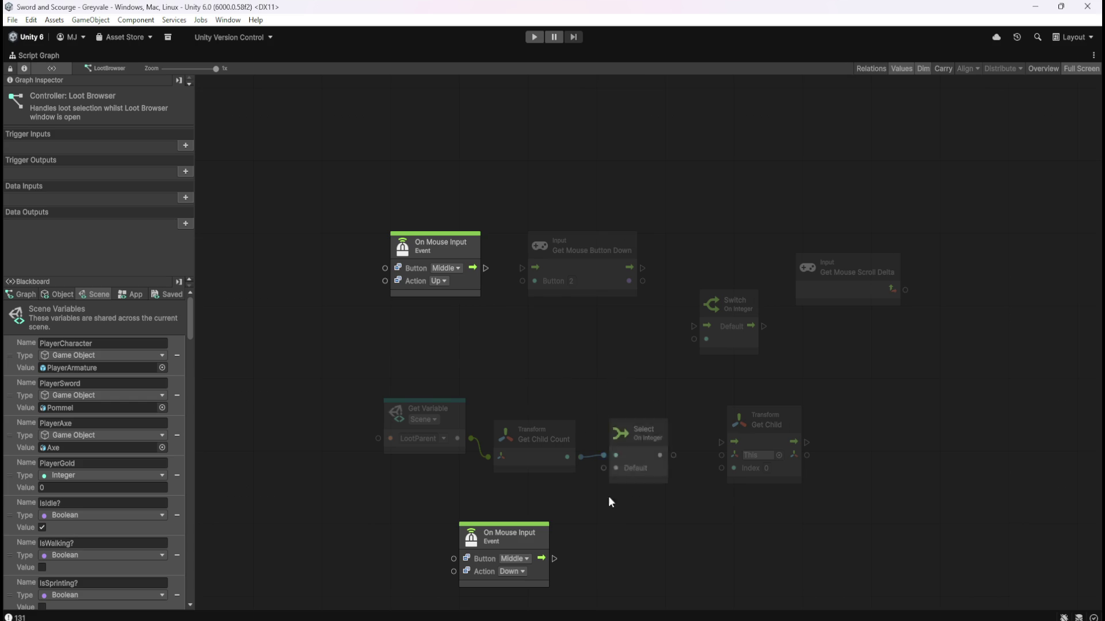
Confirm the top On Mouse Input uses the Middle button with the Up action, then right-click empty canvas.
{"action": "scroll", "coordinate": [582, 416], "scroll_direction": "down", "scroll_amount": 5}
{"action": "mouse_move", "coordinate": [583, 417]}
{"action": "left_mouse_down"}
{"action": "mouse_move", "coordinate": [615, 446]}
{"action": "mouse_move", "coordinate": [615, 465]}
{"action": "left_mouse_up"}
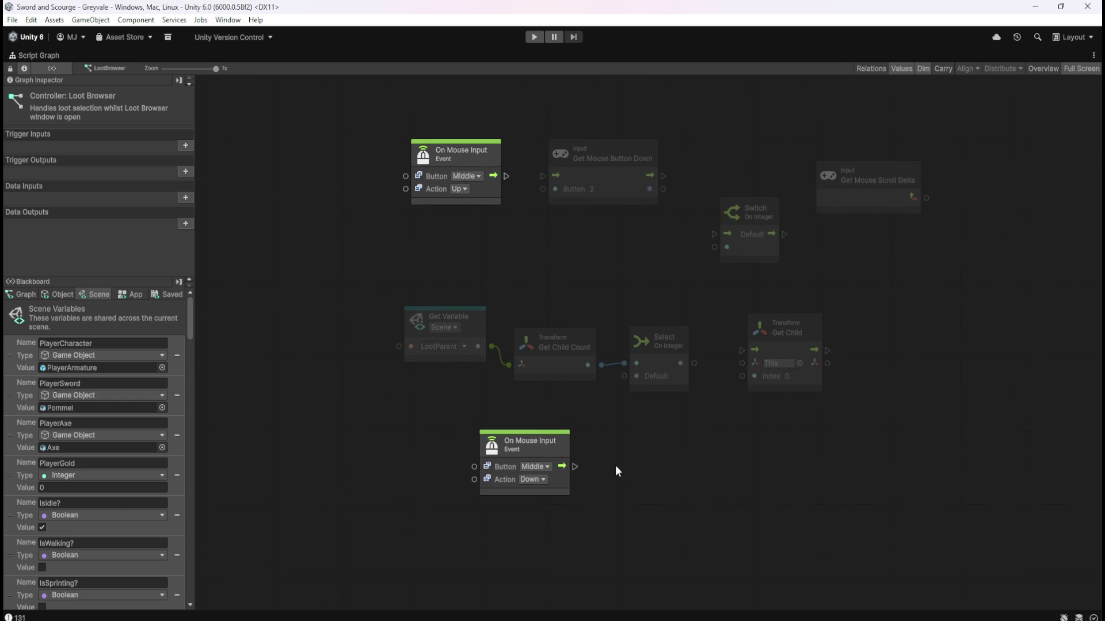
{"action": "left_click", "coordinate": [468, 176]}
{"action": "left_click", "coordinate": [497, 217]}
{"action": "left_click", "coordinate": [463, 189]}
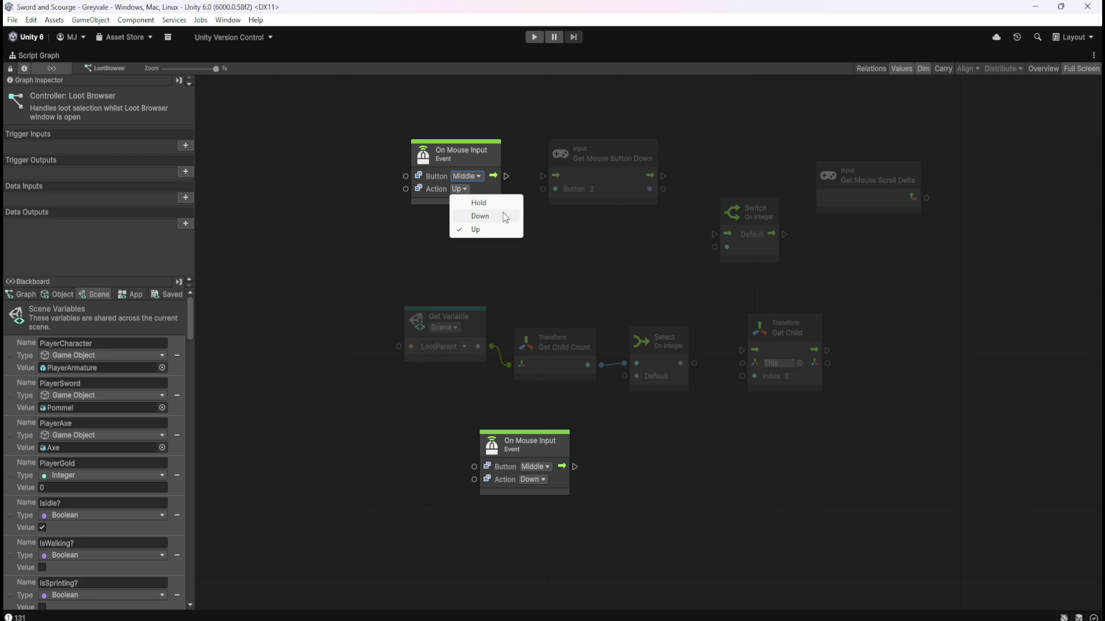
{"action": "left_click", "coordinate": [556, 247]}
{"action": "scroll", "coordinate": [536, 235], "scroll_direction": "up", "scroll_amount": 1}
{"action": "right_click", "coordinate": [527, 292]}
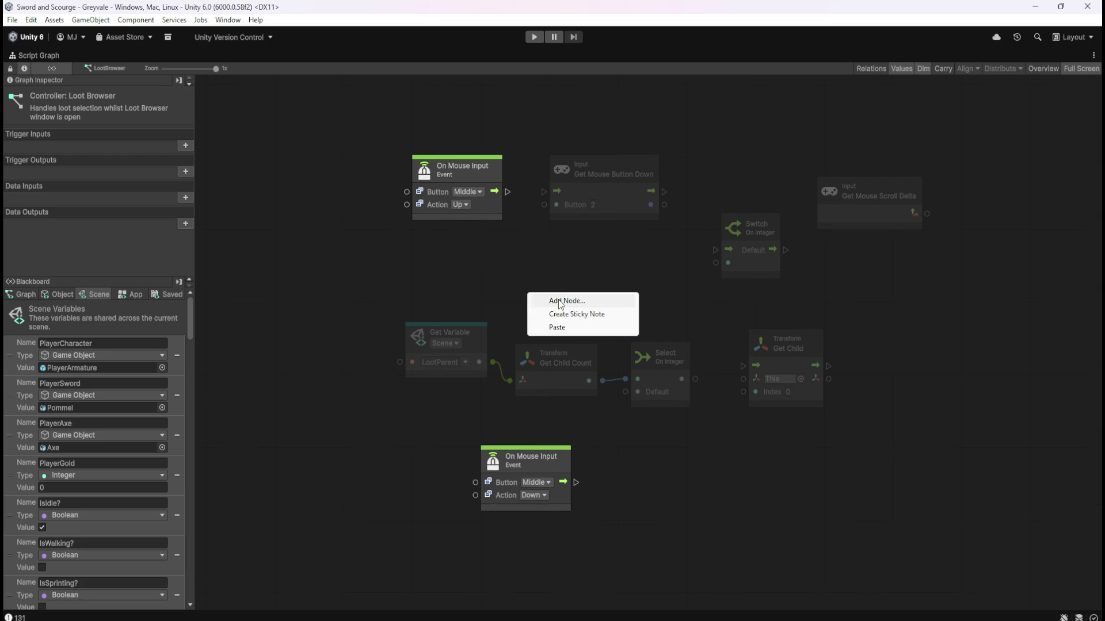
Search nodes for 'mouse', browse the results, and close the search without adding any.
{"action": "left_click", "coordinate": [558, 302]}
{"action": "type", "text": "mouse"}
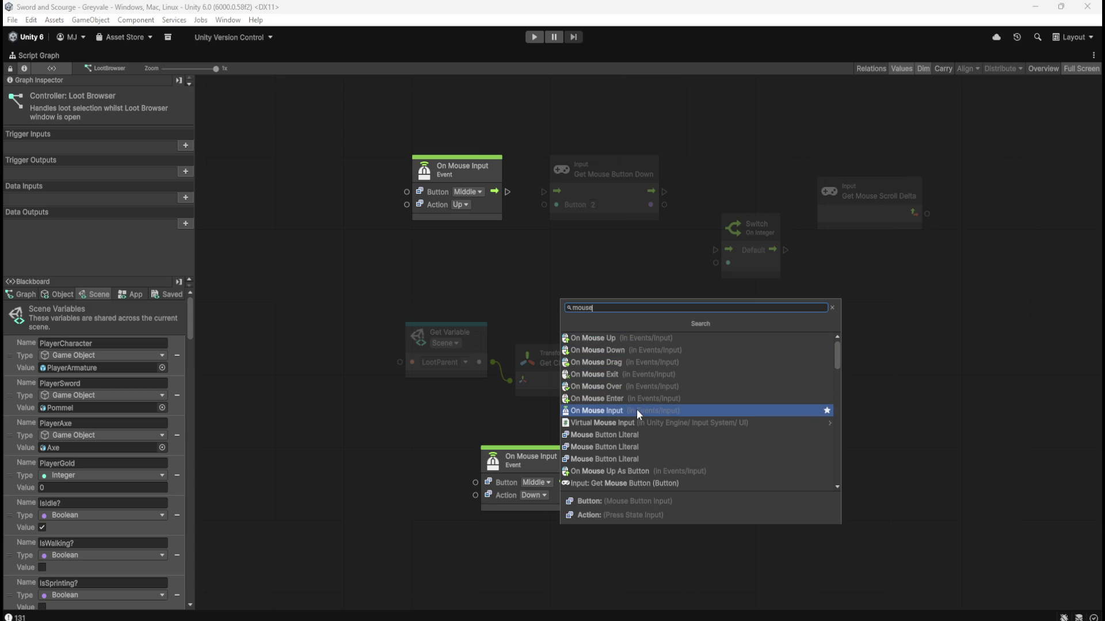
{"action": "scroll", "coordinate": [636, 409], "scroll_direction": "down", "scroll_amount": 2}
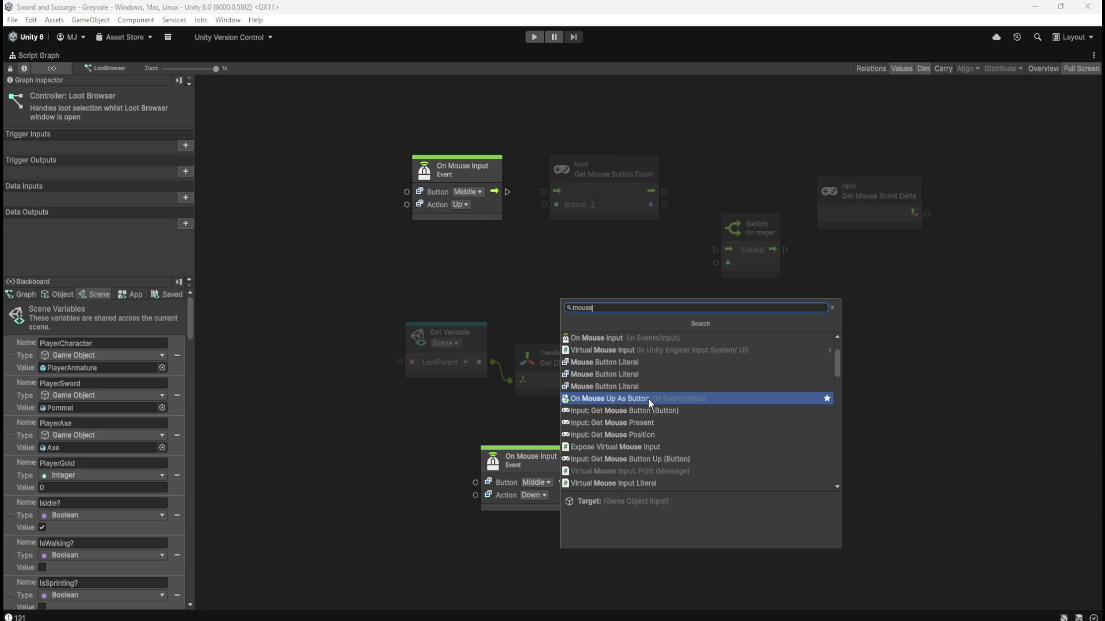
{"action": "scroll", "coordinate": [647, 398], "scroll_direction": "down", "scroll_amount": 5}
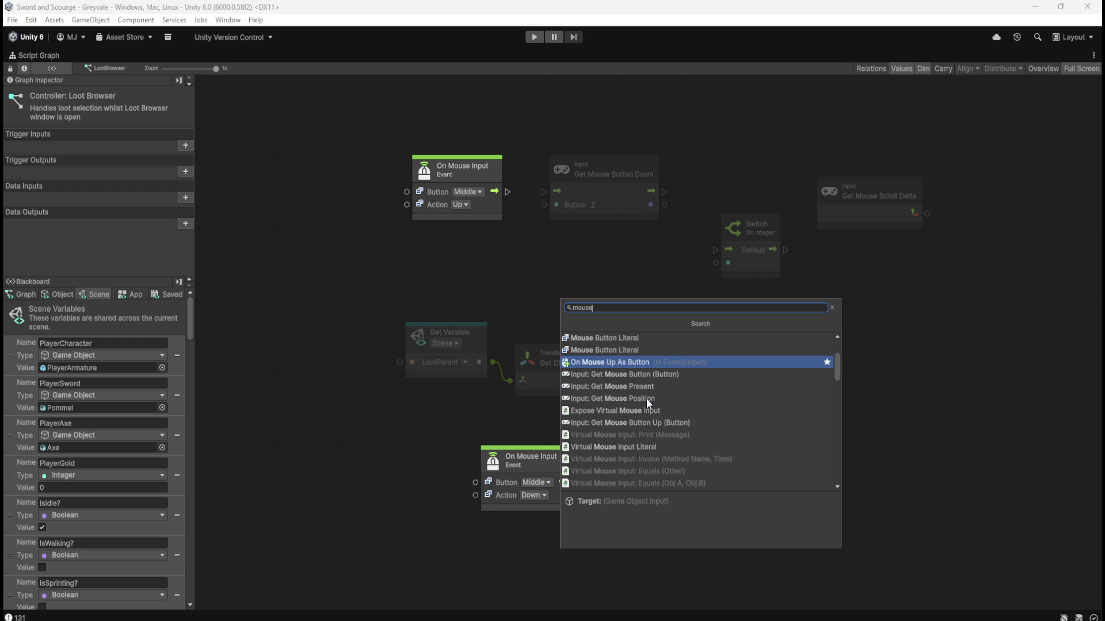
{"action": "scroll", "coordinate": [650, 398], "scroll_direction": "up", "scroll_amount": 5}
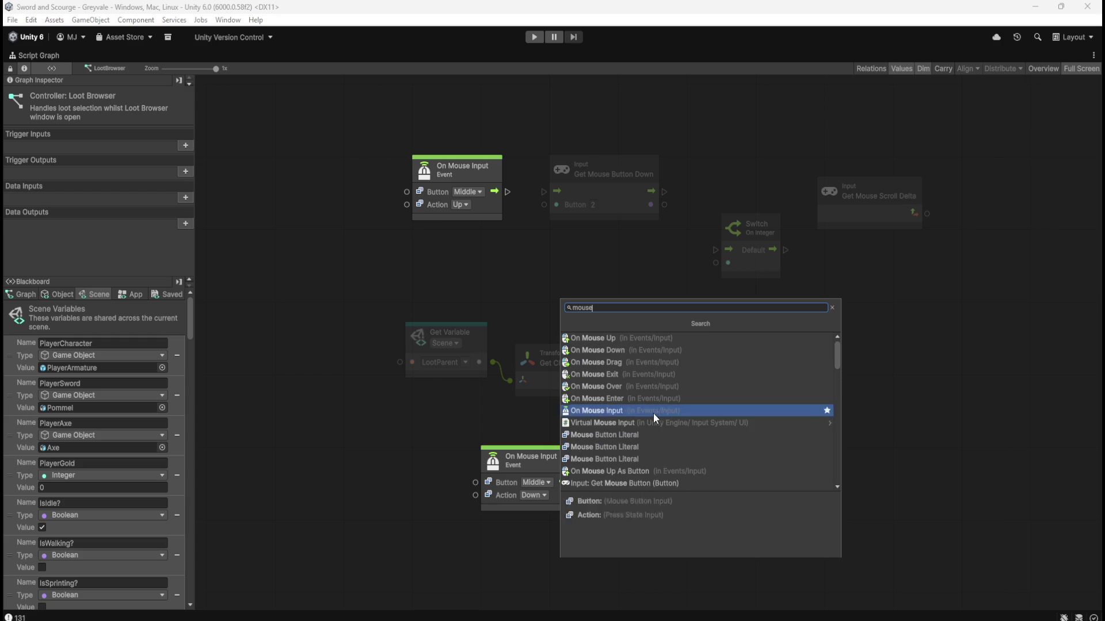
{"action": "key", "text": "Up"}
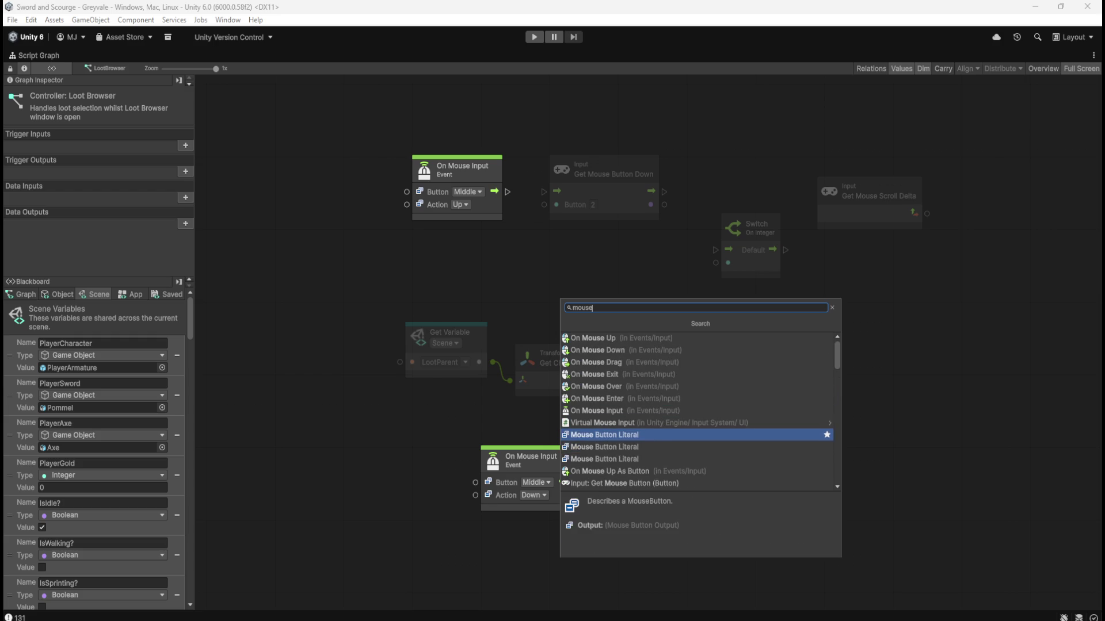
{"action": "key", "text": "Escape"}
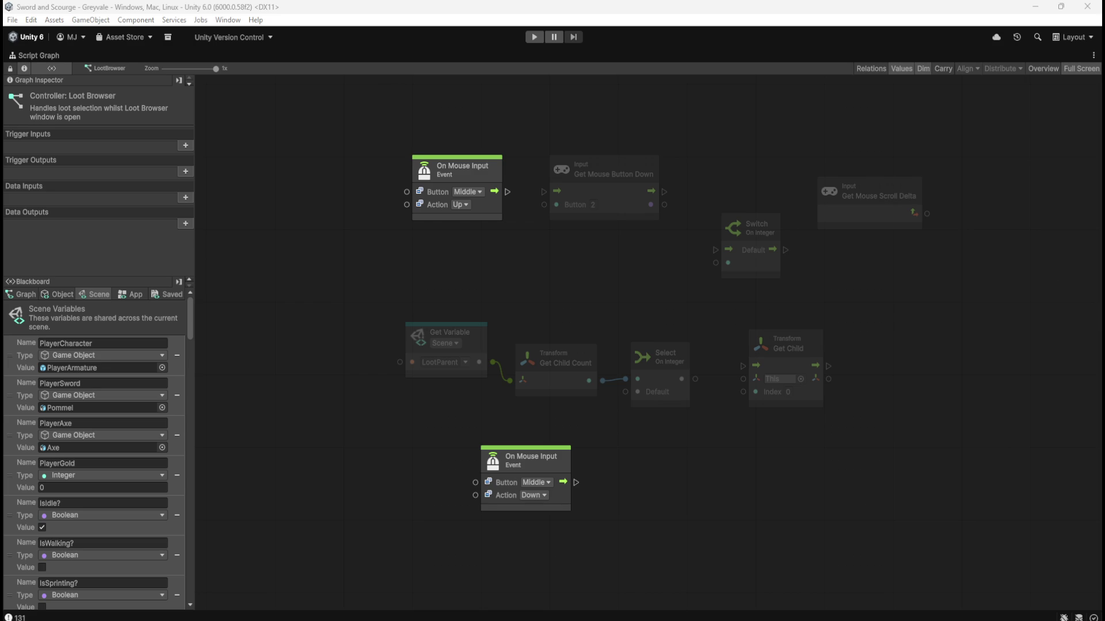
{"action": "right_click", "coordinate": [599, 278]}
{"action": "left_click", "coordinate": [632, 286]}
{"action": "type", "text": "mouse"}
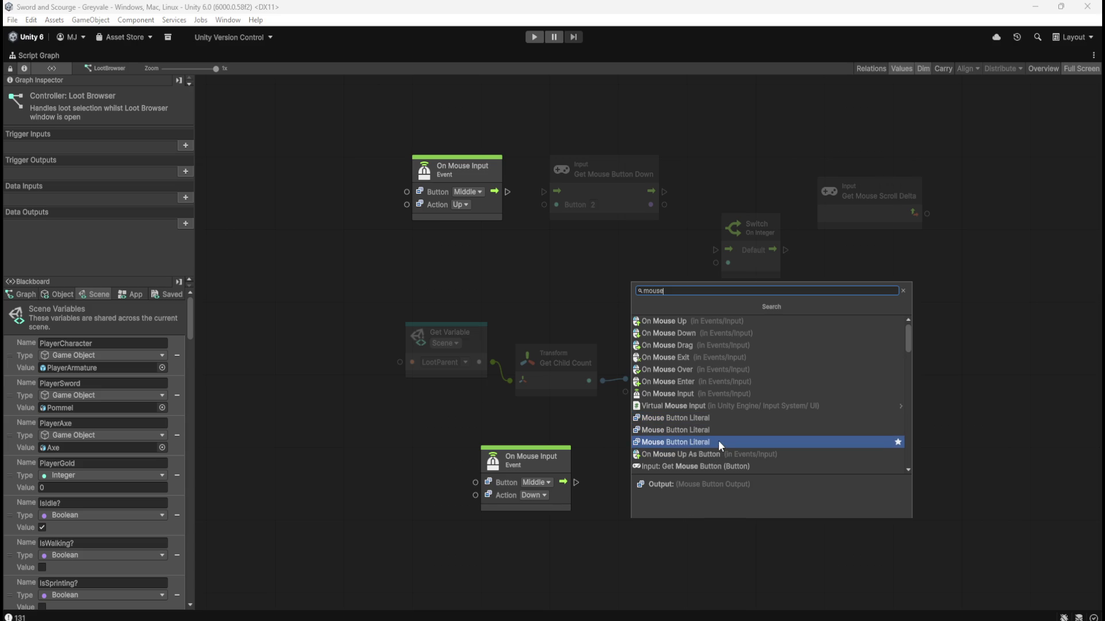
{"action": "scroll", "coordinate": [720, 439], "scroll_direction": "down", "scroll_amount": 4}
{"action": "scroll", "coordinate": [729, 396], "scroll_direction": "down", "scroll_amount": 4}
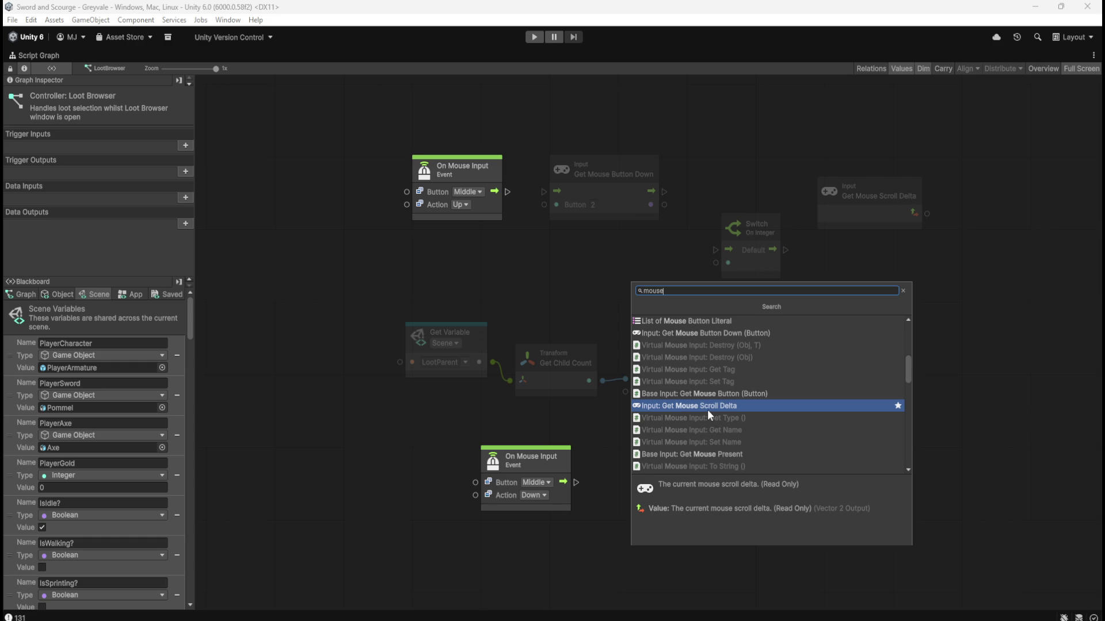
{"action": "left_click", "coordinate": [544, 258]}
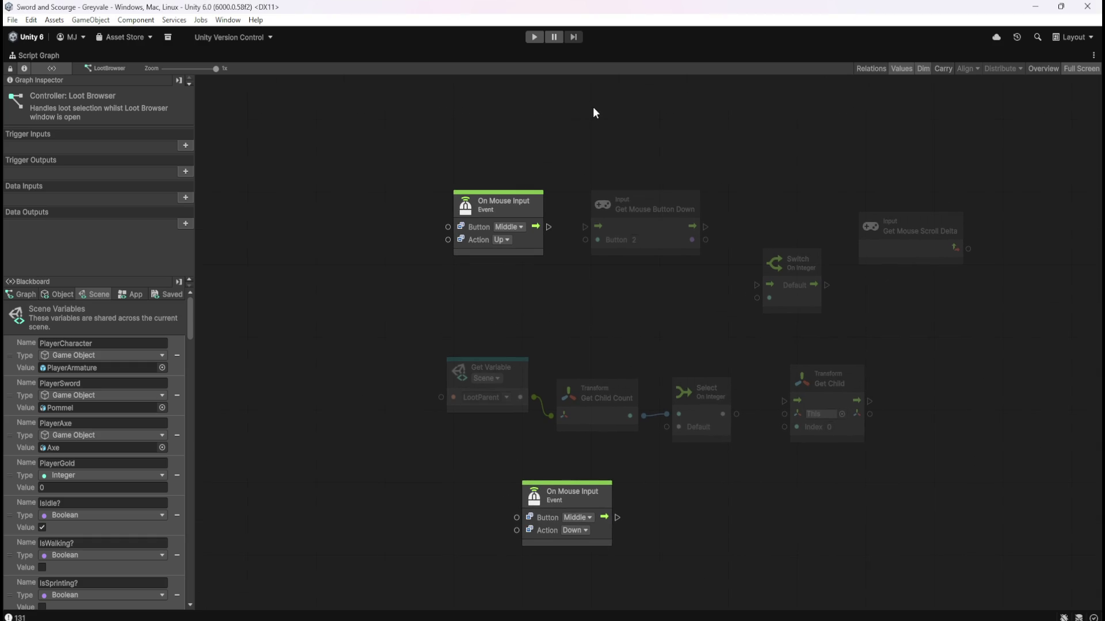
{"action": "scroll", "coordinate": [581, 118], "scroll_direction": "up", "scroll_amount": 3}
{"action": "right_click", "coordinate": [594, 169]}
Add an On Update event node and move it up and left.
{"action": "left_click", "coordinate": [616, 180]}
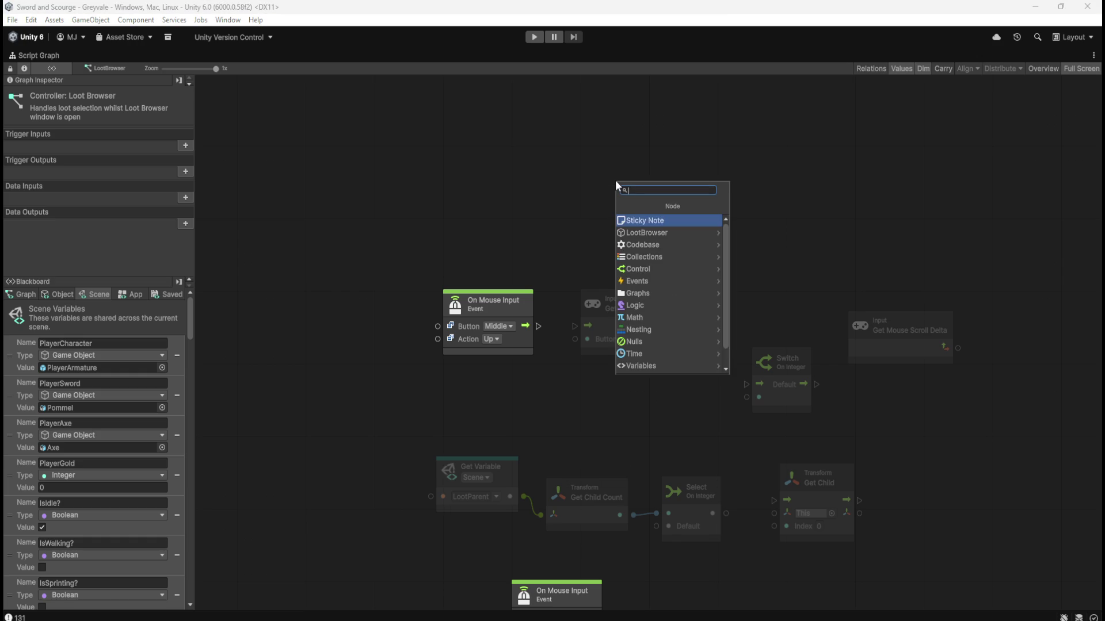
{"action": "type", "text": "update"}
{"action": "key", "text": "Return"}
{"action": "mouse_move", "coordinate": [616, 181]}
{"action": "left_mouse_down"}
{"action": "mouse_move", "coordinate": [522, 193]}
{"action": "mouse_move", "coordinate": [467, 184]}
{"action": "left_mouse_up"}
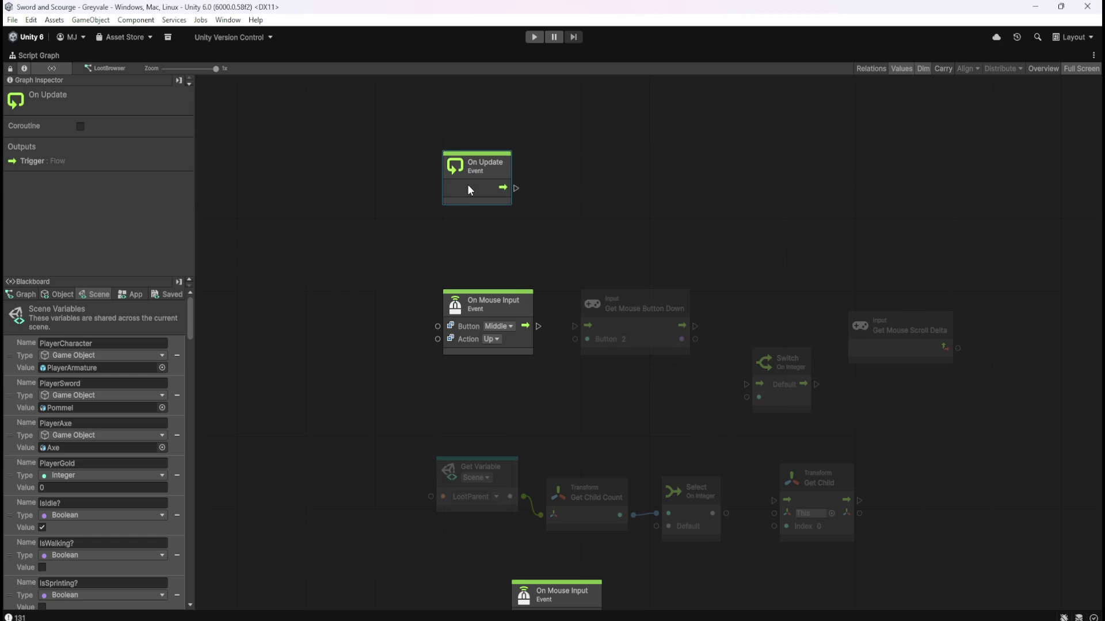
{"action": "left_click", "coordinate": [495, 249]}
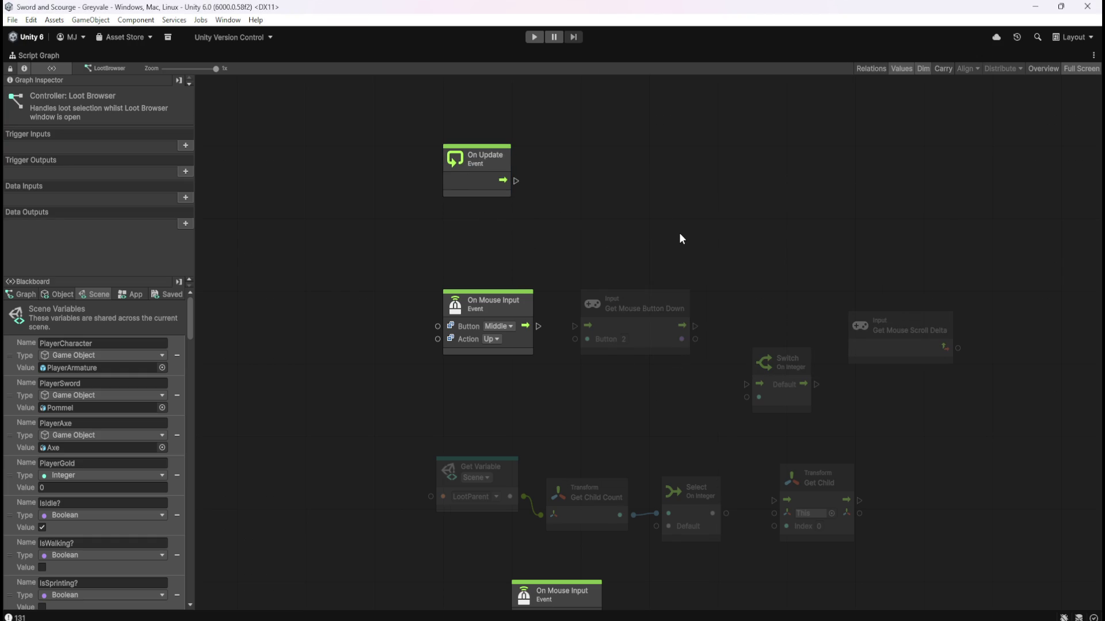
{"action": "left_click_drag", "start_coordinate": [681, 233], "coordinate": [647, 259]}
Add a Custom Event node by searching 'custom'.
{"action": "right_click", "coordinate": [705, 173]}
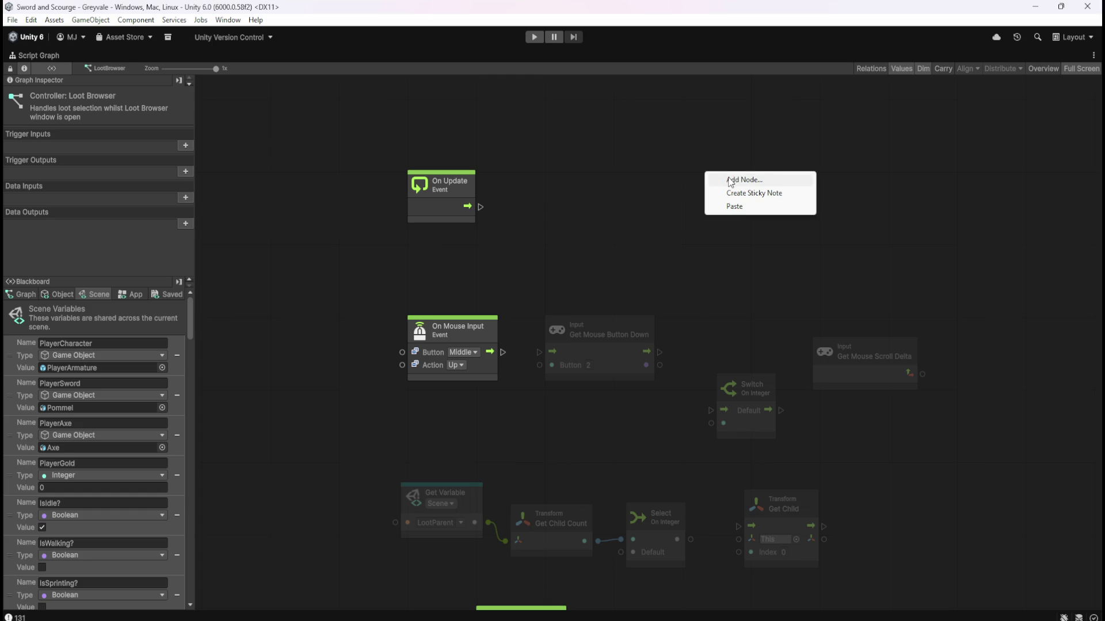
{"action": "left_click", "coordinate": [729, 180]}
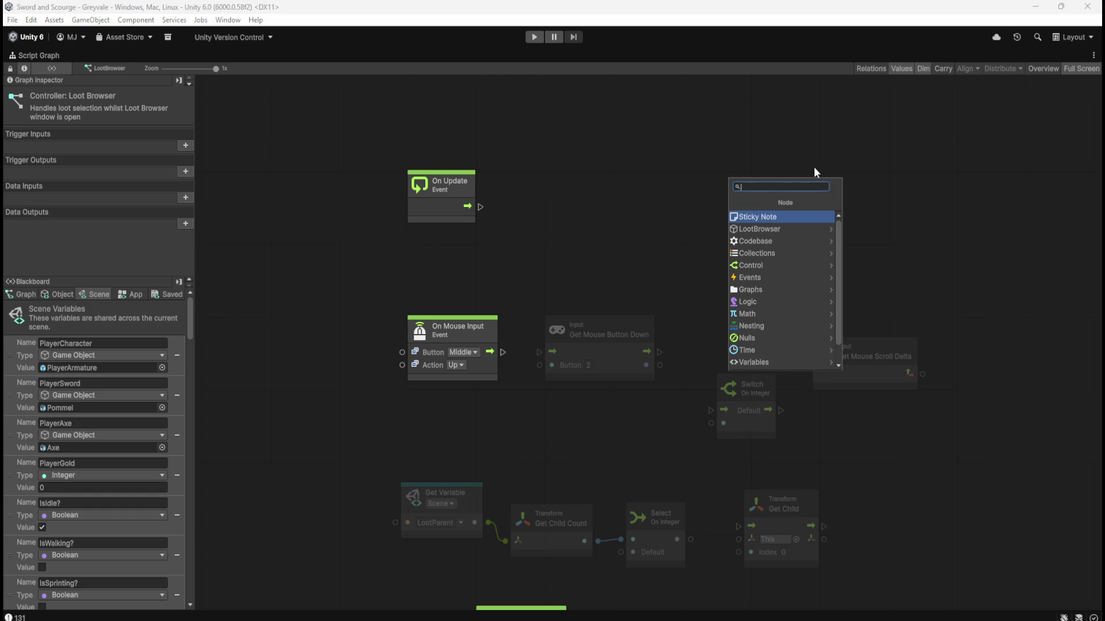
{"action": "type", "text": "custom"}
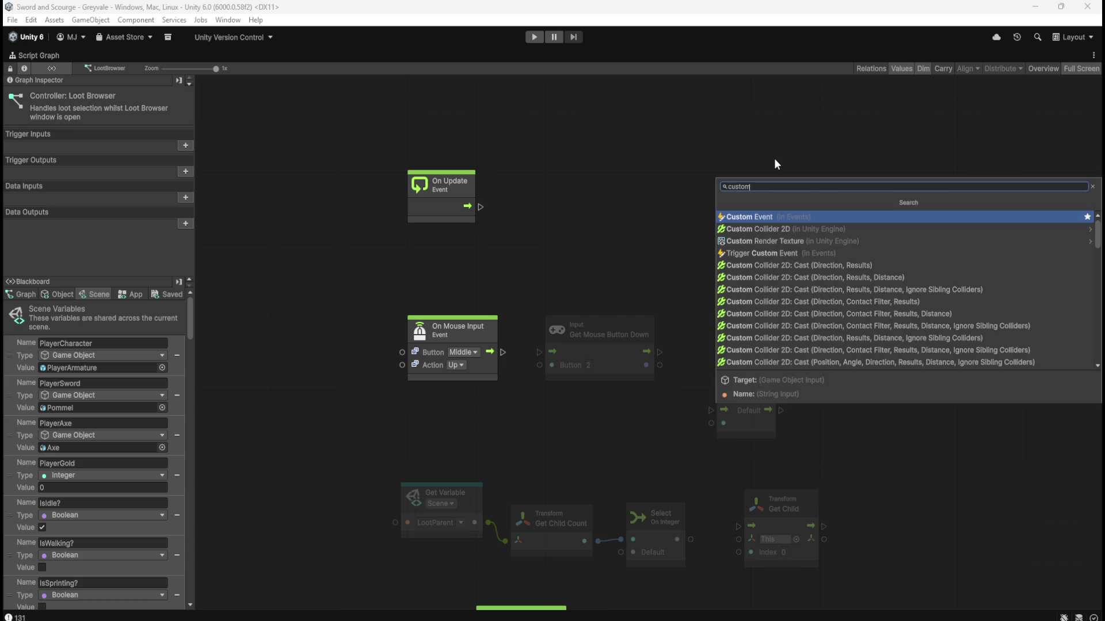
{"action": "key", "text": "Return"}
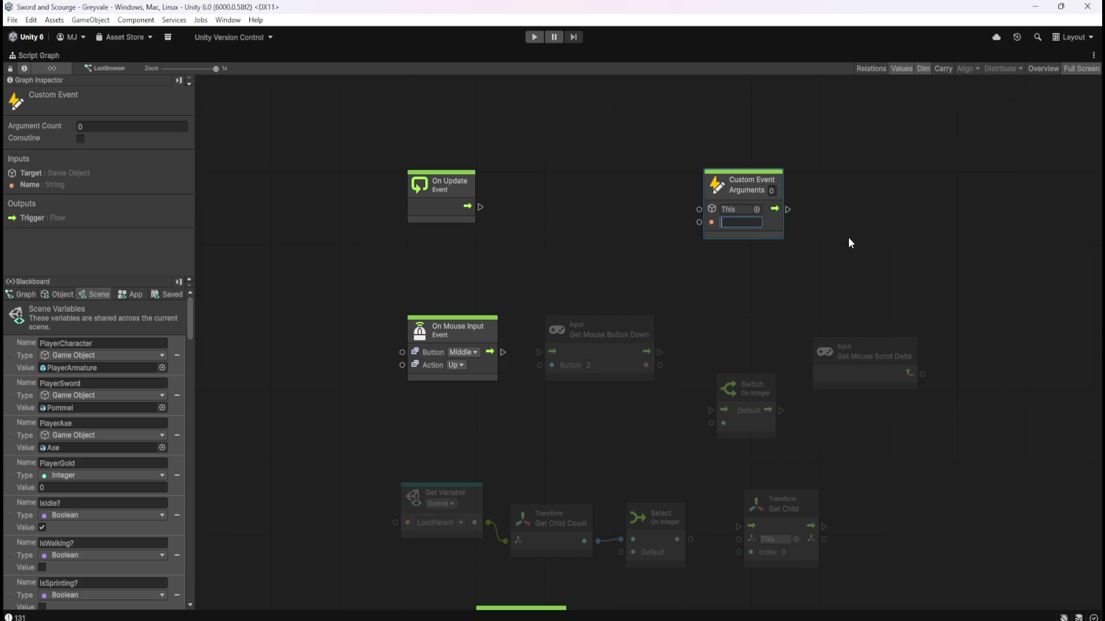
Name the Custom Event 'LootSelection' and move it up and left.
{"action": "type", "text": "LootSele"}
{"action": "key", "text": "BackSpace"}
{"action": "key", "text": "BackSpace"}
{"action": "key", "text": "BackSpace"}
{"action": "type", "text": "Select"}
{"action": "key", "text": "BackSpace"}
{"action": "key", "text": "BackSpace"}
{"action": "key", "text": "BackSpace"}
{"action": "type", "text": "LootSelection"}
{"action": "key", "text": "Return"}
{"action": "left_click", "coordinate": [864, 215]}
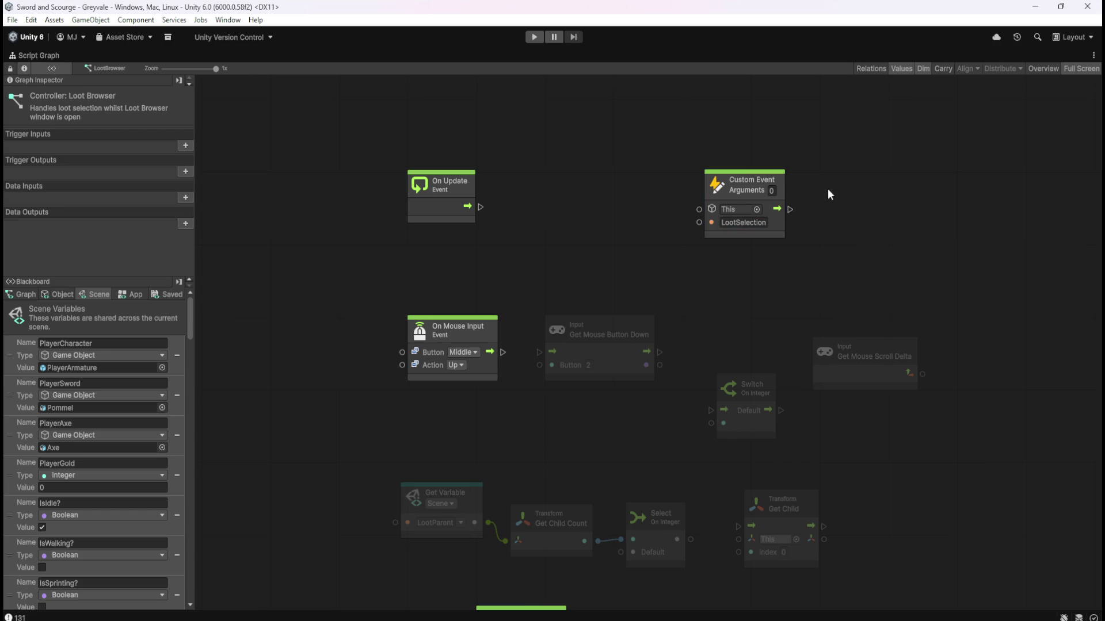
{"action": "scroll", "coordinate": [885, 184], "scroll_direction": "up", "scroll_amount": 5}
{"action": "left_click_drag", "start_coordinate": [745, 396], "coordinate": [522, 194]}
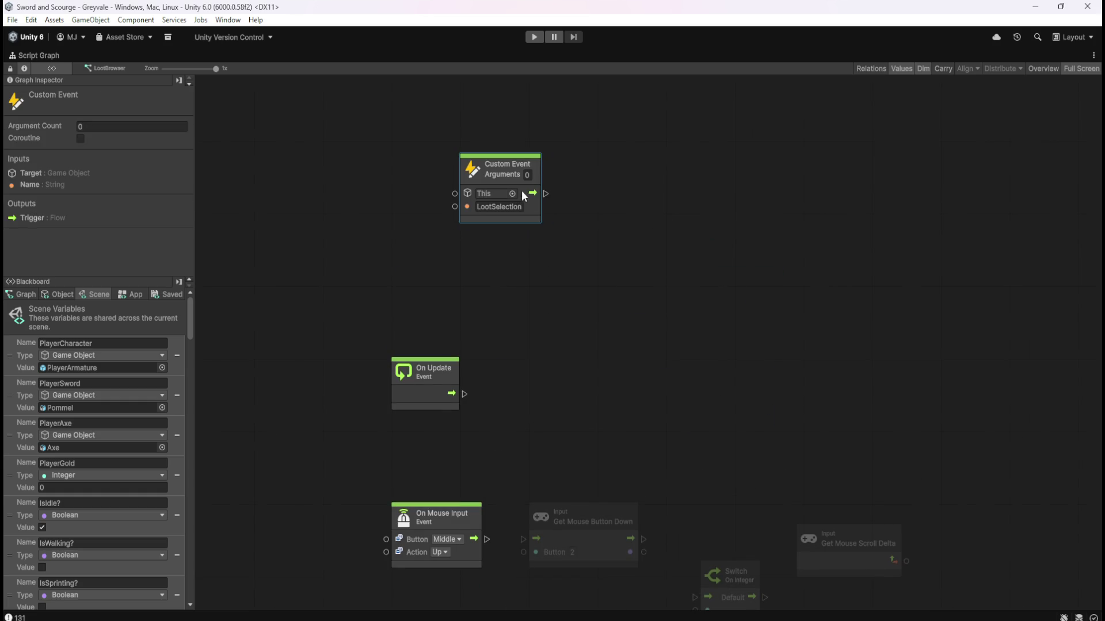
Add a Trigger Custom Event node connected to On Update's output.
{"action": "left_click", "coordinate": [578, 380]}
{"action": "left_click_drag", "start_coordinate": [464, 394], "coordinate": [501, 392]}
{"action": "type", "text": "cust"}
{"action": "key", "text": "Down"}
{"action": "key", "text": "Down"}
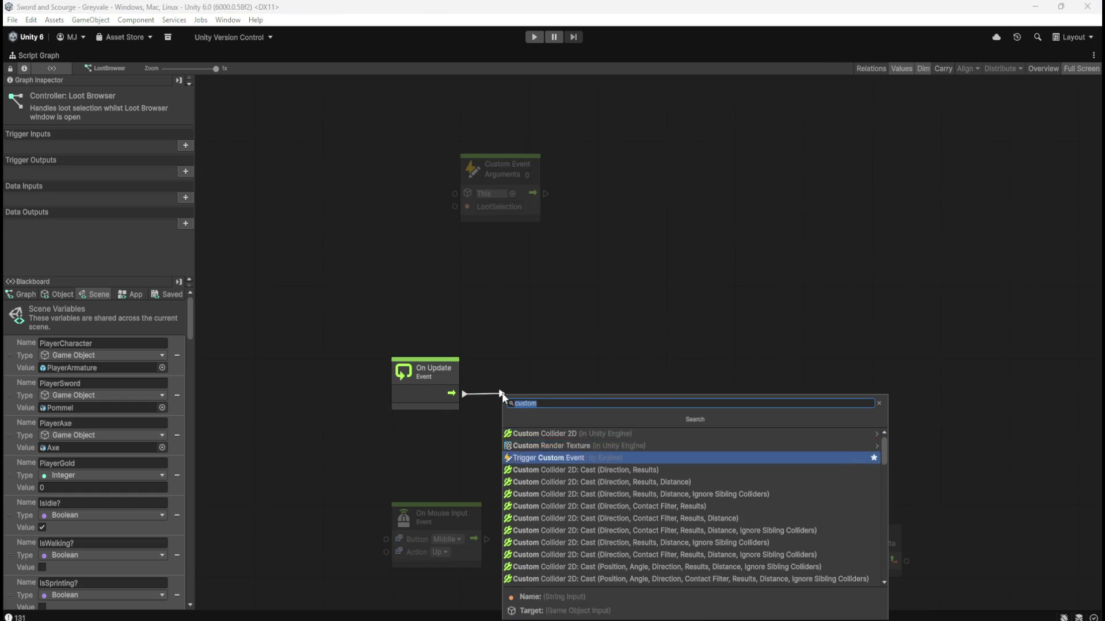
{"action": "key", "text": "Return"}
Copy 'LootSelection' into the trigger's event name field and tidy the node positions.
{"action": "left_click", "coordinate": [498, 206]}
{"action": "key", "text": "ctrl+c"}
{"action": "left_click", "coordinate": [543, 406]}
{"action": "key", "text": "ctrl+v"}
{"action": "left_click", "coordinate": [616, 388]}
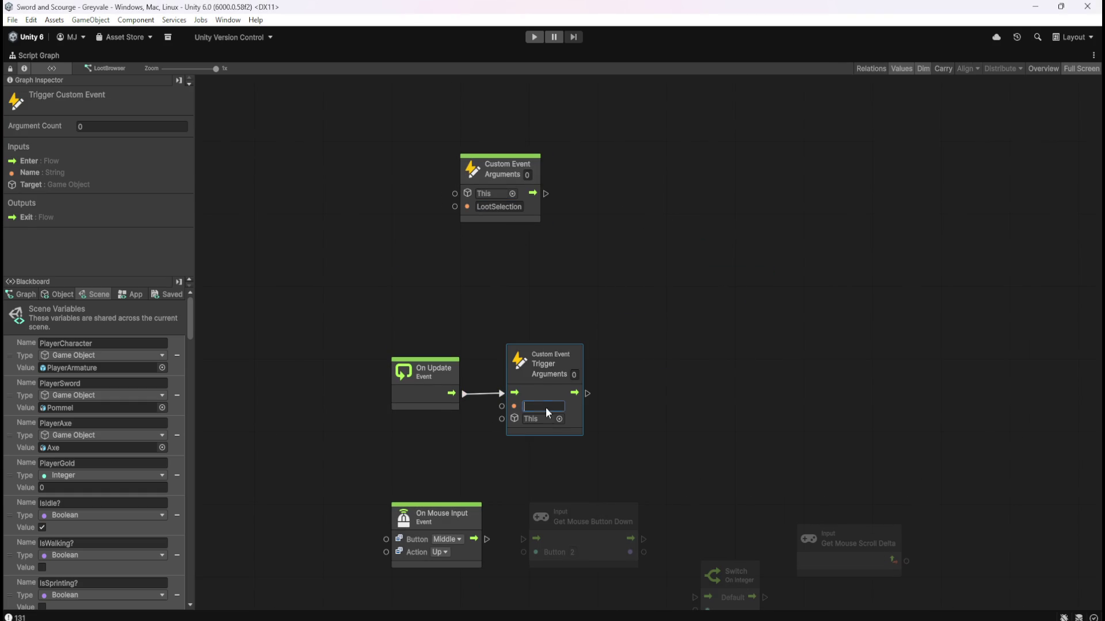
{"action": "type", "text": "LootSelection"}
{"action": "left_click", "coordinate": [546, 401]}
{"action": "mouse_move", "coordinate": [546, 394]}
{"action": "left_mouse_down"}
{"action": "mouse_move", "coordinate": [544, 410]}
{"action": "mouse_move", "coordinate": [535, 405]}
{"action": "left_mouse_up"}
{"action": "left_click", "coordinate": [640, 336]}
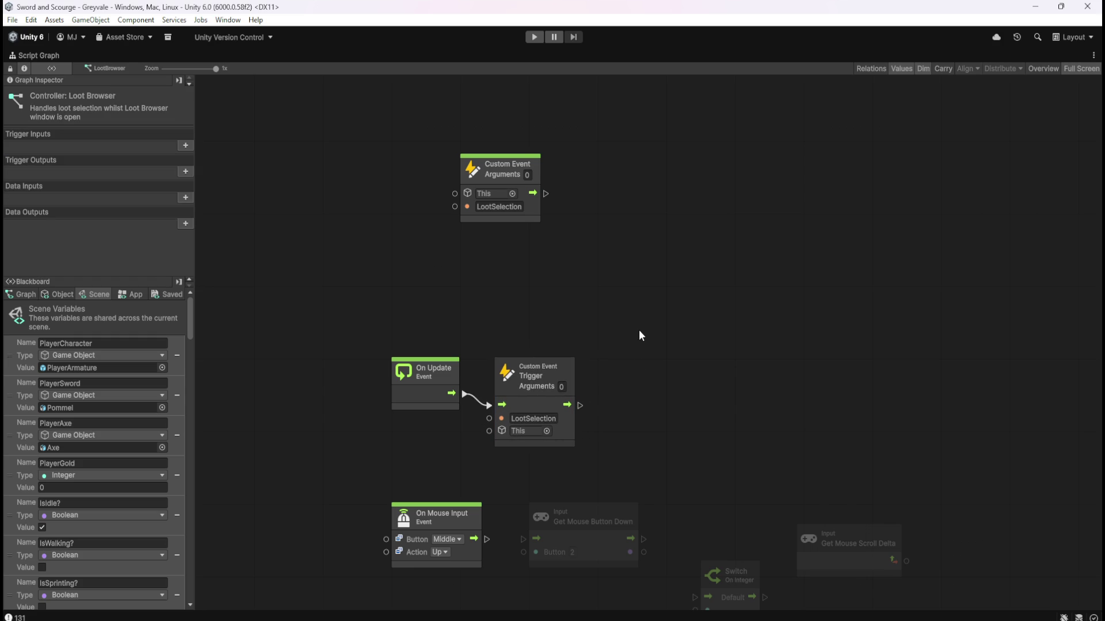
{"action": "mouse_move", "coordinate": [530, 208]}
{"action": "left_mouse_down"}
{"action": "mouse_move", "coordinate": [464, 185]}
{"action": "mouse_move", "coordinate": [459, 194]}
{"action": "left_mouse_up"}
Gather the two On Mouse Input nodes together and delete both.
{"action": "left_click", "coordinate": [698, 212]}
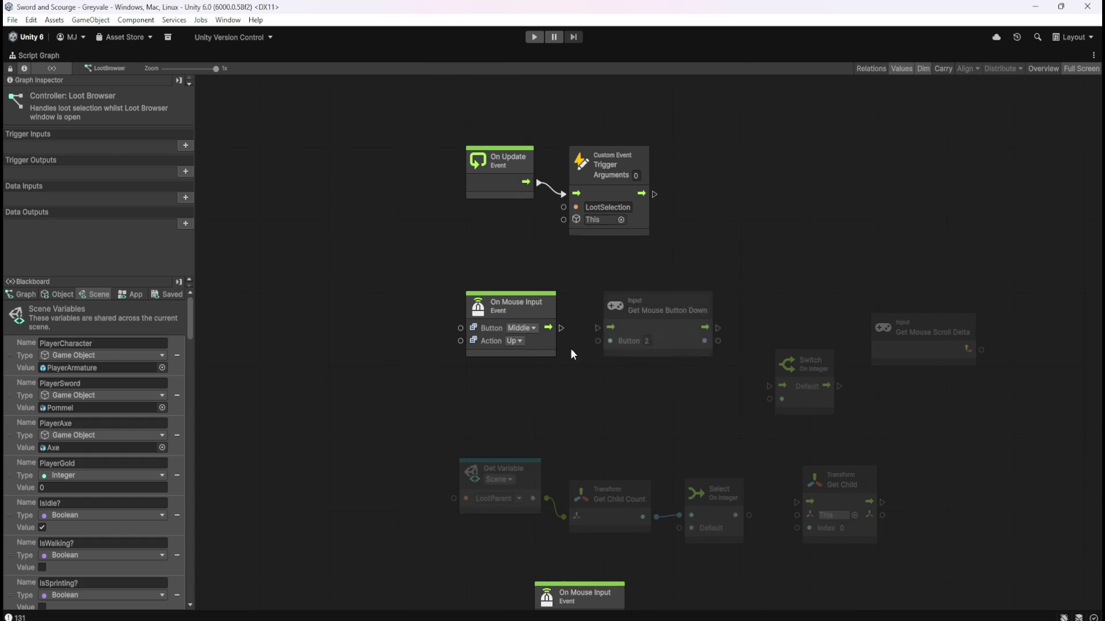
{"action": "left_click", "coordinate": [588, 538]}
{"action": "mouse_move", "coordinate": [588, 538]}
{"action": "left_mouse_down"}
{"action": "mouse_move", "coordinate": [520, 345]}
{"action": "mouse_move", "coordinate": [524, 320]}
{"action": "left_mouse_up"}
{"action": "left_click", "coordinate": [556, 335]}
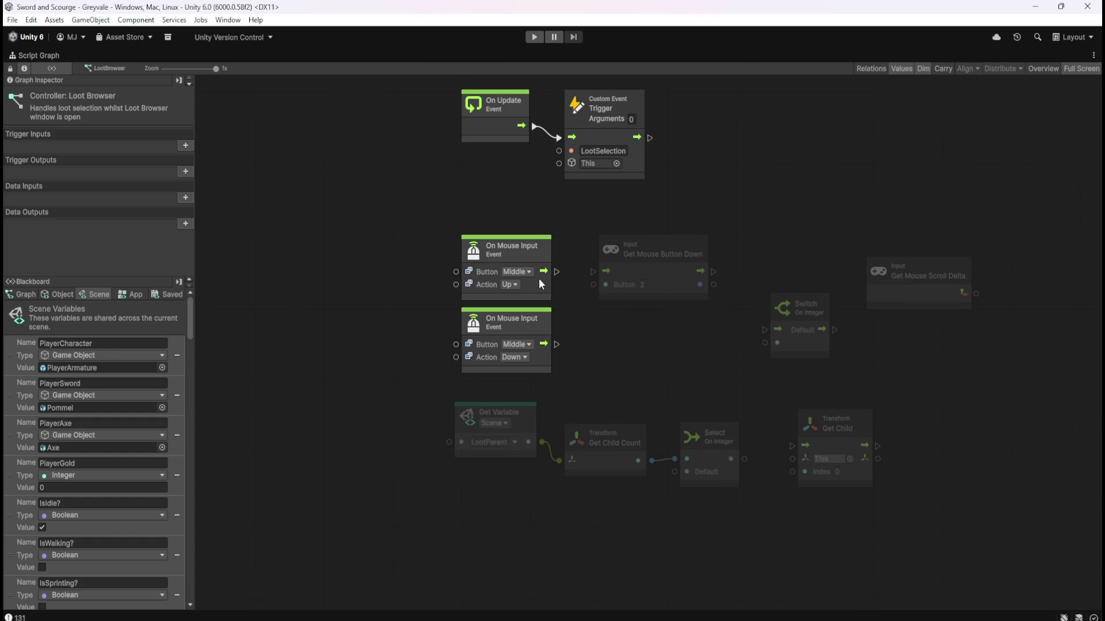
{"action": "left_click", "coordinate": [516, 284]}
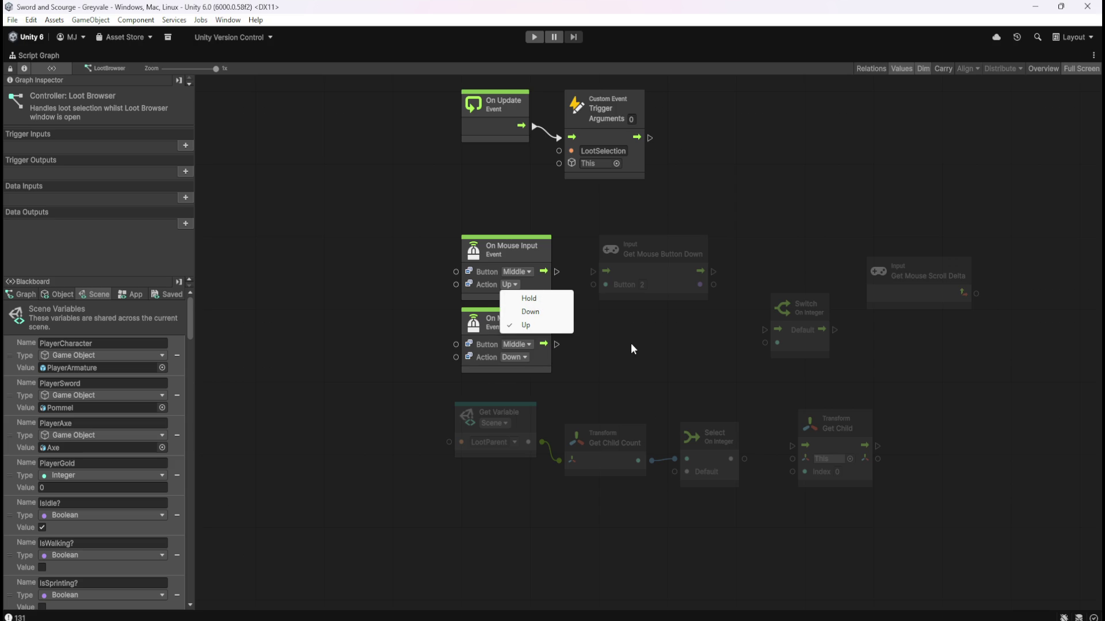
{"action": "left_click", "coordinate": [434, 248]}
{"action": "mouse_move", "coordinate": [444, 211]}
{"action": "left_mouse_down"}
{"action": "mouse_move", "coordinate": [381, 329]}
{"action": "mouse_move", "coordinate": [509, 448]}
{"action": "left_mouse_up"}
{"action": "key", "text": "Delete"}
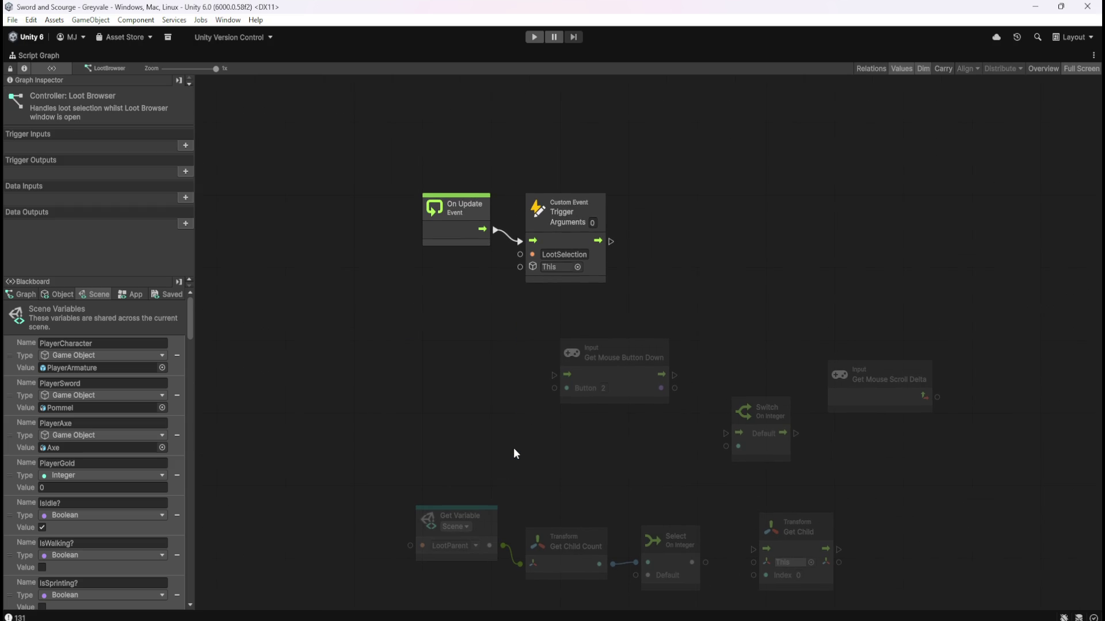
Move Mouse Button Down, Switch and Scroll Delta up-right and the On Update/trigger pair lower.
{"action": "mouse_move", "coordinate": [505, 326]}
{"action": "left_mouse_down"}
{"action": "mouse_move", "coordinate": [798, 448]}
{"action": "mouse_move", "coordinate": [891, 440]}
{"action": "left_mouse_up"}
{"action": "mouse_move", "coordinate": [653, 368]}
{"action": "left_mouse_down"}
{"action": "mouse_move", "coordinate": [638, 455]}
{"action": "mouse_move", "coordinate": [784, 151]}
{"action": "mouse_move", "coordinate": [758, 139]}
{"action": "left_mouse_up"}
{"action": "mouse_move", "coordinate": [400, 272]}
{"action": "left_mouse_down"}
{"action": "mouse_move", "coordinate": [603, 368]}
{"action": "mouse_move", "coordinate": [578, 508]}
{"action": "left_mouse_up"}
{"action": "left_click", "coordinate": [641, 276]}
{"action": "scroll", "coordinate": [641, 276], "scroll_direction": "up", "scroll_amount": 4}
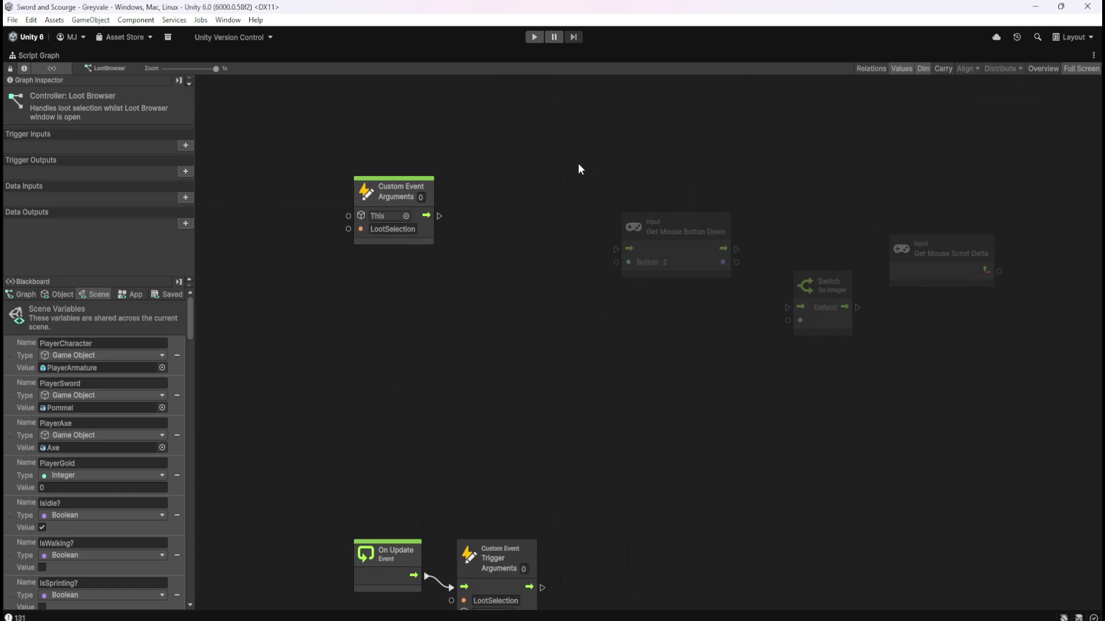
Reposition the three input nodes up-left, then shift Switch down and right.
{"action": "left_click_drag", "start_coordinate": [565, 168], "coordinate": [782, 310]}
{"action": "left_click_drag", "start_coordinate": [697, 252], "coordinate": [648, 216]}
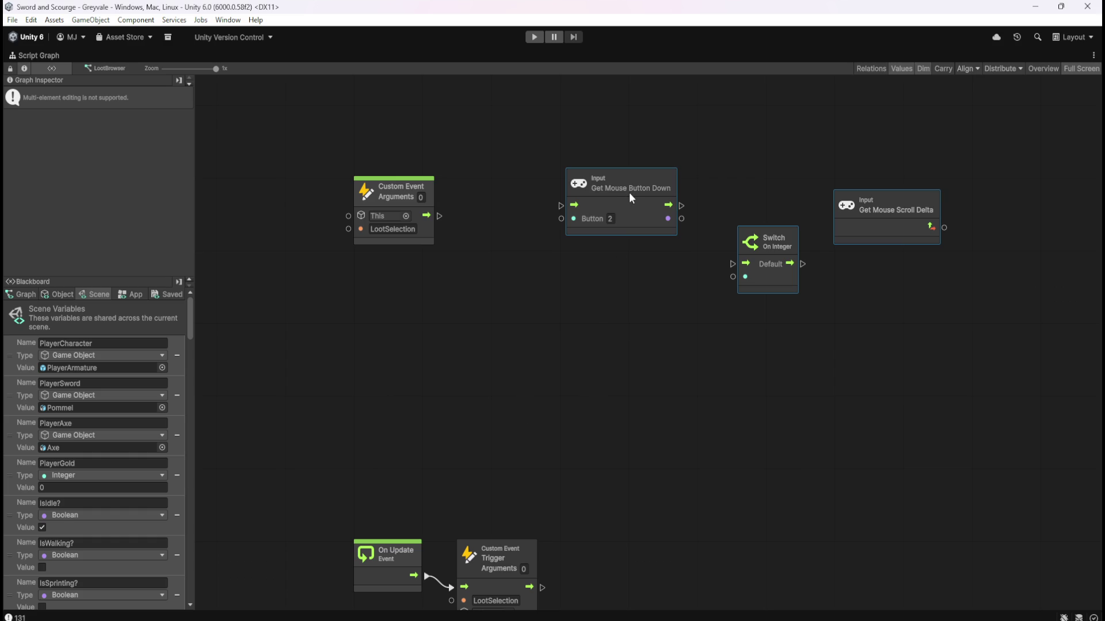
{"action": "left_click", "coordinate": [668, 306]}
{"action": "mouse_move", "coordinate": [769, 291]}
{"action": "left_mouse_down"}
{"action": "mouse_move", "coordinate": [816, 349]}
{"action": "mouse_move", "coordinate": [818, 408]}
{"action": "left_mouse_up"}
{"action": "left_click", "coordinate": [688, 315]}
Place Get Mouse Button Down beside LootSelection and wire the Custom Event's flow into it.
{"action": "mouse_move", "coordinate": [641, 206]}
{"action": "left_mouse_down"}
{"action": "mouse_move", "coordinate": [616, 226]}
{"action": "mouse_move", "coordinate": [550, 223]}
{"action": "left_mouse_up"}
{"action": "left_click_drag", "start_coordinate": [439, 215], "coordinate": [470, 220]}
{"action": "left_click_drag", "start_coordinate": [546, 247], "coordinate": [547, 240]}
{"action": "left_click", "coordinate": [562, 305]}
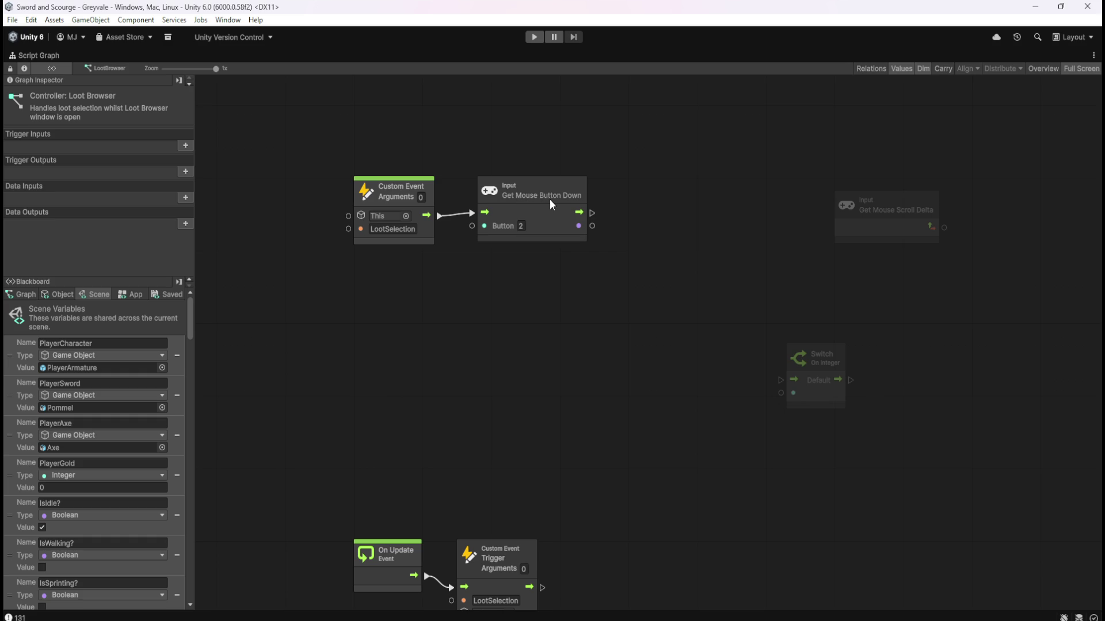
{"action": "mouse_move", "coordinate": [569, 200]}
{"action": "right_click", "coordinate": [560, 338]}
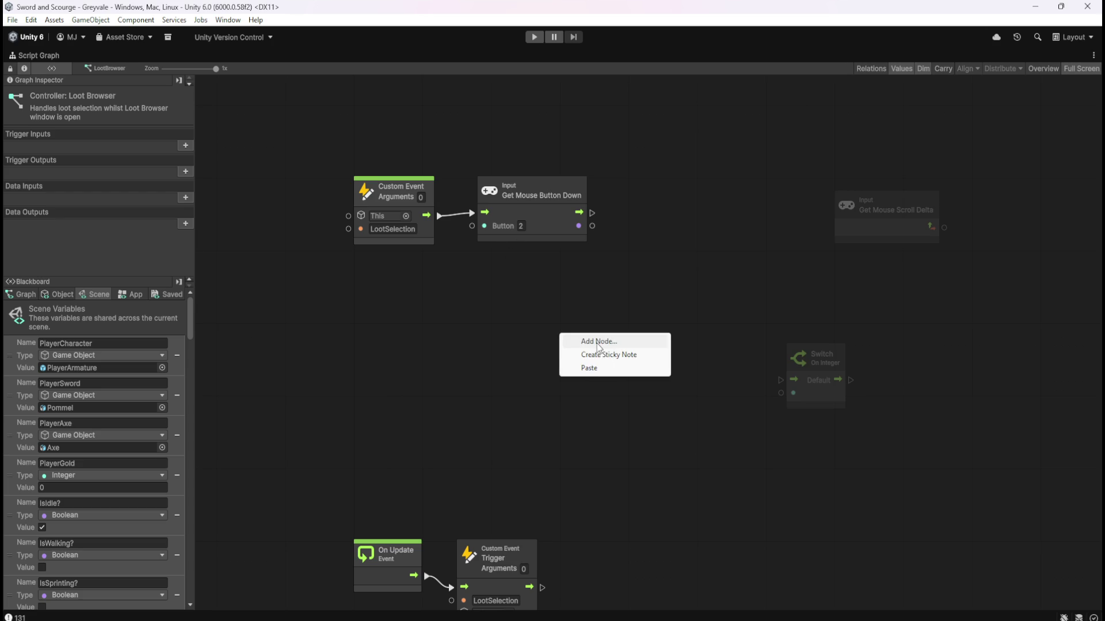
Search 'input', browse the Input category's nodes, and dismiss the search without adding any.
{"action": "left_click", "coordinate": [606, 341]}
{"action": "type", "text": "input"}
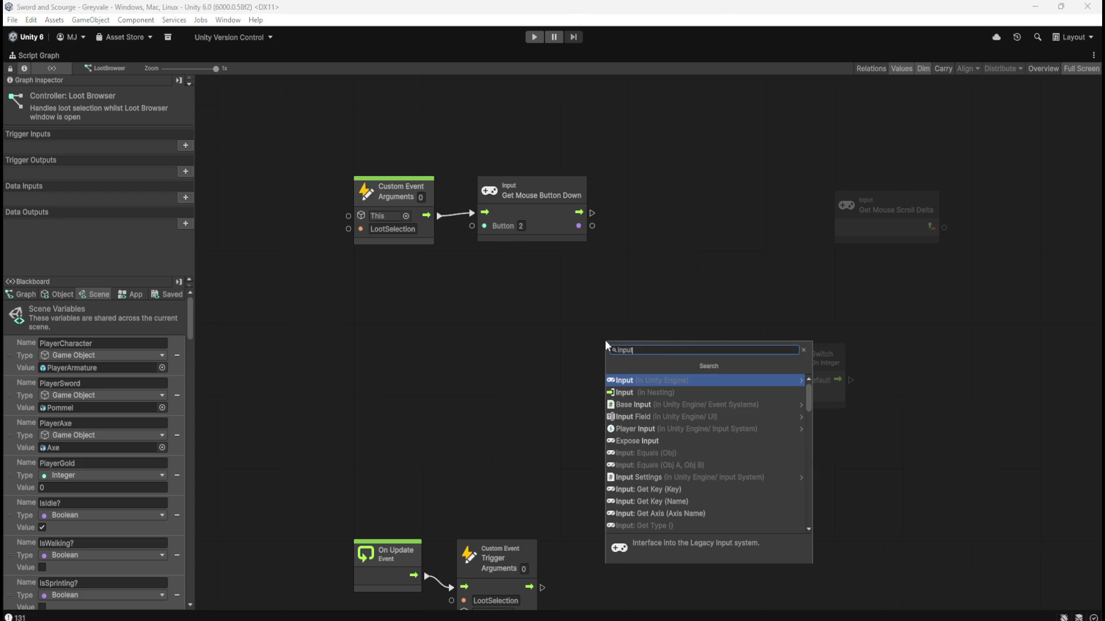
{"action": "key", "text": "Return"}
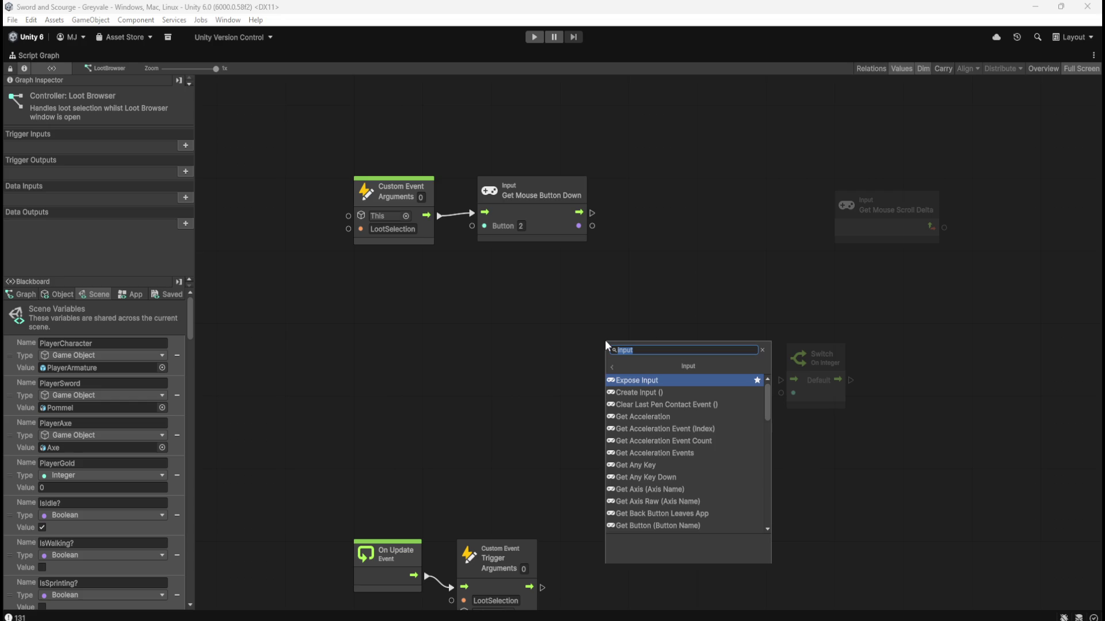
{"action": "scroll", "coordinate": [683, 410], "scroll_direction": "down", "scroll_amount": 7}
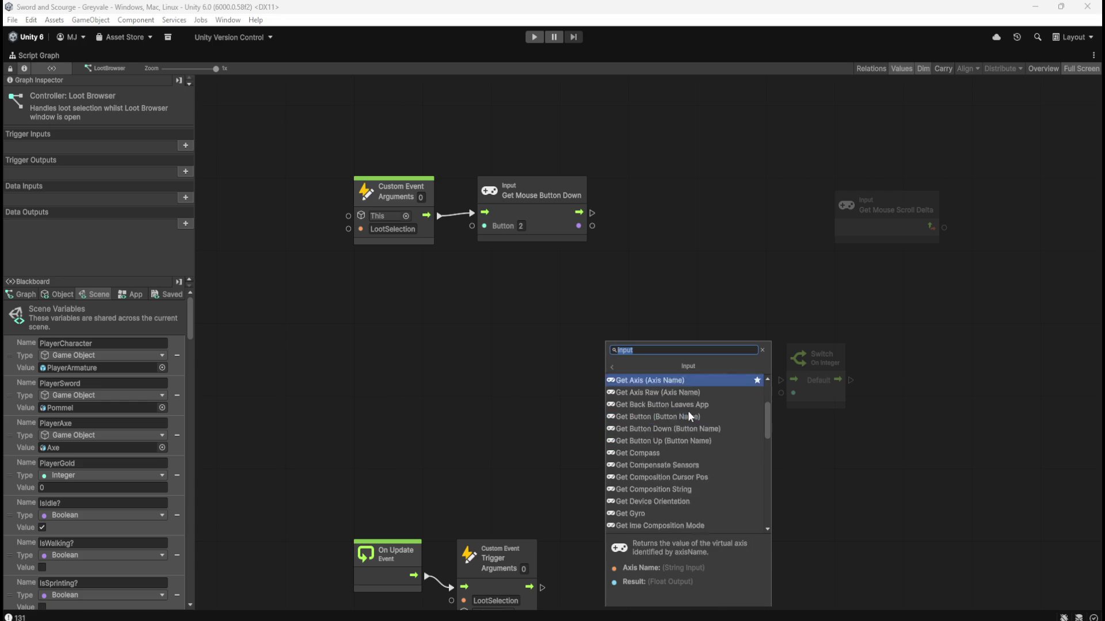
{"action": "scroll", "coordinate": [686, 406], "scroll_direction": "down", "scroll_amount": 1}
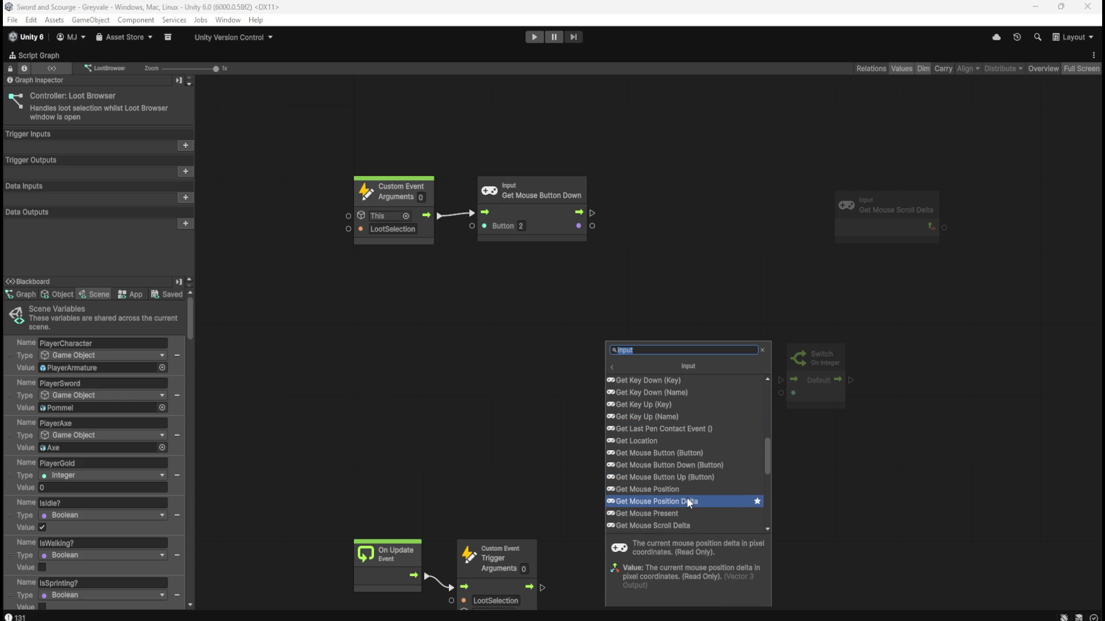
{"action": "scroll", "coordinate": [685, 501], "scroll_direction": "down", "scroll_amount": 3}
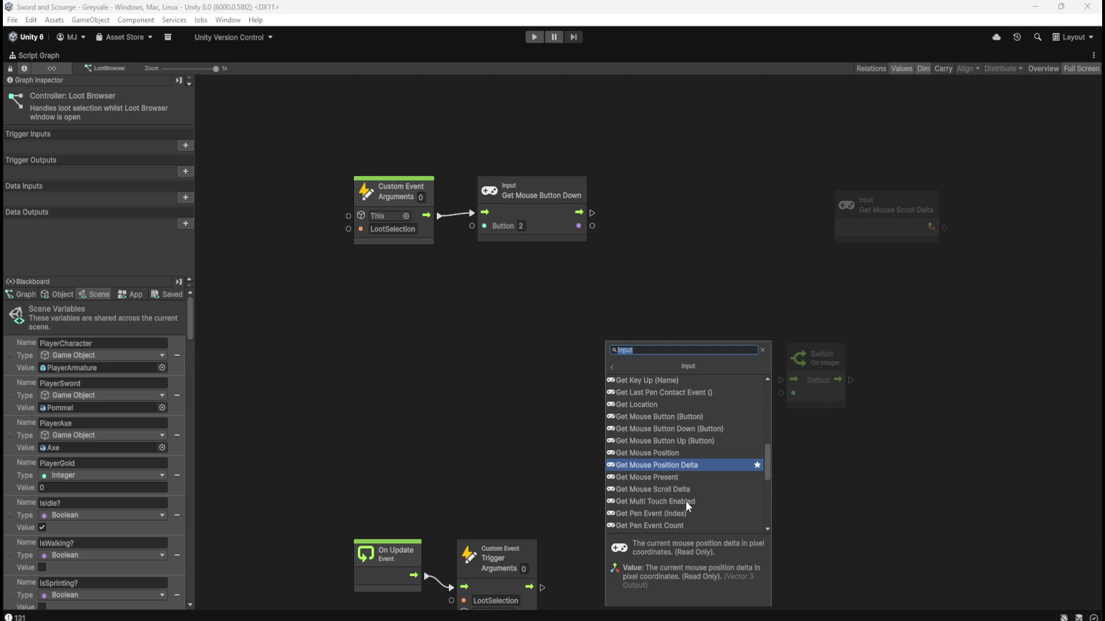
{"action": "scroll", "coordinate": [681, 504], "scroll_direction": "down", "scroll_amount": 2}
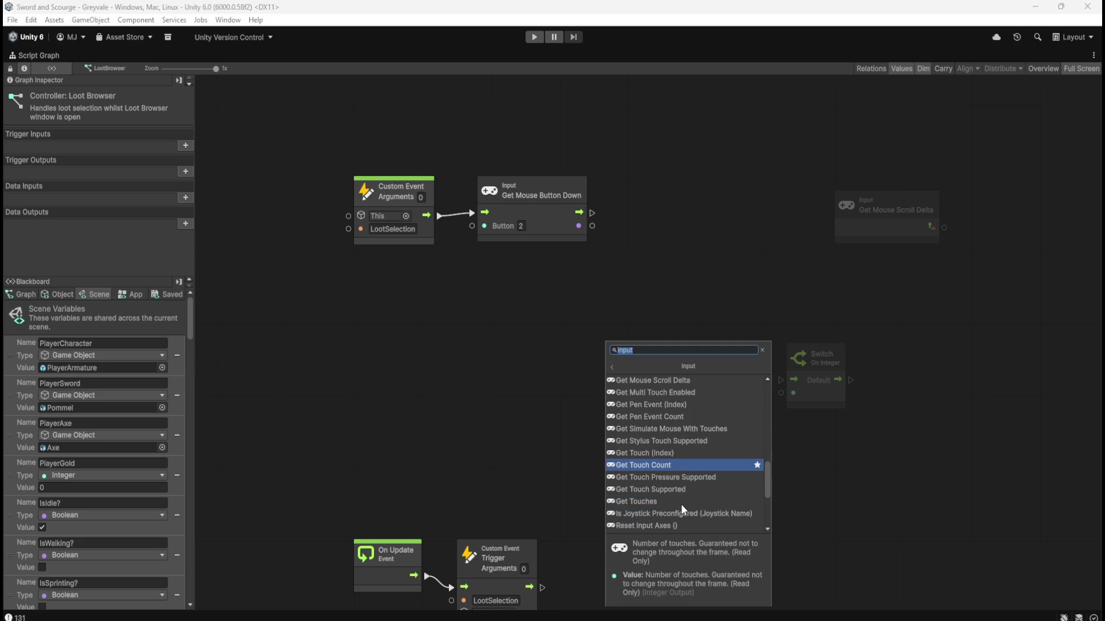
{"action": "scroll", "coordinate": [681, 503], "scroll_direction": "down", "scroll_amount": 2}
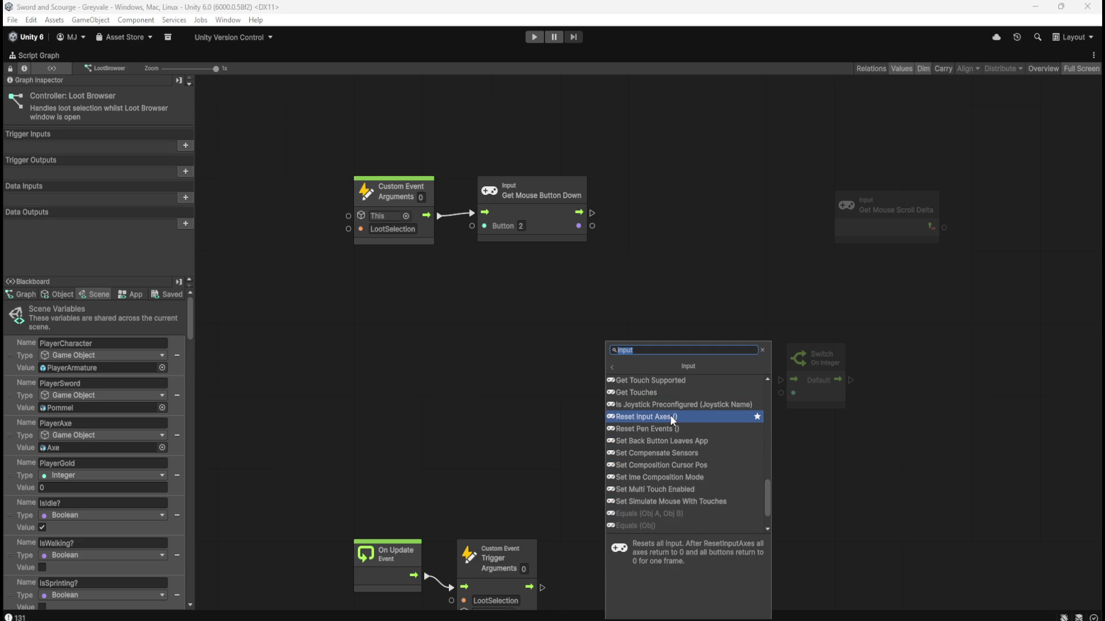
{"action": "scroll", "coordinate": [672, 417], "scroll_direction": "up", "scroll_amount": 3}
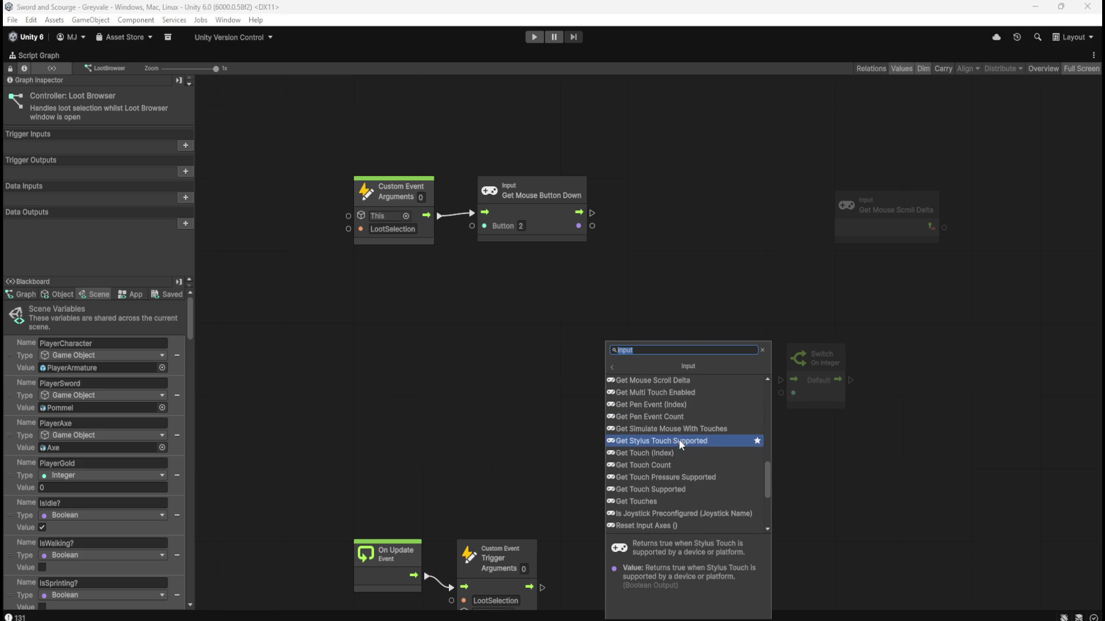
{"action": "scroll", "coordinate": [673, 472], "scroll_direction": "up", "scroll_amount": 1}
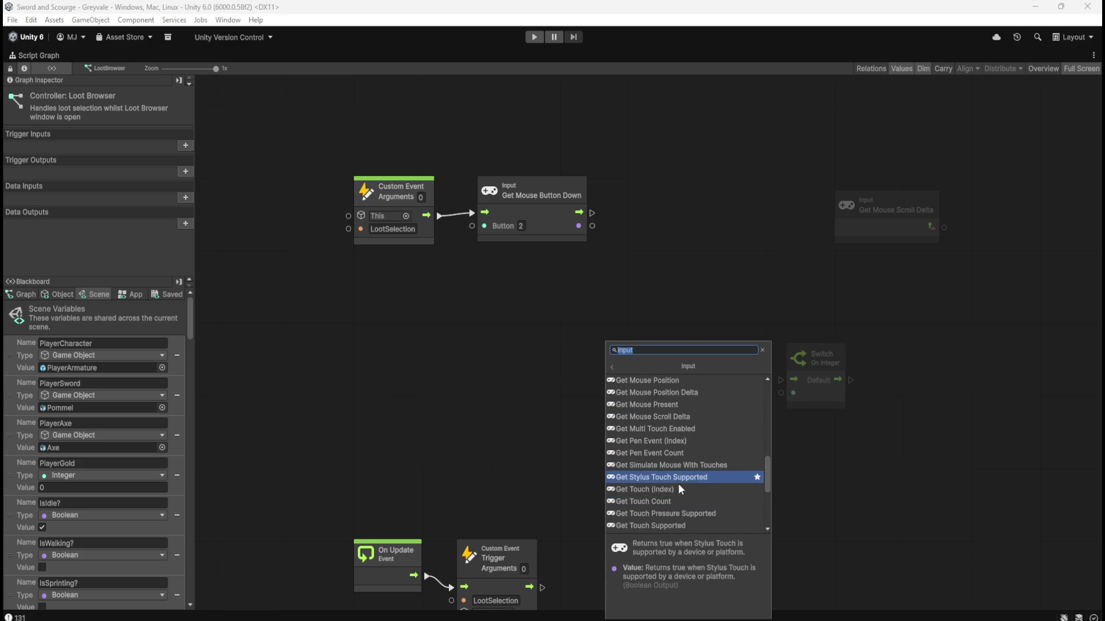
{"action": "scroll", "coordinate": [679, 461], "scroll_direction": "up", "scroll_amount": 1}
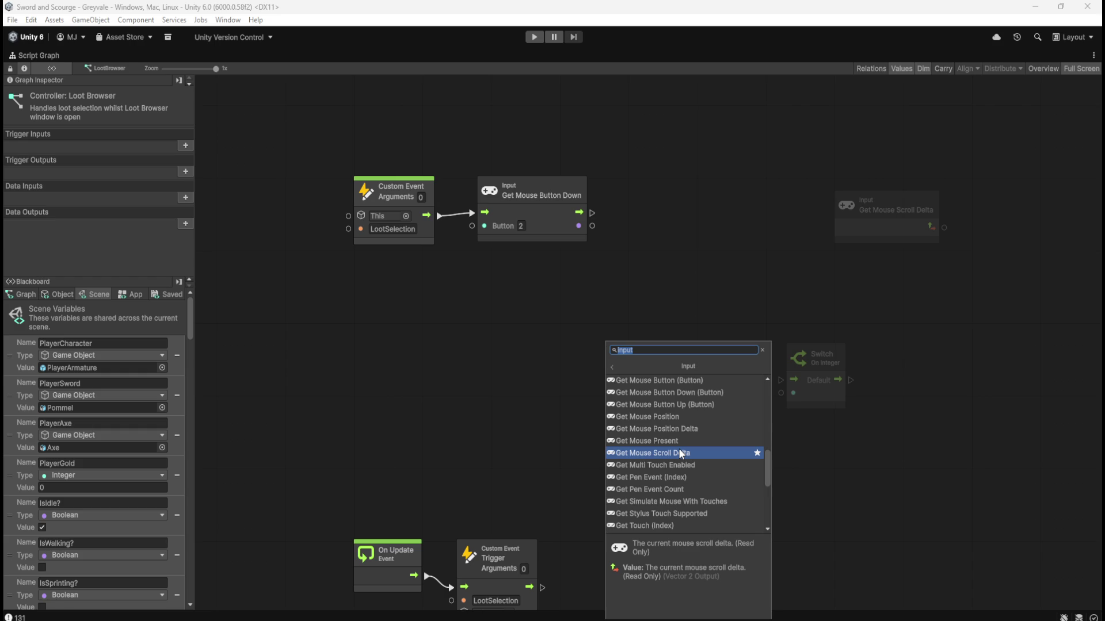
{"action": "scroll", "coordinate": [678, 448], "scroll_direction": "up", "scroll_amount": 5}
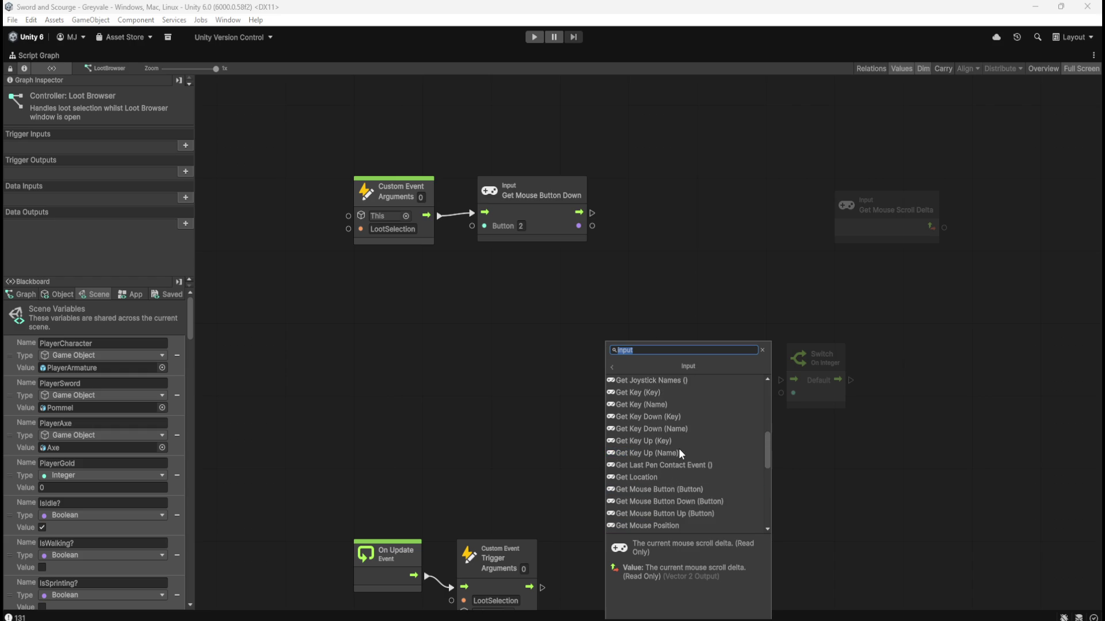
{"action": "scroll", "coordinate": [679, 452], "scroll_direction": "up", "scroll_amount": 4}
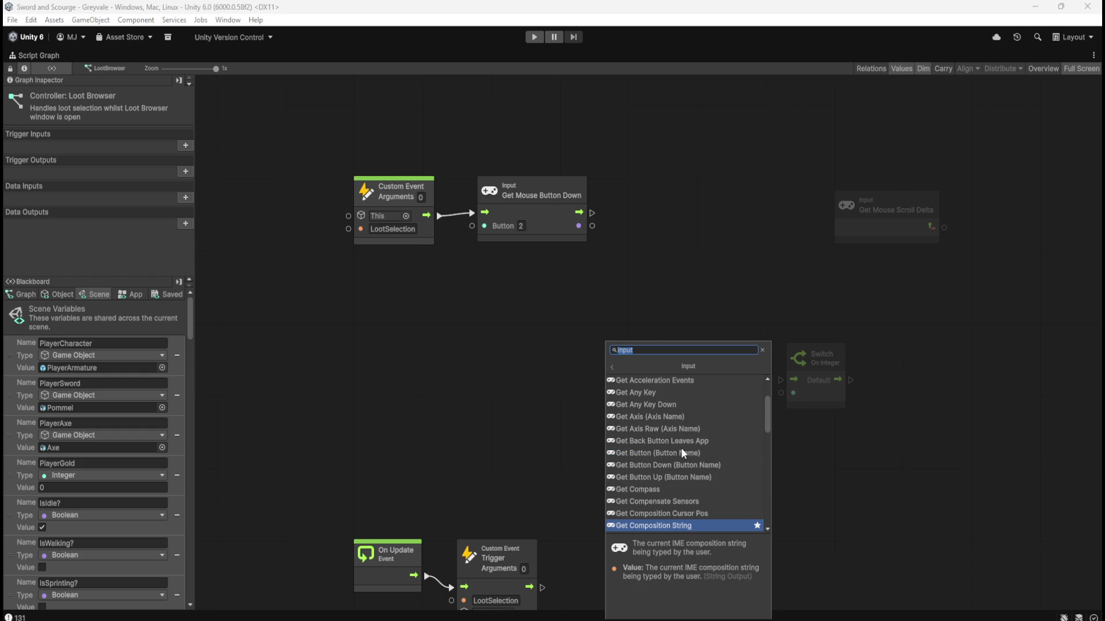
{"action": "scroll", "coordinate": [682, 452], "scroll_direction": "up", "scroll_amount": 1}
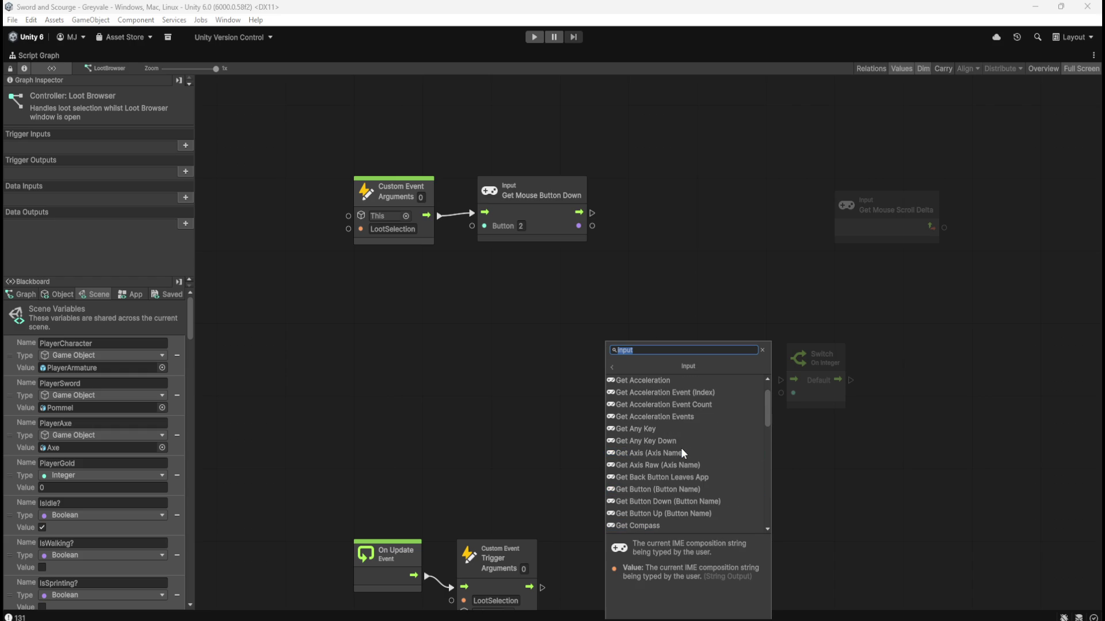
{"action": "left_click", "coordinate": [530, 363]}
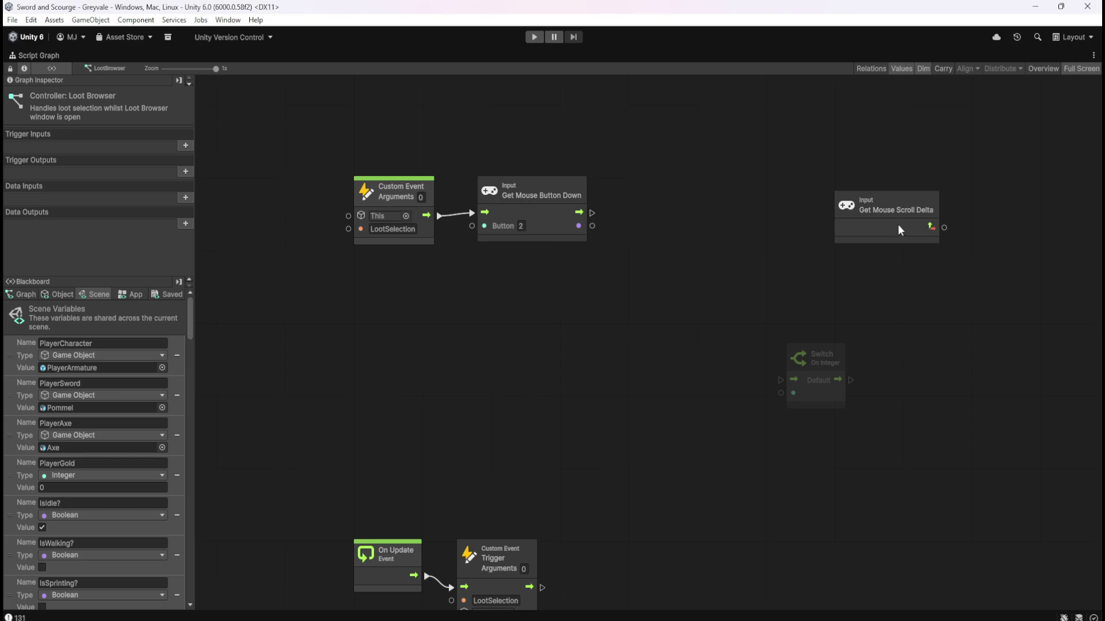
Add an If node after Get Mouse Button Down, wiring its Boolean result into Condition.
{"action": "left_click_drag", "start_coordinate": [592, 212], "coordinate": [640, 212]}
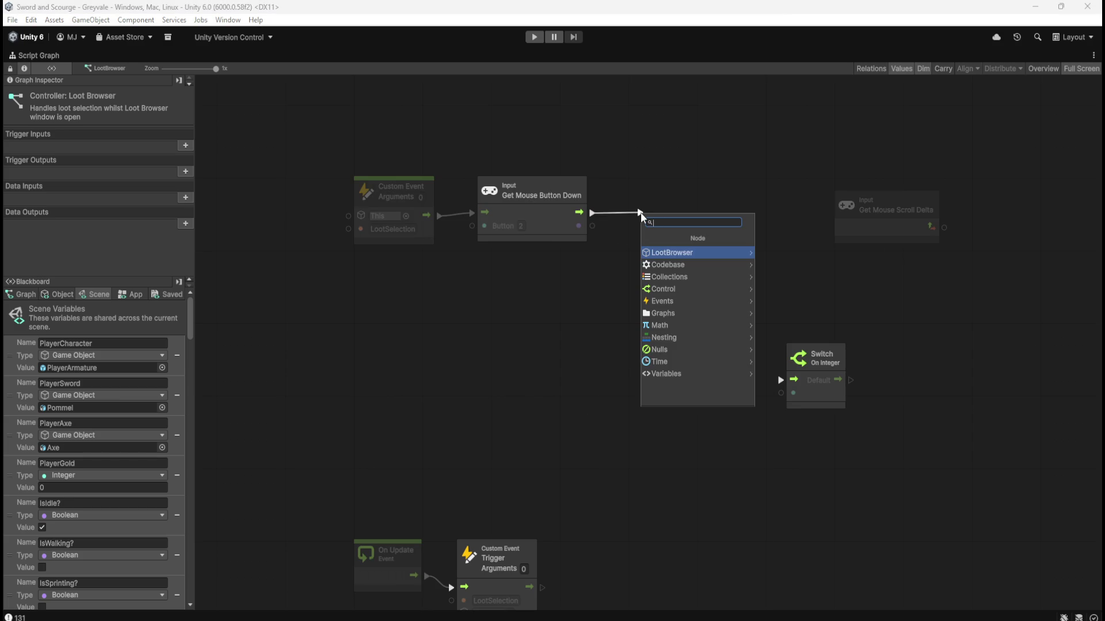
{"action": "type", "text": "if"}
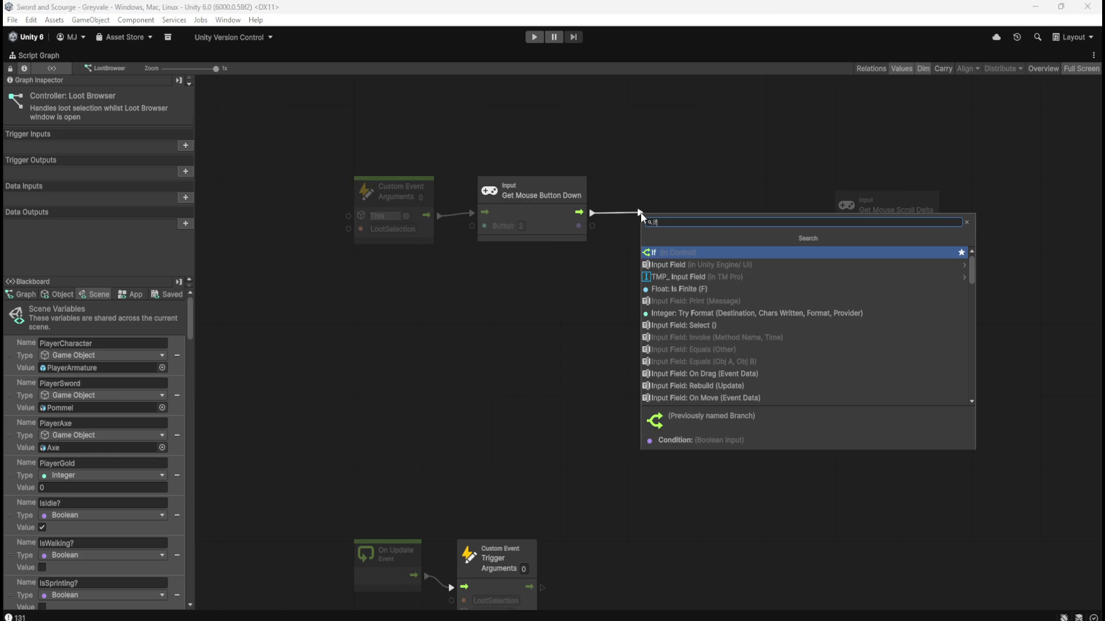
{"action": "key", "text": "Return"}
{"action": "mouse_move", "coordinate": [592, 225]}
{"action": "left_mouse_down"}
{"action": "mouse_move", "coordinate": [679, 239]}
{"action": "mouse_move", "coordinate": [660, 236]}
{"action": "left_mouse_up"}
{"action": "left_click", "coordinate": [676, 256]}
{"action": "left_click", "coordinate": [719, 233]}
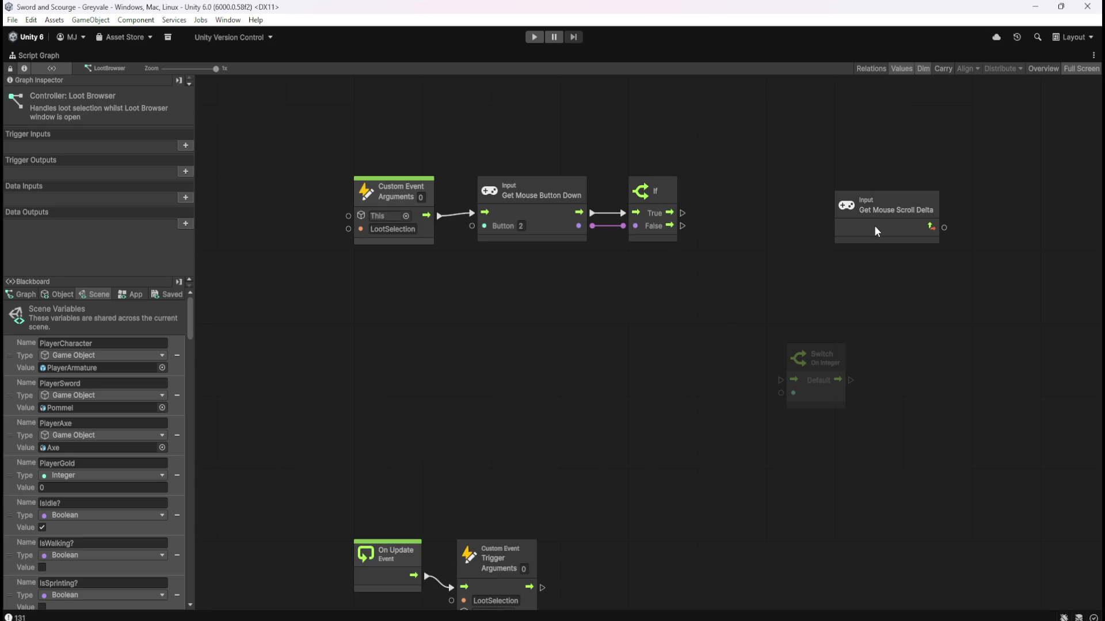
Move Get Mouse Scroll Delta beneath the If node and Switch On Integer down and right.
{"action": "left_click_drag", "start_coordinate": [875, 225], "coordinate": [668, 298]}
{"action": "left_click", "coordinate": [789, 266]}
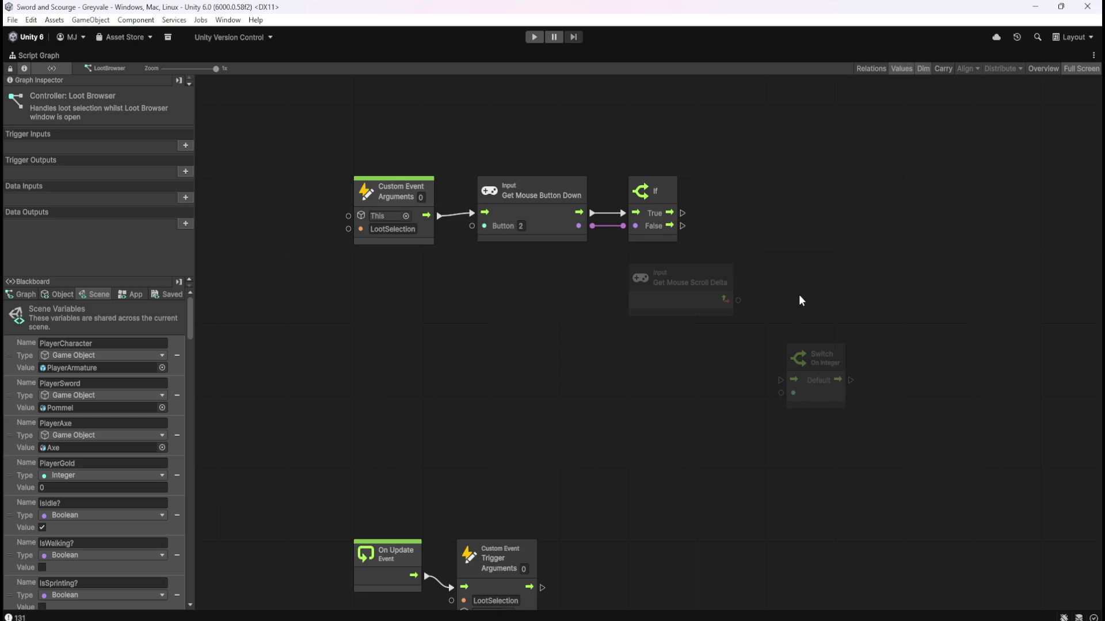
{"action": "left_click_drag", "start_coordinate": [800, 298], "coordinate": [778, 304]}
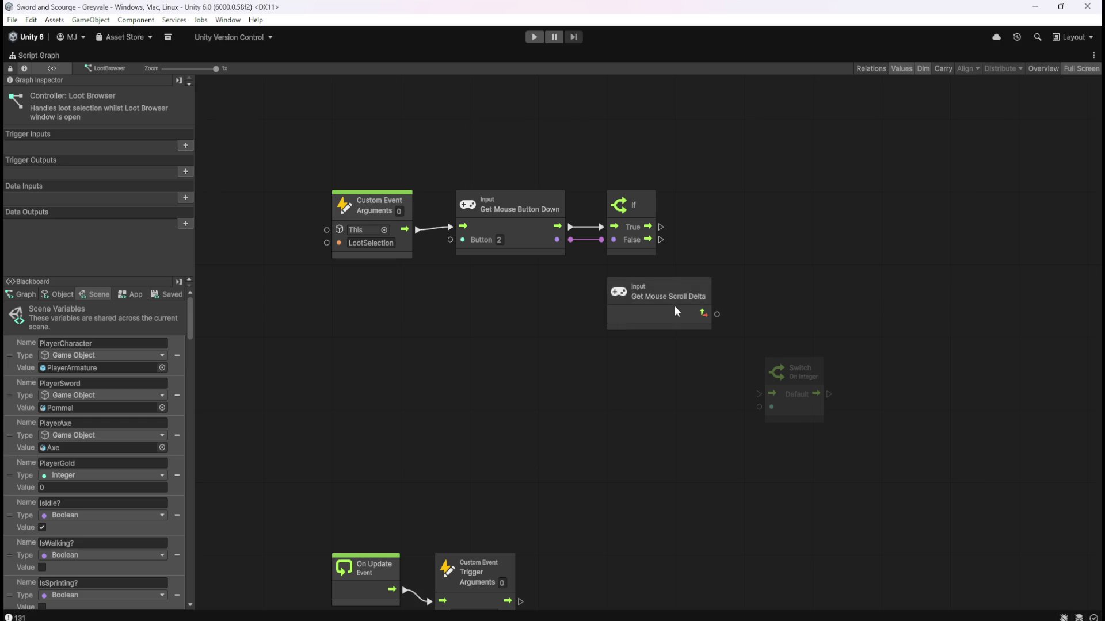
{"action": "left_click_drag", "start_coordinate": [893, 288], "coordinate": [817, 278]}
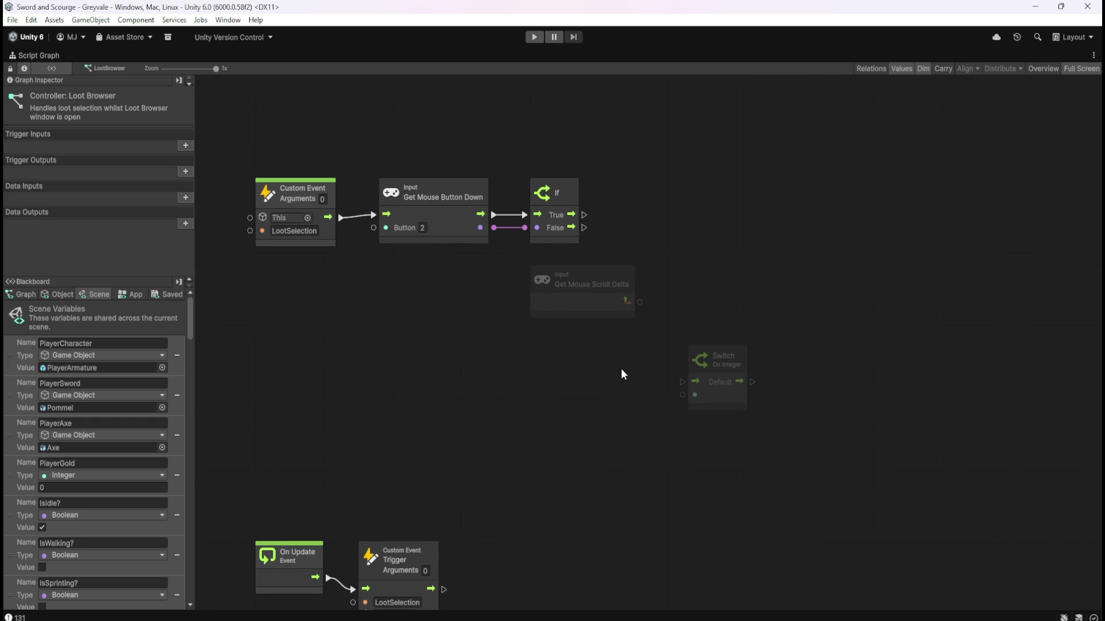
{"action": "left_click", "coordinate": [742, 410]}
{"action": "left_click_drag", "start_coordinate": [741, 408], "coordinate": [864, 474]}
{"action": "left_click", "coordinate": [803, 340]}
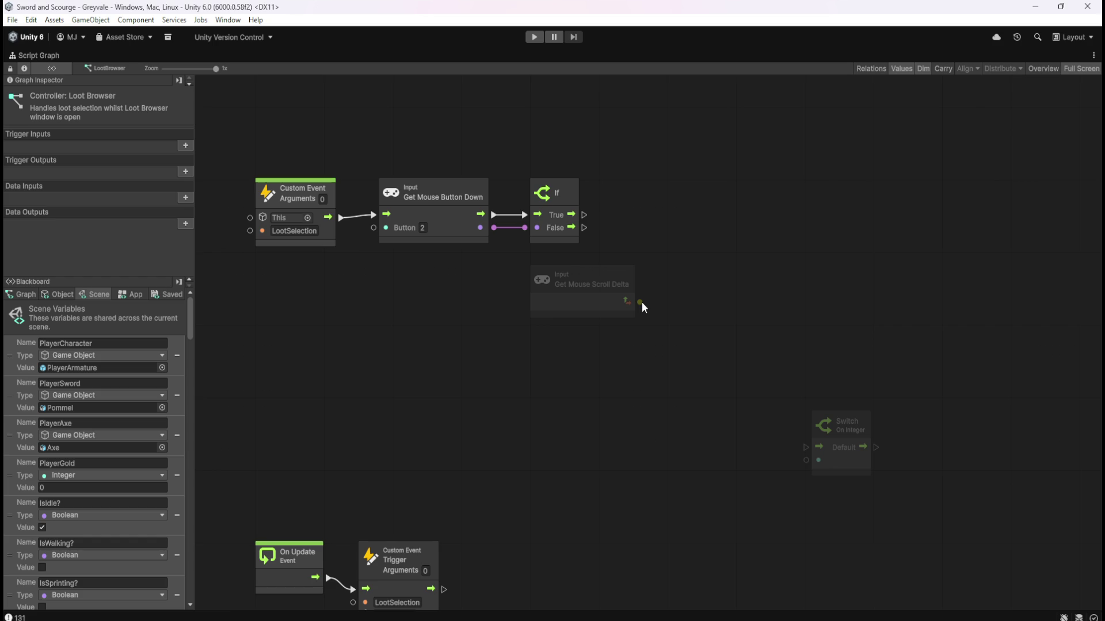
Branch a Vector 2 Expose node off Scroll Delta's output, then delete it.
{"action": "left_click_drag", "start_coordinate": [641, 302], "coordinate": [646, 301]}
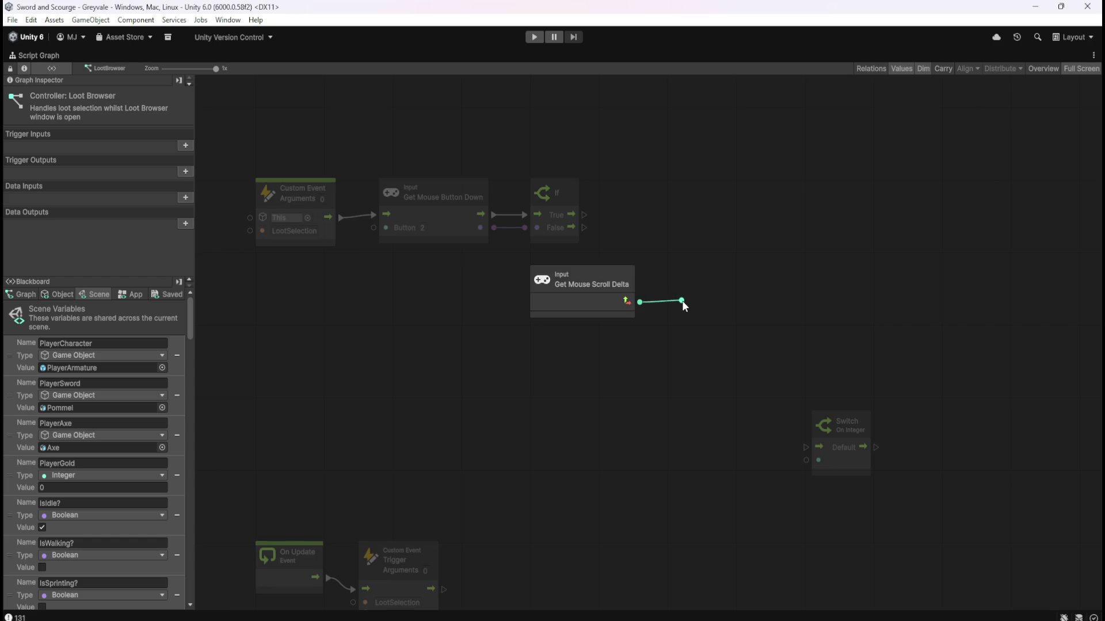
{"action": "right_click", "coordinate": [682, 301]}
{"action": "left_click", "coordinate": [557, 298]}
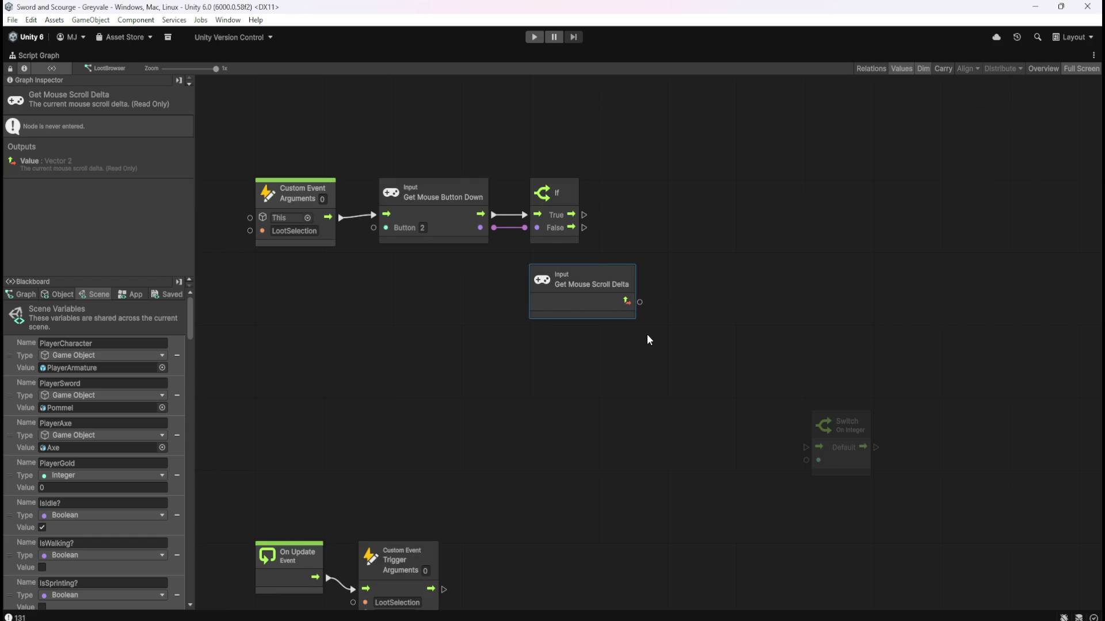
{"action": "left_click_drag", "start_coordinate": [640, 302], "coordinate": [677, 302]}
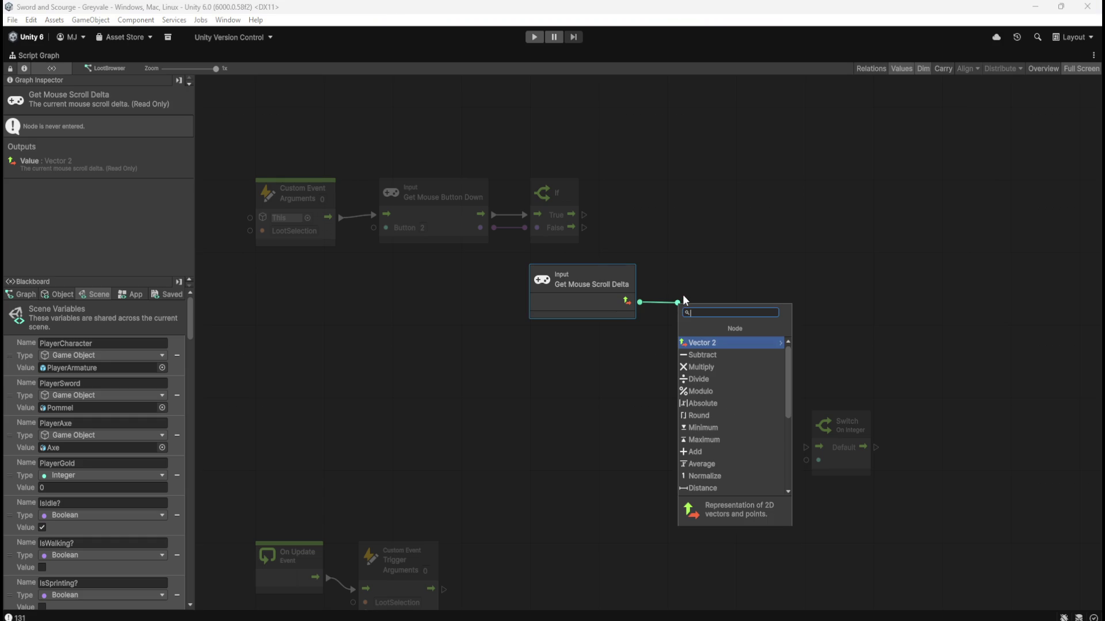
{"action": "left_click", "coordinate": [716, 344]}
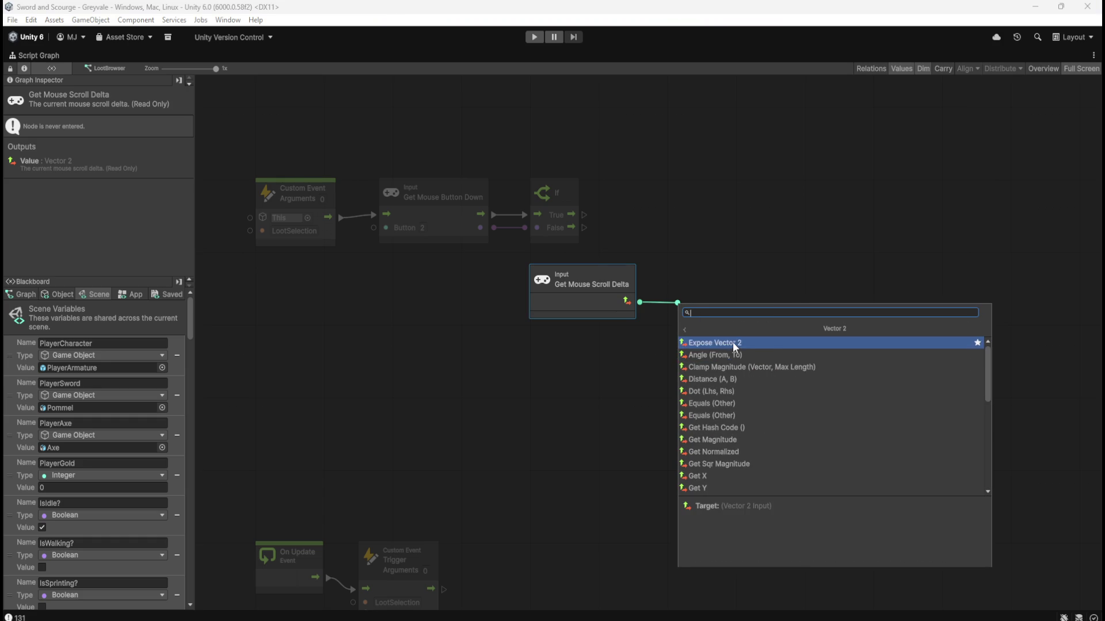
{"action": "left_click", "coordinate": [733, 342]}
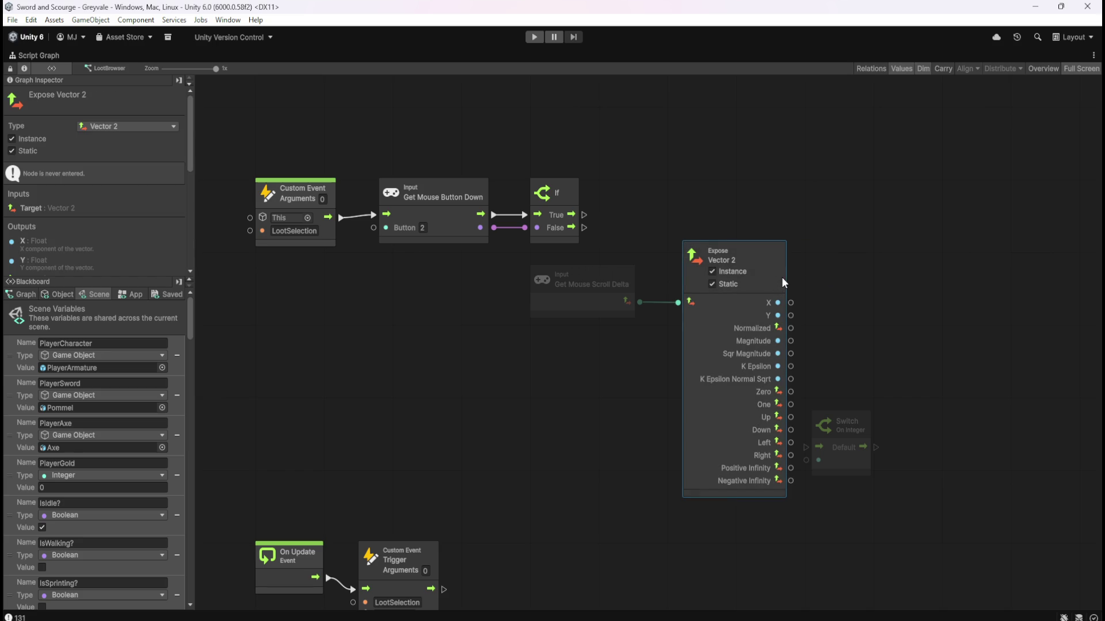
{"action": "key", "text": "Delete"}
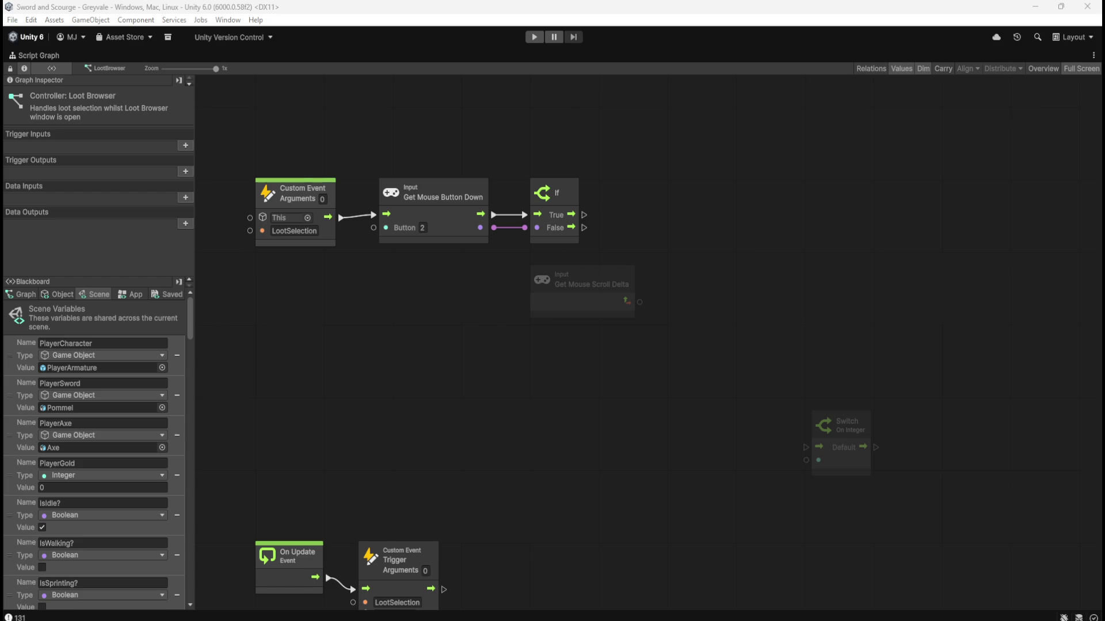
Add a Vector 2 Get Y node from Scroll Delta's output and shift both nodes down-left.
{"action": "left_click_drag", "start_coordinate": [639, 302], "coordinate": [675, 302]}
{"action": "left_click", "coordinate": [720, 340]}
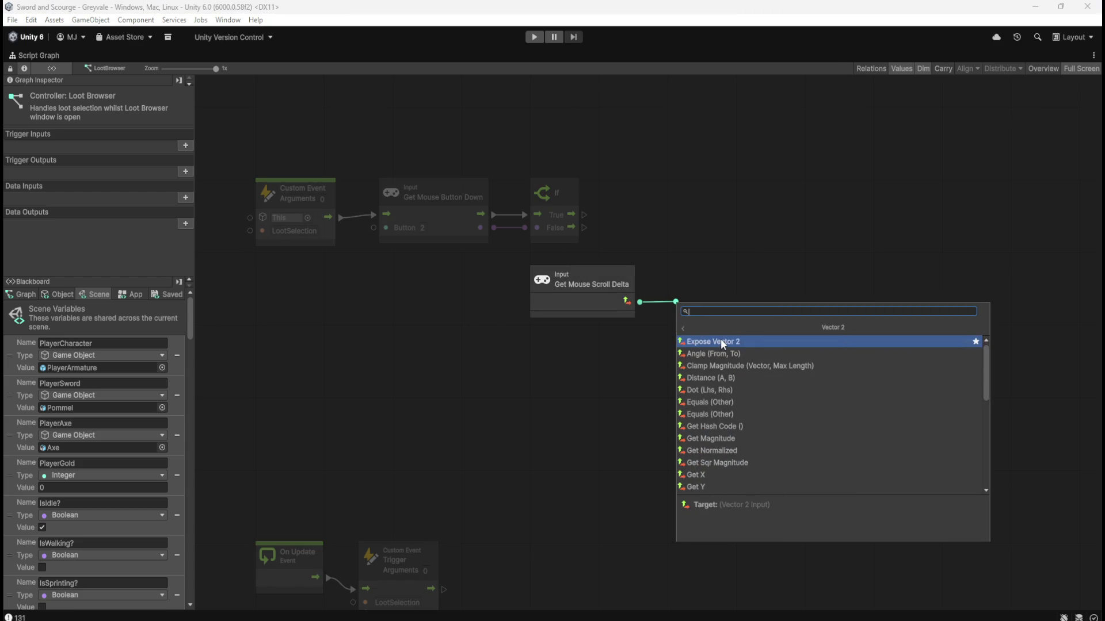
{"action": "scroll", "coordinate": [763, 414], "scroll_direction": "down", "scroll_amount": 2}
{"action": "left_click", "coordinate": [713, 414]}
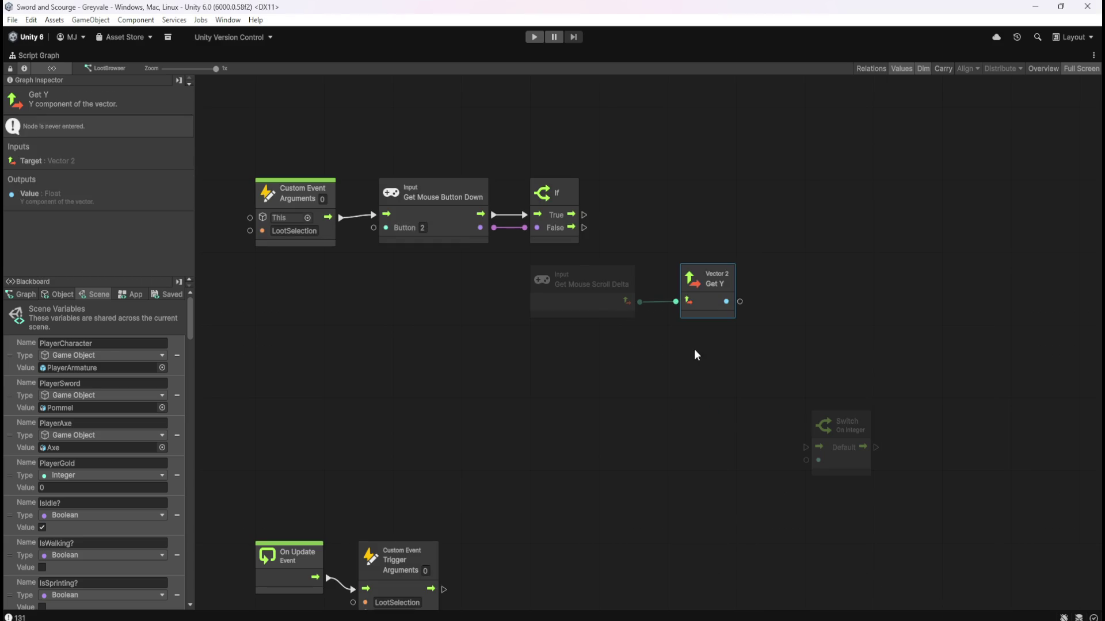
{"action": "left_click_drag", "start_coordinate": [711, 309], "coordinate": [689, 308]}
{"action": "mouse_move", "coordinate": [711, 344]}
{"action": "left_mouse_down"}
{"action": "mouse_move", "coordinate": [609, 291]}
{"action": "mouse_move", "coordinate": [459, 320]}
{"action": "left_mouse_up"}
{"action": "left_click_drag", "start_coordinate": [588, 324], "coordinate": [616, 325]}
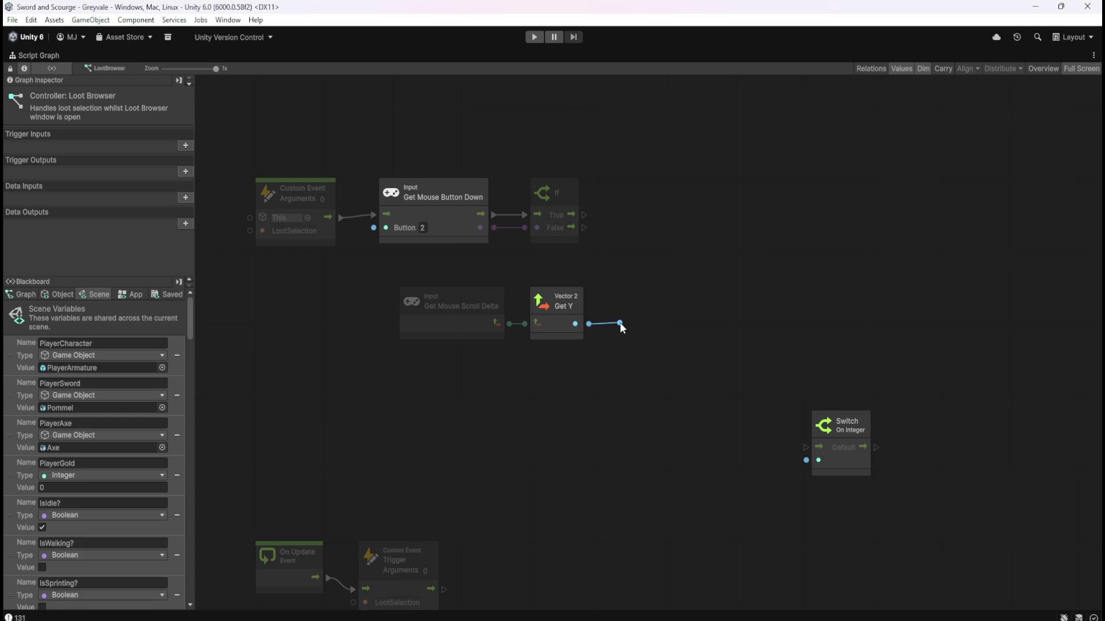
Cancel the pending connection from the Get Y node.
{"action": "right_click", "coordinate": [620, 322]}
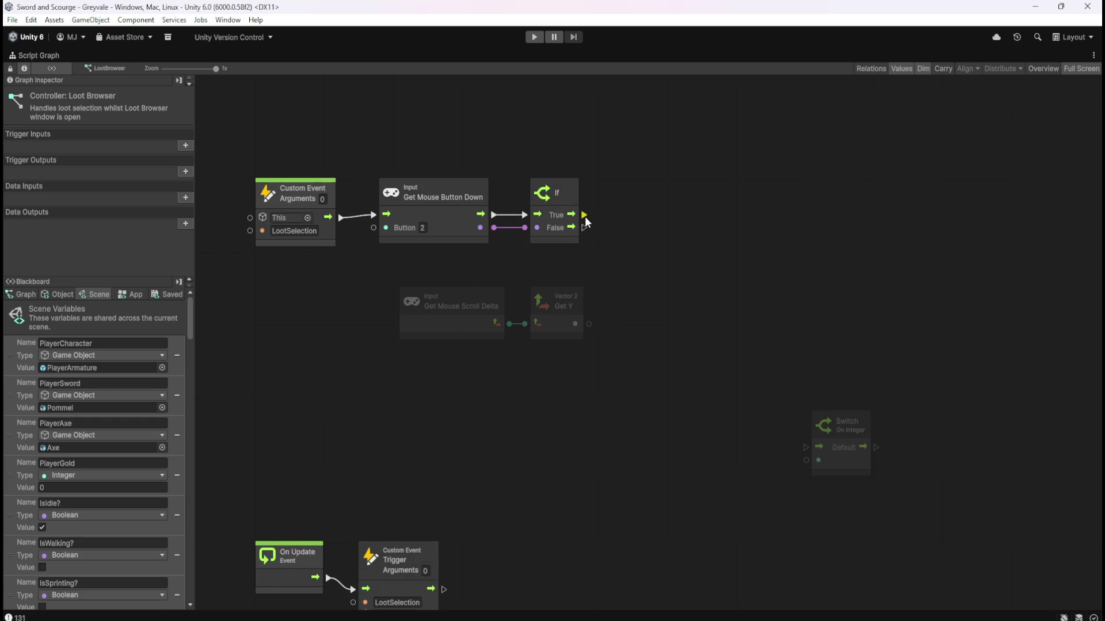
{"action": "scroll", "coordinate": [733, 271], "scroll_direction": "left", "scroll_amount": 2}
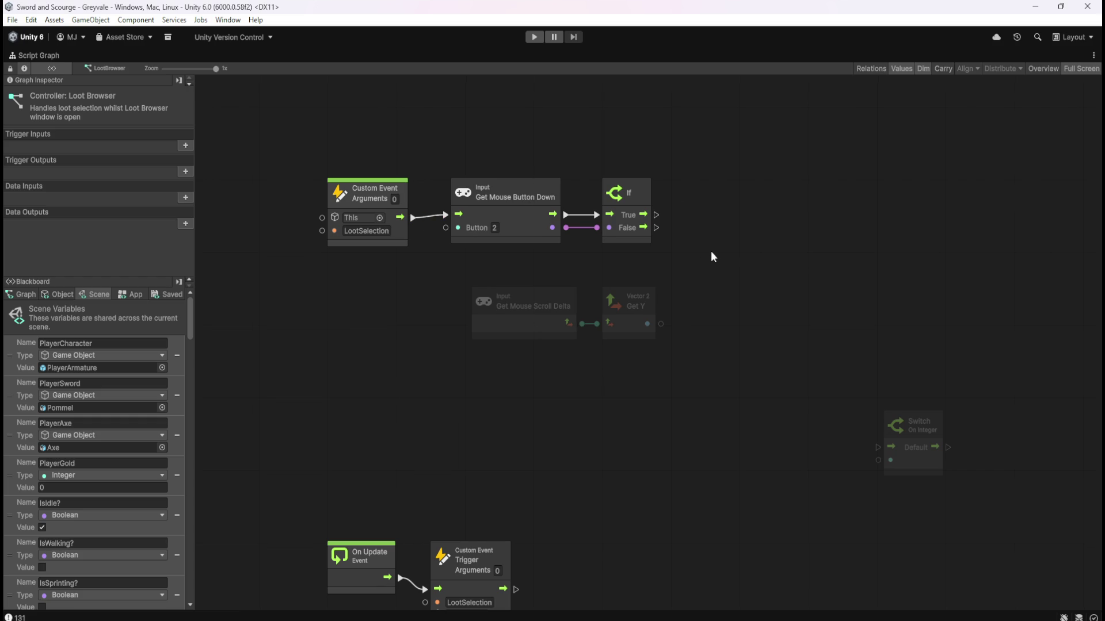
{"action": "scroll", "coordinate": [720, 247], "scroll_direction": "right", "scroll_amount": 2}
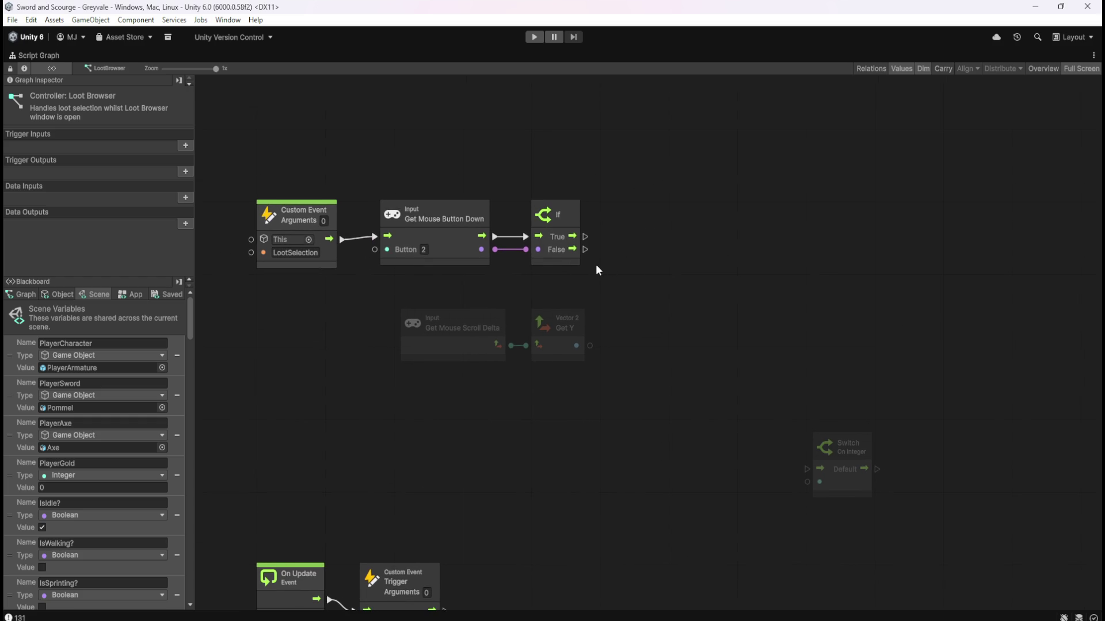
{"action": "scroll", "coordinate": [583, 271], "scroll_direction": "left", "scroll_amount": 1}
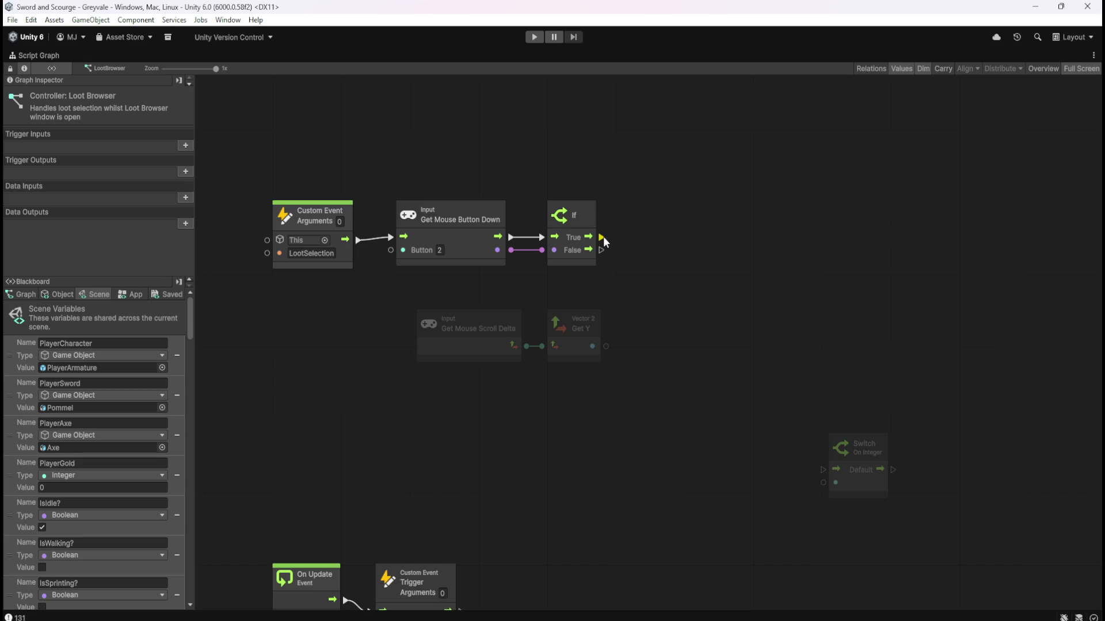
Add a new If node from the first If's True output and nudge it right.
{"action": "mouse_move", "coordinate": [603, 236]}
{"action": "left_mouse_down"}
{"action": "mouse_move", "coordinate": [736, 236]}
{"action": "mouse_move", "coordinate": [797, 216]}
{"action": "left_mouse_up"}
{"action": "type", "text": "if"}
{"action": "key", "text": "Return"}
{"action": "left_click", "coordinate": [715, 378]}
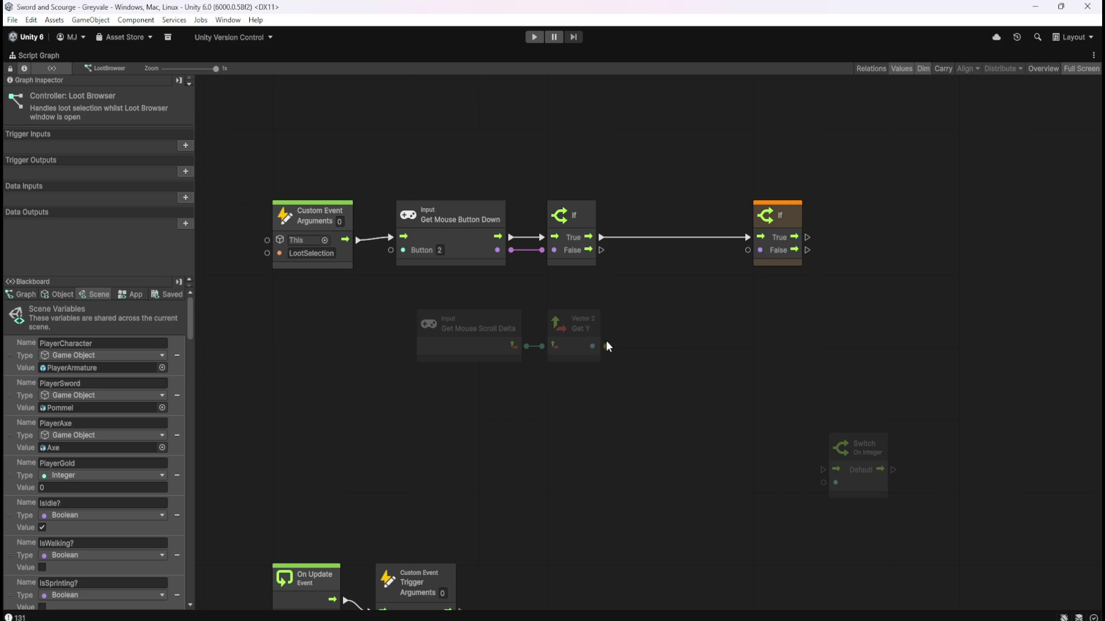
Inspect the Get Y node, then box-select the faded nodes below.
{"action": "left_click", "coordinate": [593, 348]}
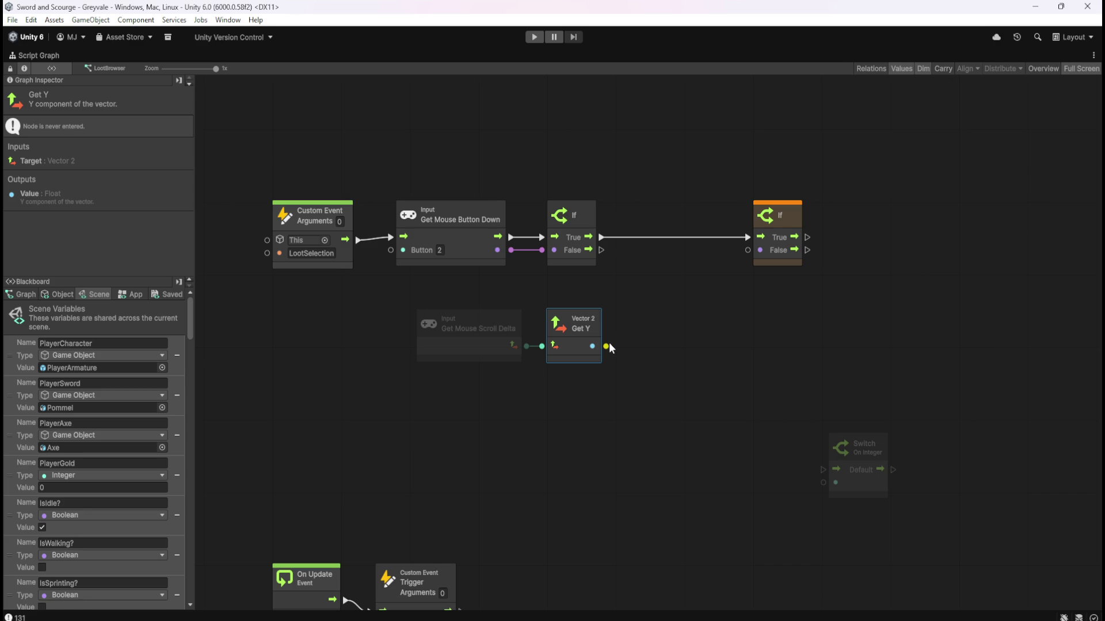
{"action": "left_click", "coordinate": [743, 318]}
{"action": "left_click_drag", "start_coordinate": [852, 292], "coordinate": [793, 326]}
{"action": "left_click_drag", "start_coordinate": [623, 331], "coordinate": [433, 375]}
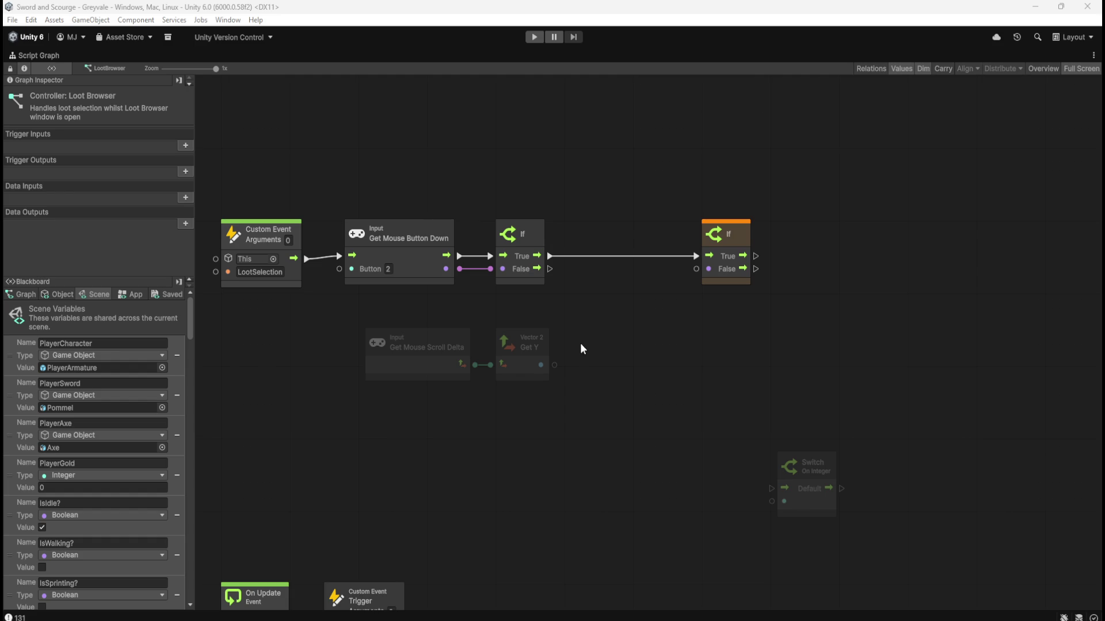
Add a Greater node comparing Get Y to 0 and wire its A > B into the second If's condition.
{"action": "left_click_drag", "start_coordinate": [554, 367], "coordinate": [582, 364]}
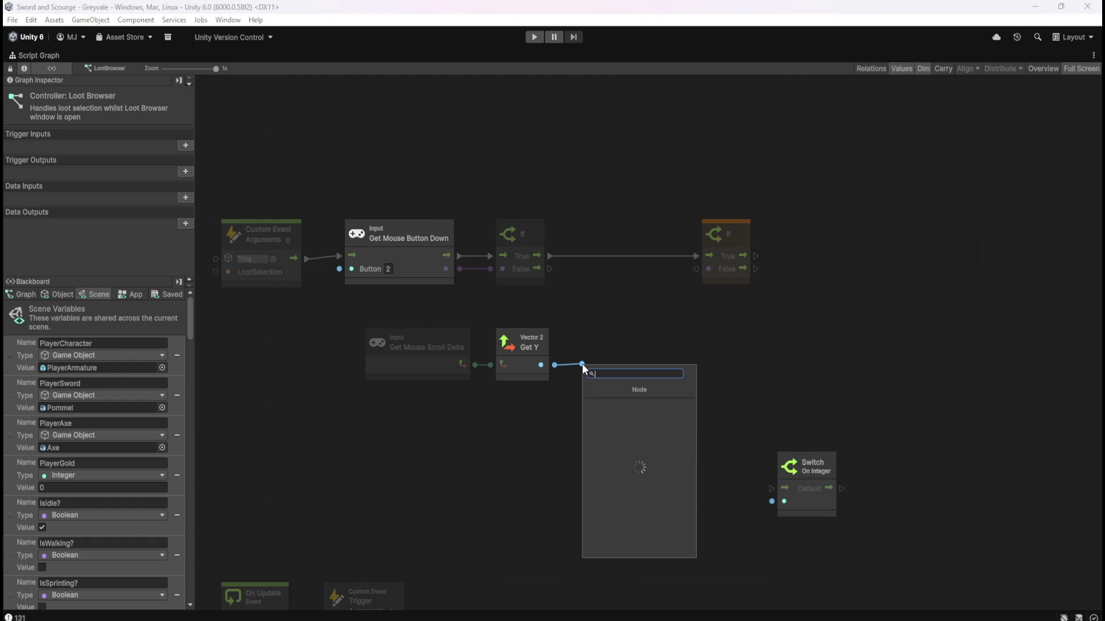
{"action": "left_click", "coordinate": [609, 454]}
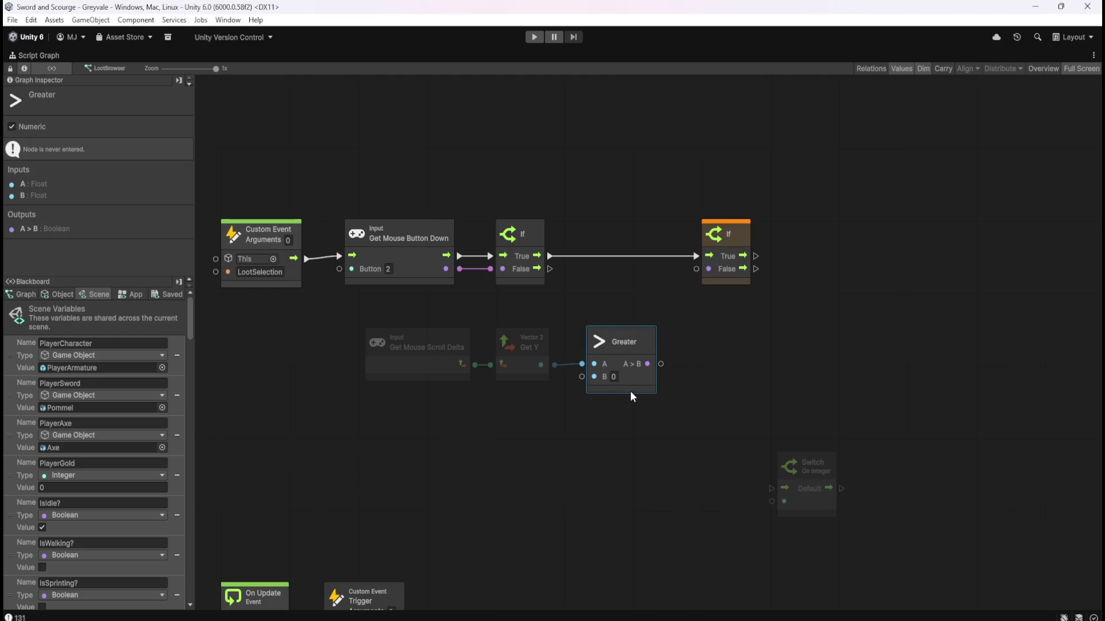
{"action": "left_click", "coordinate": [634, 399]}
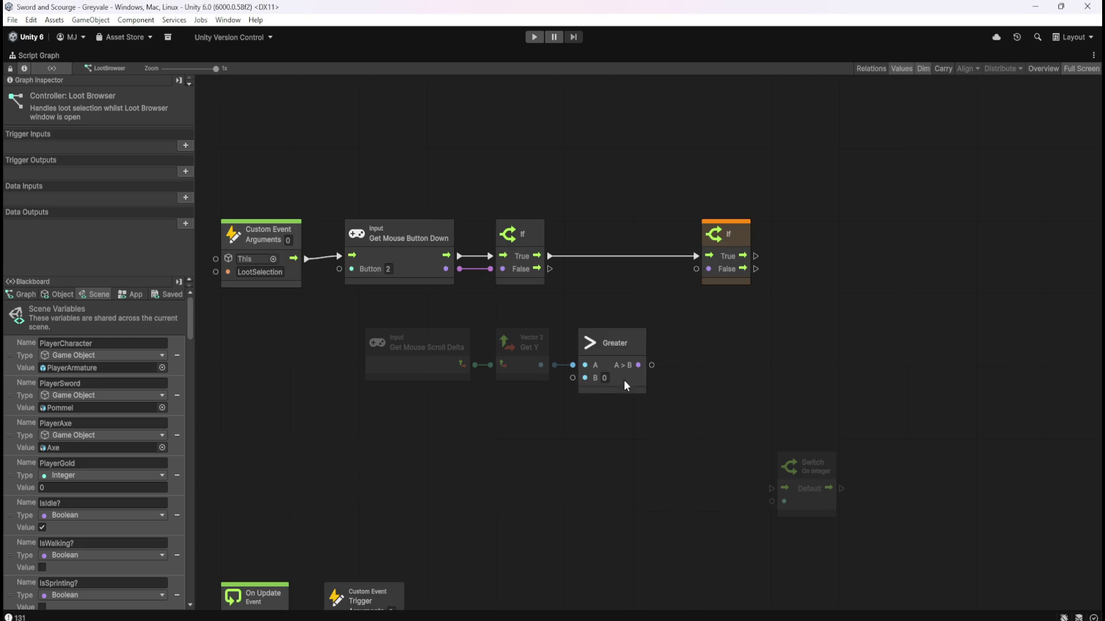
{"action": "left_click_drag", "start_coordinate": [651, 364], "coordinate": [660, 354]}
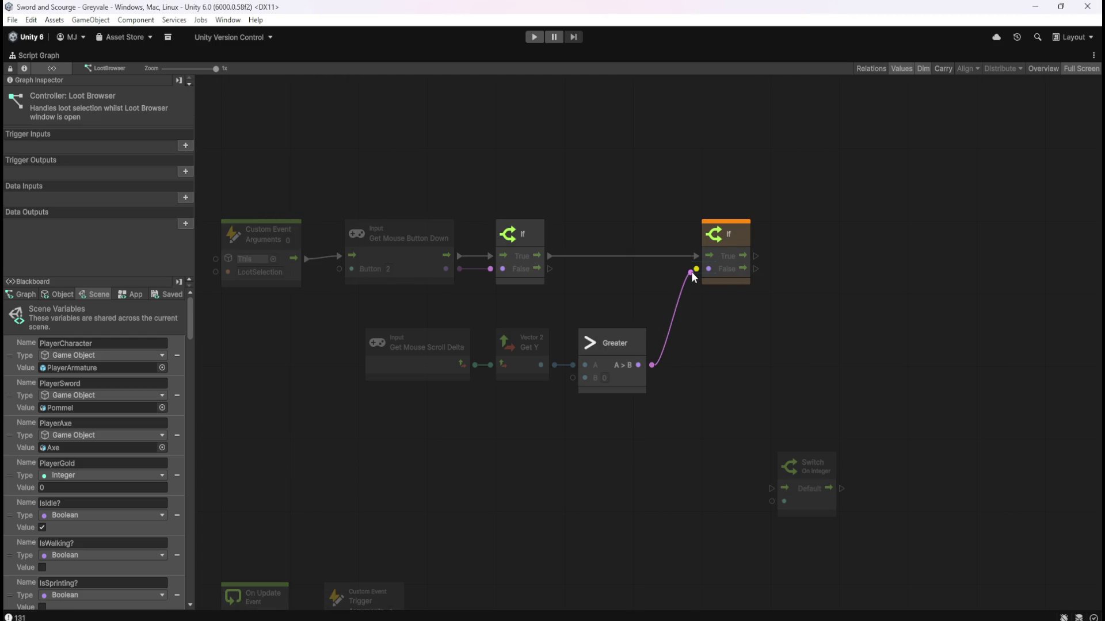
{"action": "left_click_drag", "start_coordinate": [691, 273], "coordinate": [691, 271]}
{"action": "left_click_drag", "start_coordinate": [741, 382], "coordinate": [672, 420]}
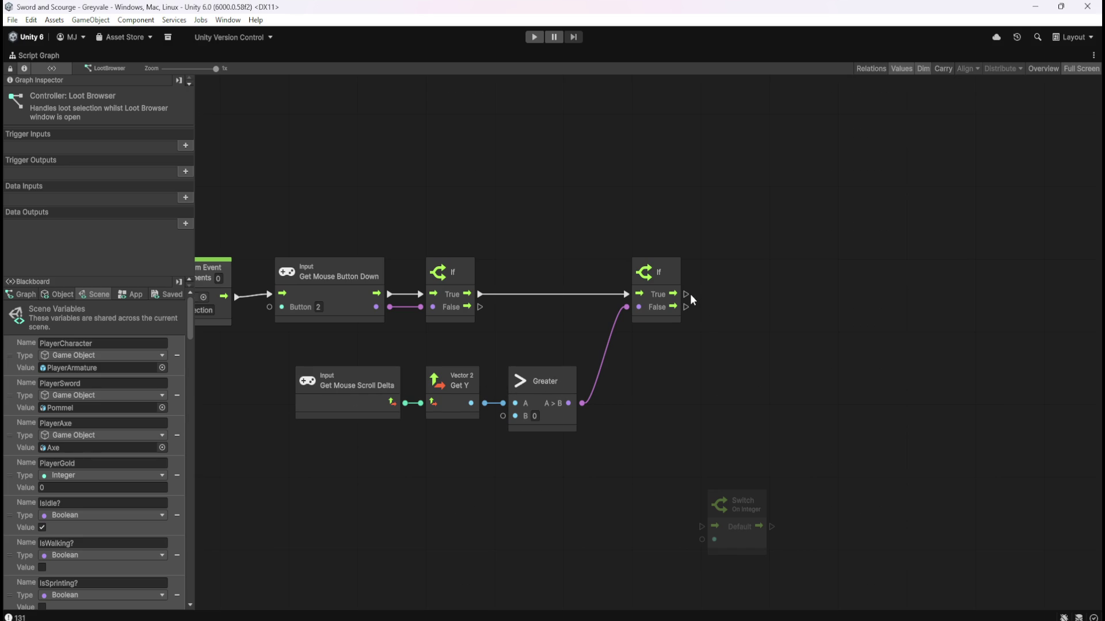
{"action": "scroll", "coordinate": [773, 326], "scroll_direction": "left", "scroll_amount": 5}
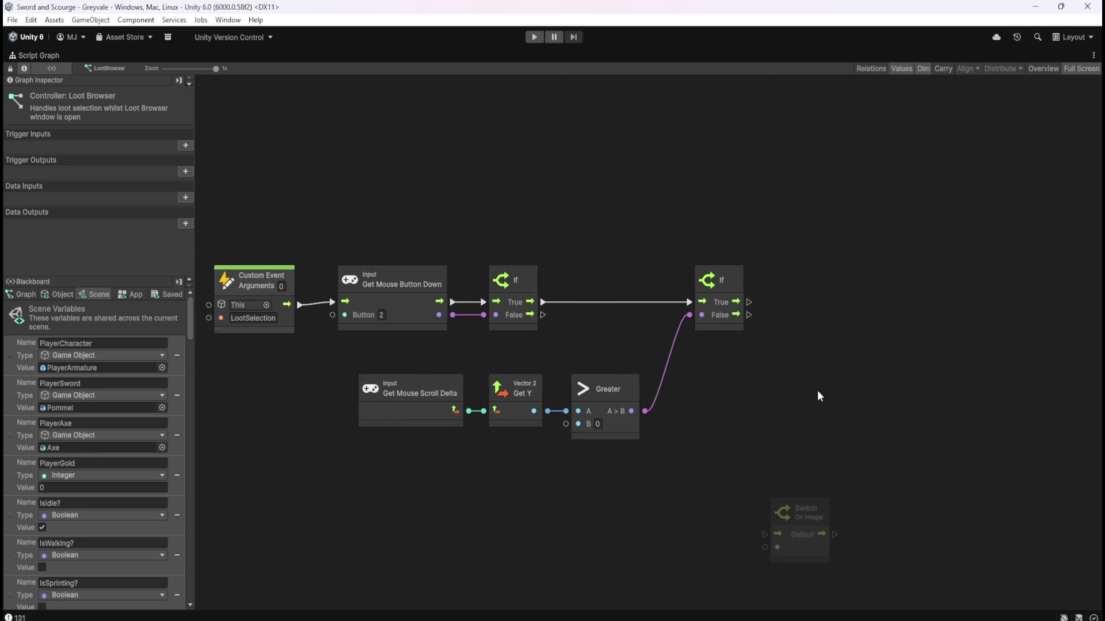
{"action": "left_click_drag", "start_coordinate": [854, 360], "coordinate": [781, 320]}
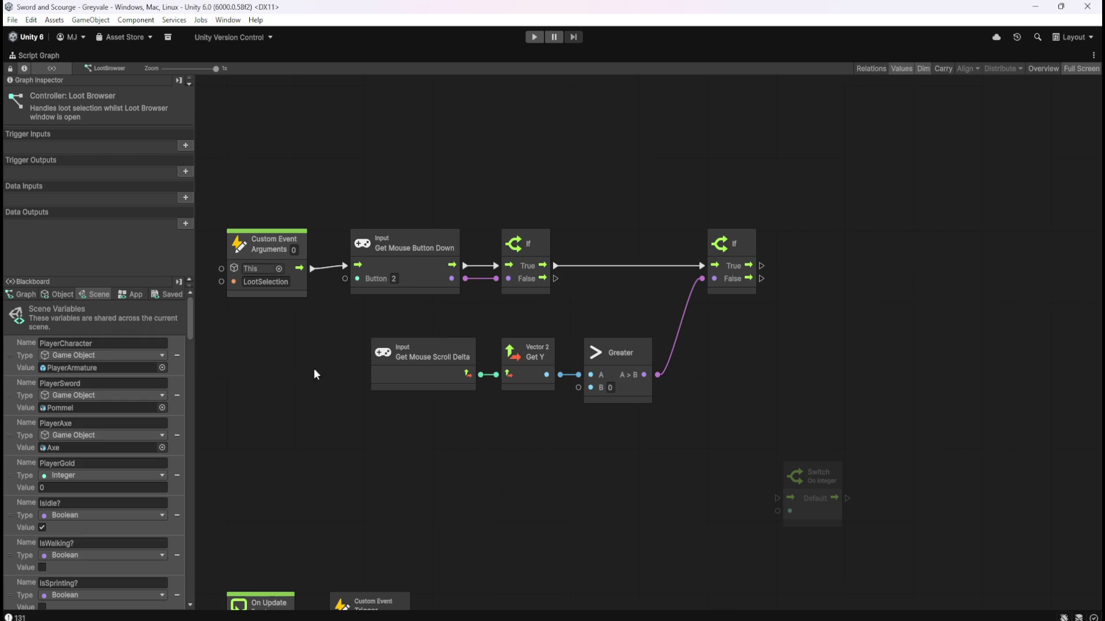
{"action": "scroll", "coordinate": [443, 477], "scroll_direction": "down", "scroll_amount": 5}
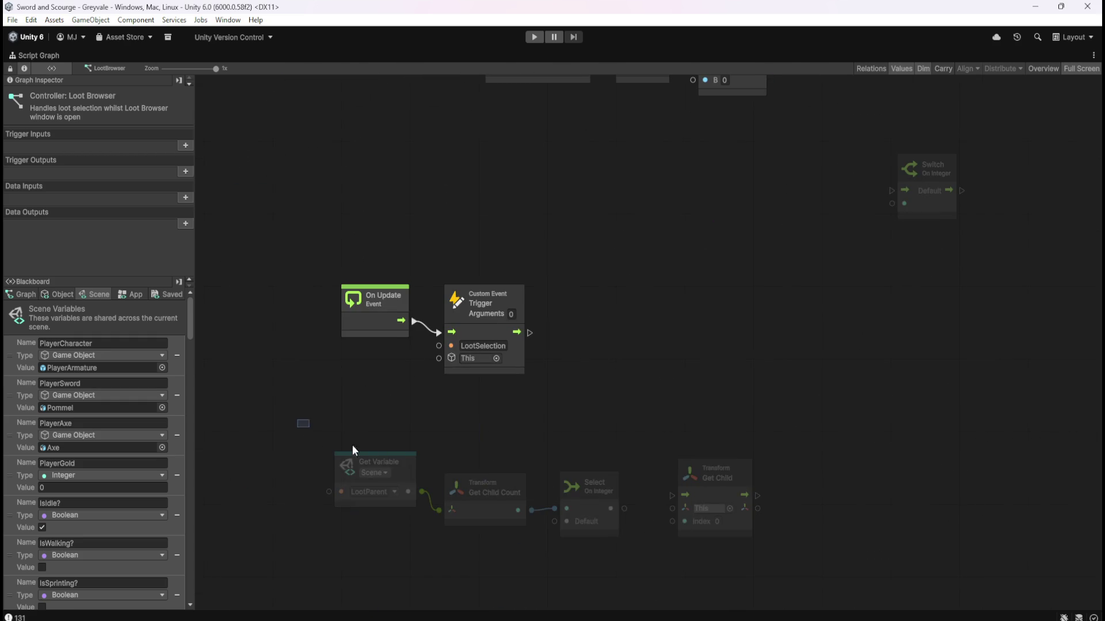
Box-select the four bottom nodes and drag them up under the Greater comparison row.
{"action": "left_click_drag", "start_coordinate": [305, 431], "coordinate": [794, 550]}
{"action": "mouse_move", "coordinate": [726, 522]}
{"action": "left_mouse_down"}
{"action": "mouse_move", "coordinate": [777, 340]}
{"action": "mouse_move", "coordinate": [783, 230]}
{"action": "left_mouse_up"}
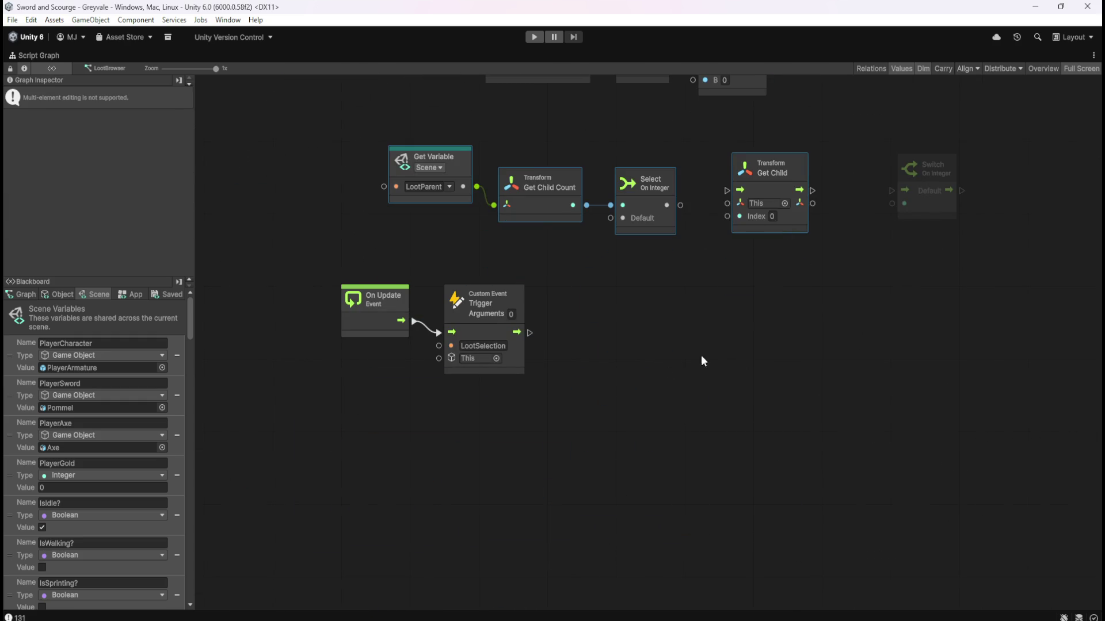
{"action": "scroll", "coordinate": [707, 340], "scroll_direction": "up", "scroll_amount": 3}
{"action": "scroll", "coordinate": [685, 446], "scroll_direction": "down", "scroll_amount": 6}
{"action": "scroll", "coordinate": [733, 308], "scroll_direction": "up", "scroll_amount": 6}
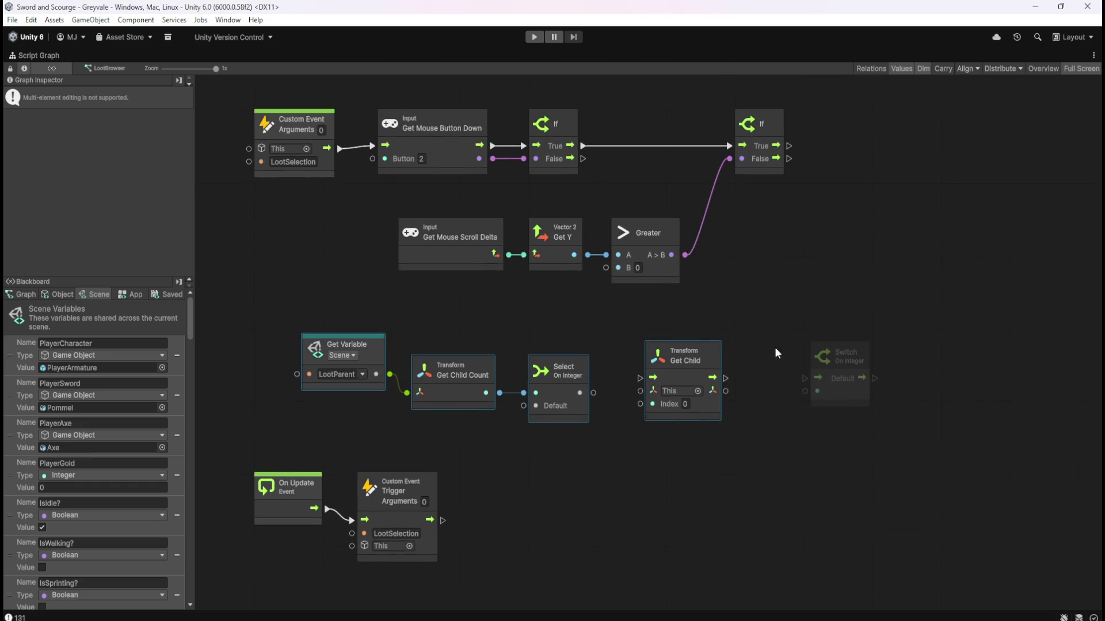
{"action": "scroll", "coordinate": [830, 336], "scroll_direction": "up", "scroll_amount": 3}
{"action": "left_click", "coordinate": [830, 337]}
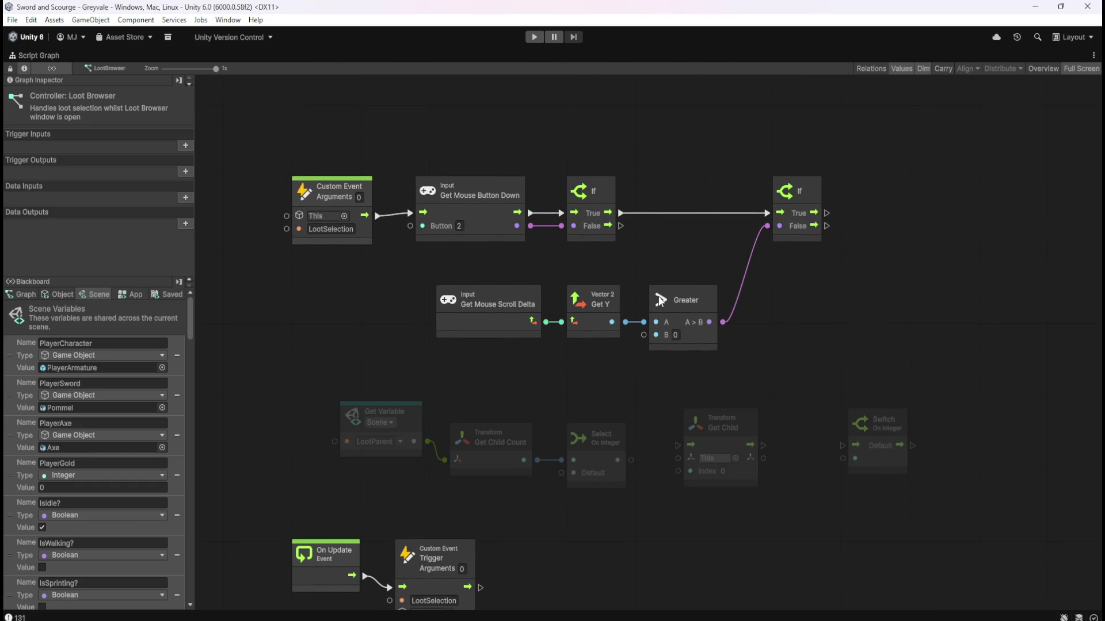
{"action": "scroll", "coordinate": [869, 326], "scroll_direction": "up", "scroll_amount": 1}
{"action": "scroll", "coordinate": [868, 328], "scroll_direction": "up", "scroll_amount": 3}
{"action": "scroll", "coordinate": [868, 323], "scroll_direction": "up", "scroll_amount": 1}
{"action": "scroll", "coordinate": [868, 324], "scroll_direction": "down", "scroll_amount": 4}
{"action": "scroll", "coordinate": [867, 326], "scroll_direction": "up", "scroll_amount": 2}
{"action": "scroll", "coordinate": [857, 328], "scroll_direction": "right", "scroll_amount": 2}
{"action": "scroll", "coordinate": [817, 311], "scroll_direction": "right", "scroll_amount": 8}
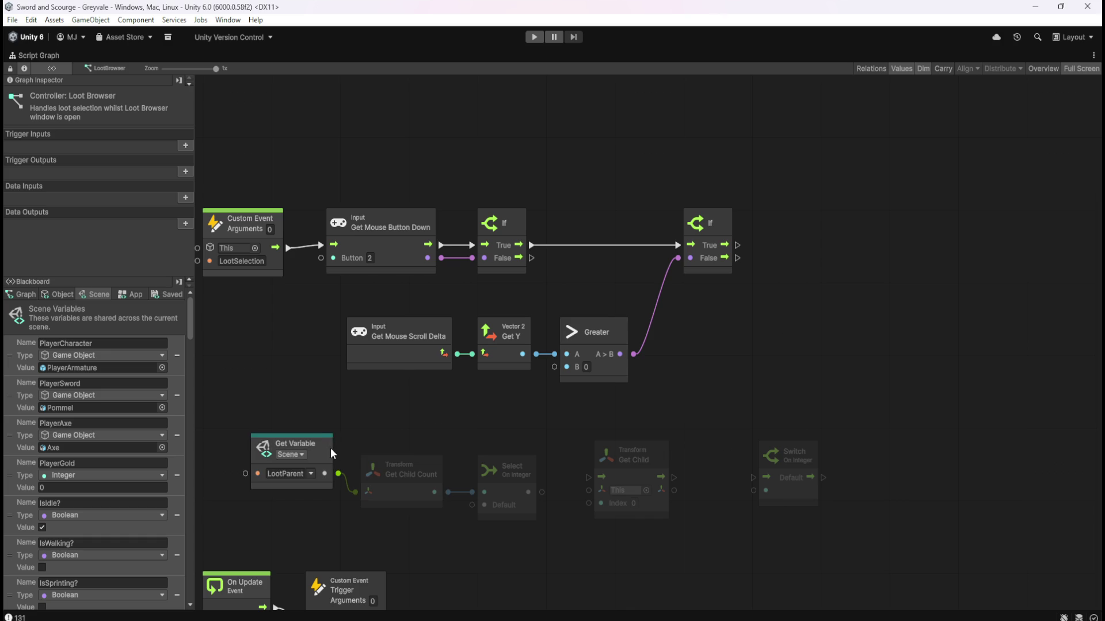
From the LootParent Get Variable output, search the node finder for 'get child'.
{"action": "left_click", "coordinate": [324, 467]}
{"action": "mouse_move", "coordinate": [337, 473]}
{"action": "left_mouse_down"}
{"action": "mouse_move", "coordinate": [370, 358]}
{"action": "mouse_move", "coordinate": [365, 426]}
{"action": "left_mouse_up"}
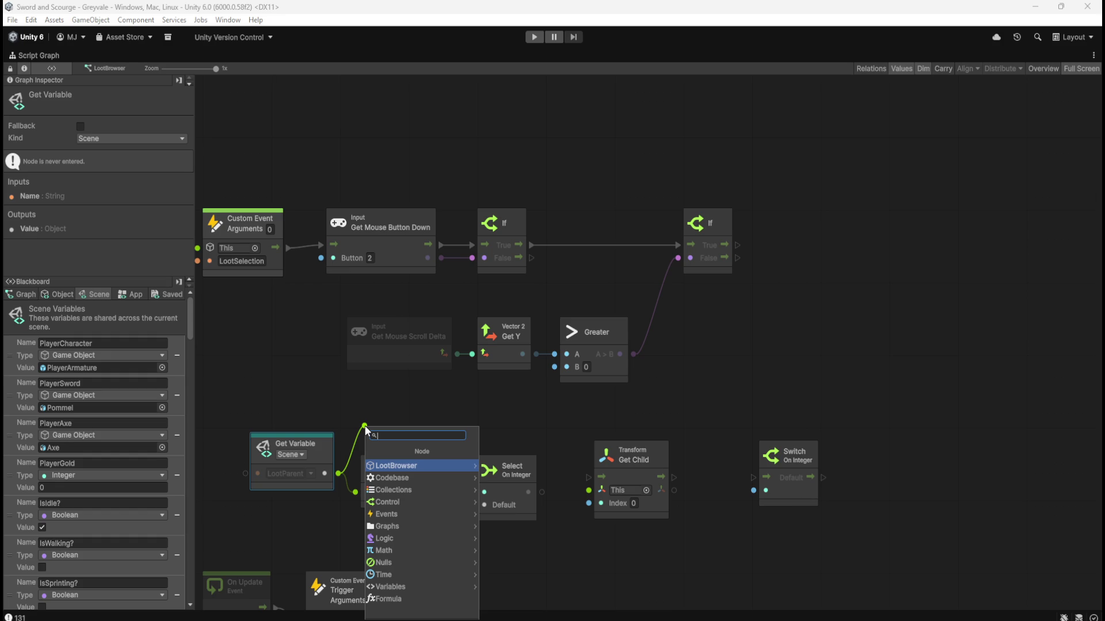
{"action": "type", "text": "get ch"}
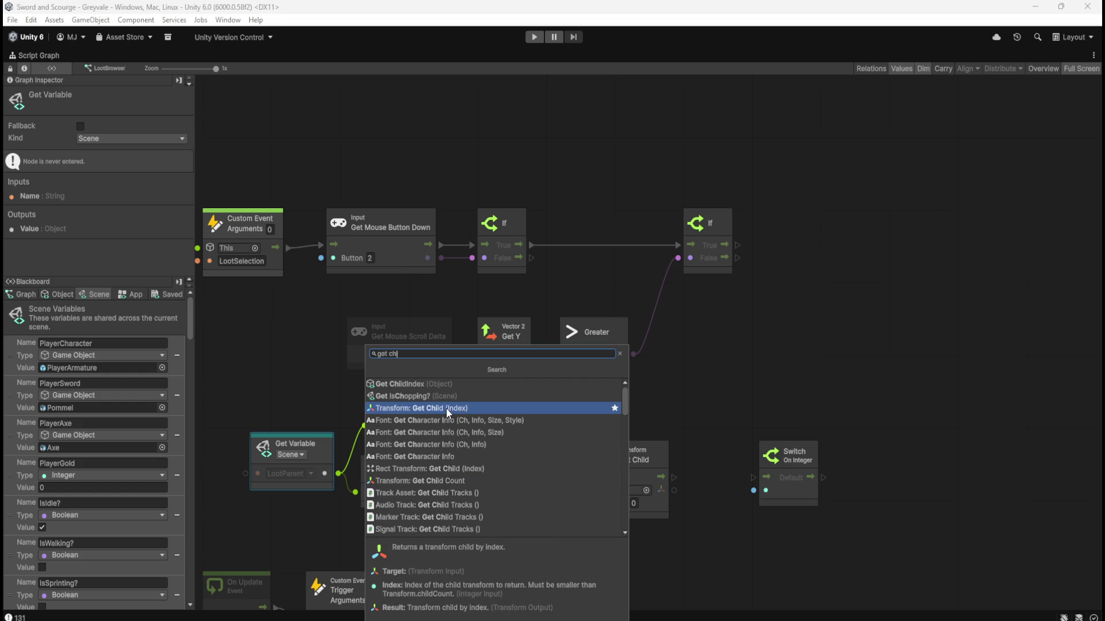
{"action": "scroll", "coordinate": [447, 408], "scroll_direction": "down", "scroll_amount": 5}
{"action": "scroll", "coordinate": [460, 413], "scroll_direction": "down", "scroll_amount": 4}
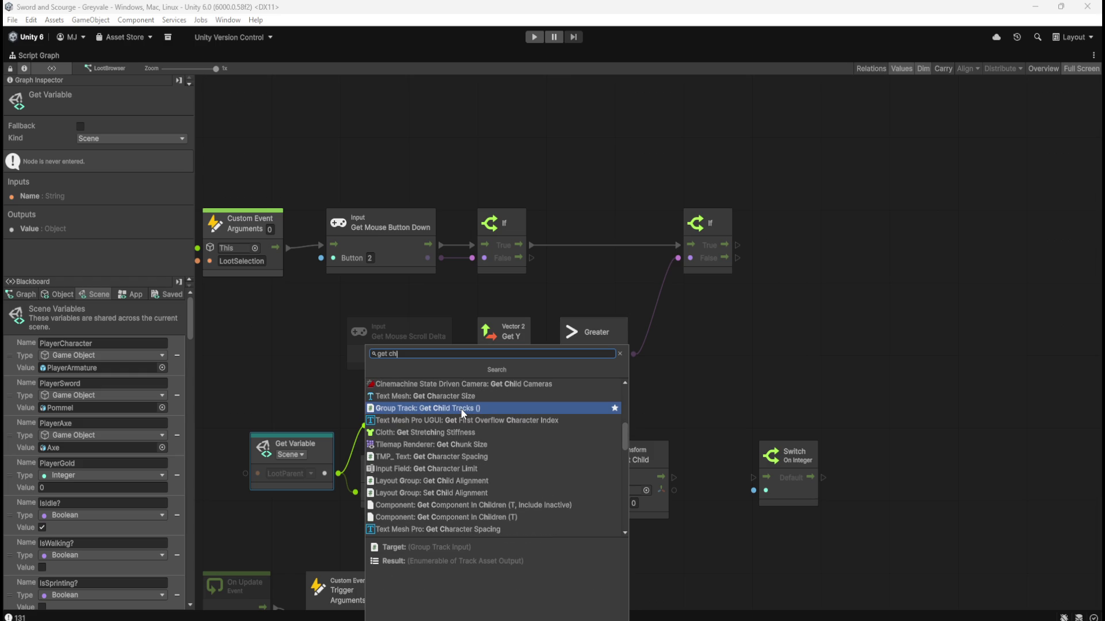
{"action": "type", "text": "ild"}
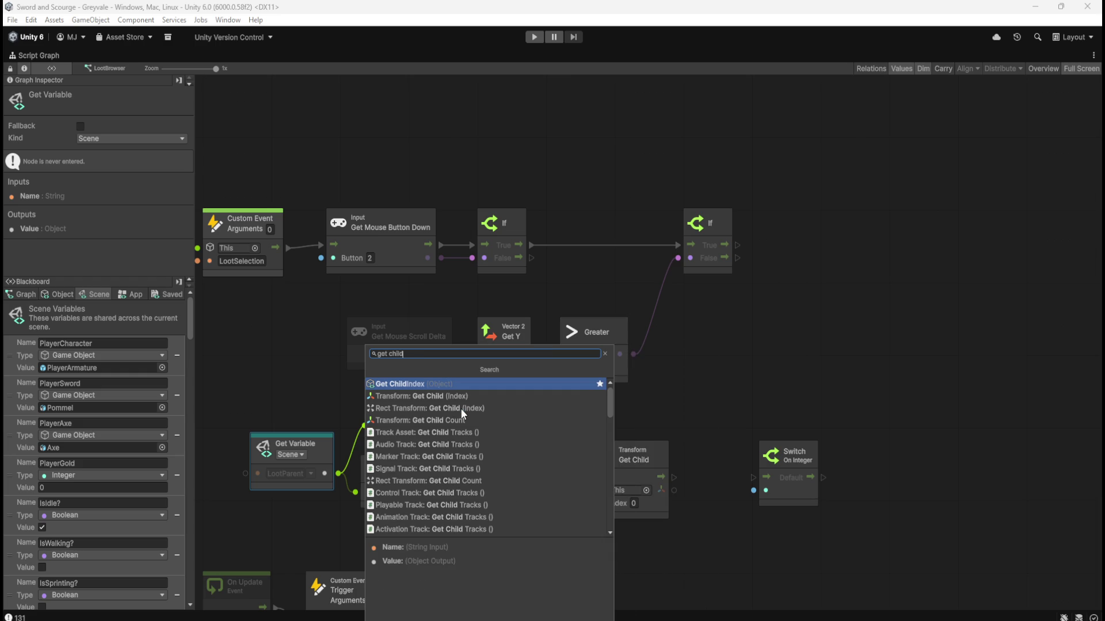
Browse the search results and add an Object Get Variable node targeting This.
{"action": "scroll", "coordinate": [477, 423], "scroll_direction": "down", "scroll_amount": 4}
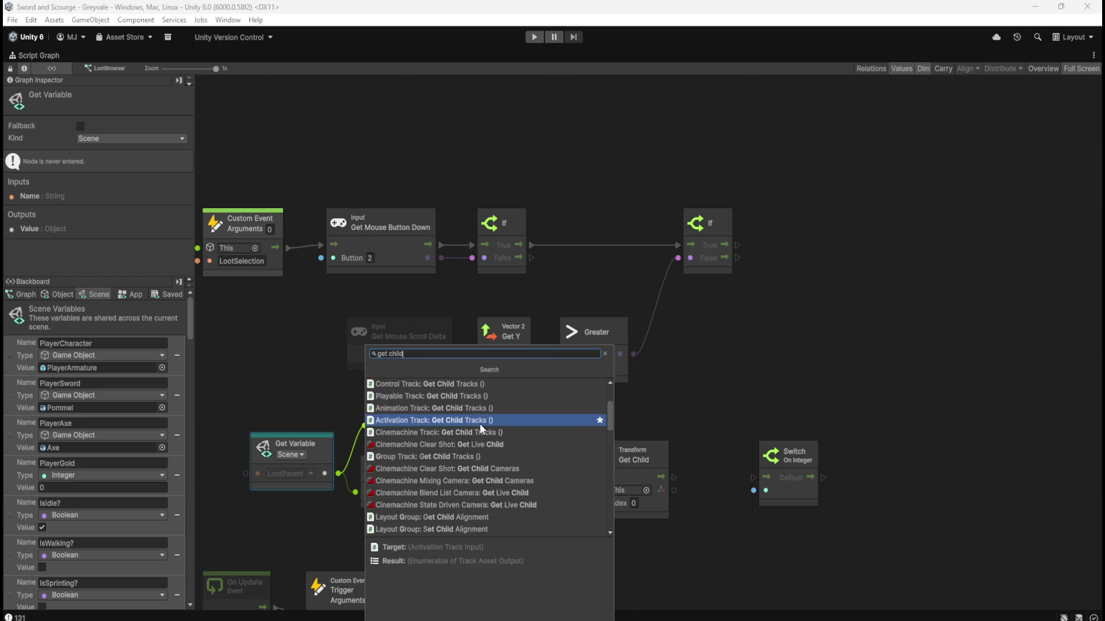
{"action": "scroll", "coordinate": [481, 428], "scroll_direction": "down", "scroll_amount": 8}
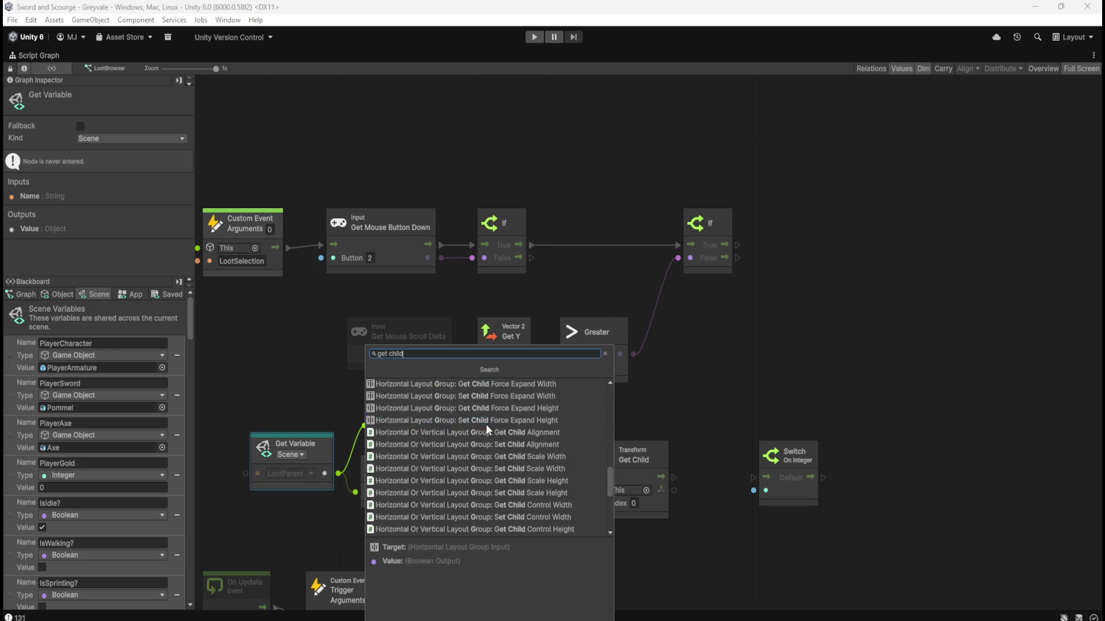
{"action": "scroll", "coordinate": [489, 423], "scroll_direction": "down", "scroll_amount": 3}
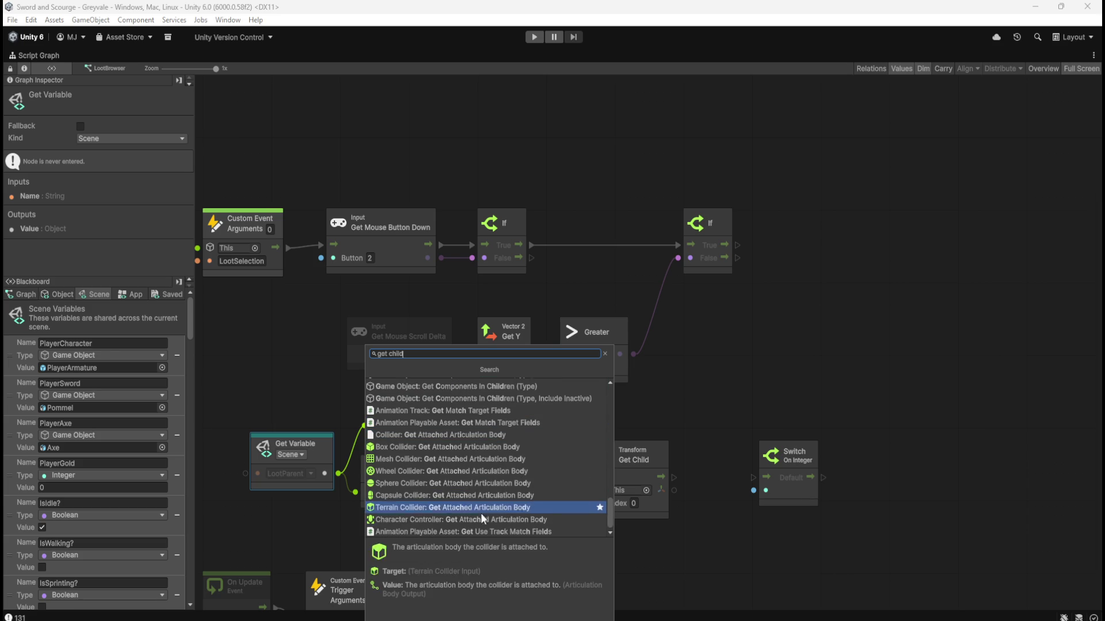
{"action": "scroll", "coordinate": [474, 504], "scroll_direction": "up", "scroll_amount": 3}
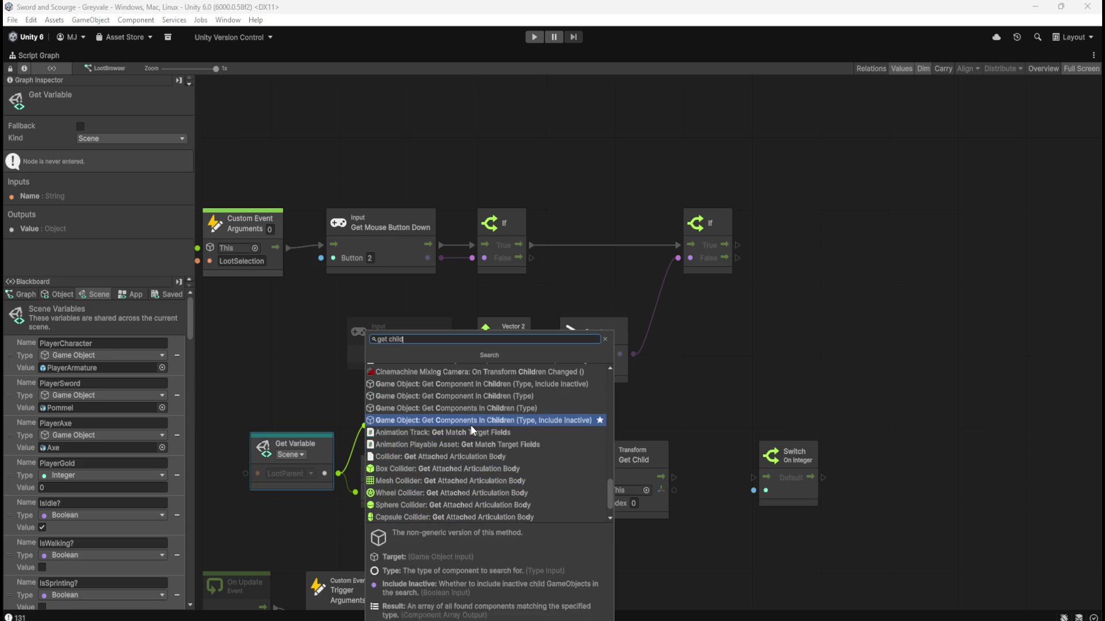
{"action": "scroll", "coordinate": [475, 460], "scroll_direction": "up", "scroll_amount": 5}
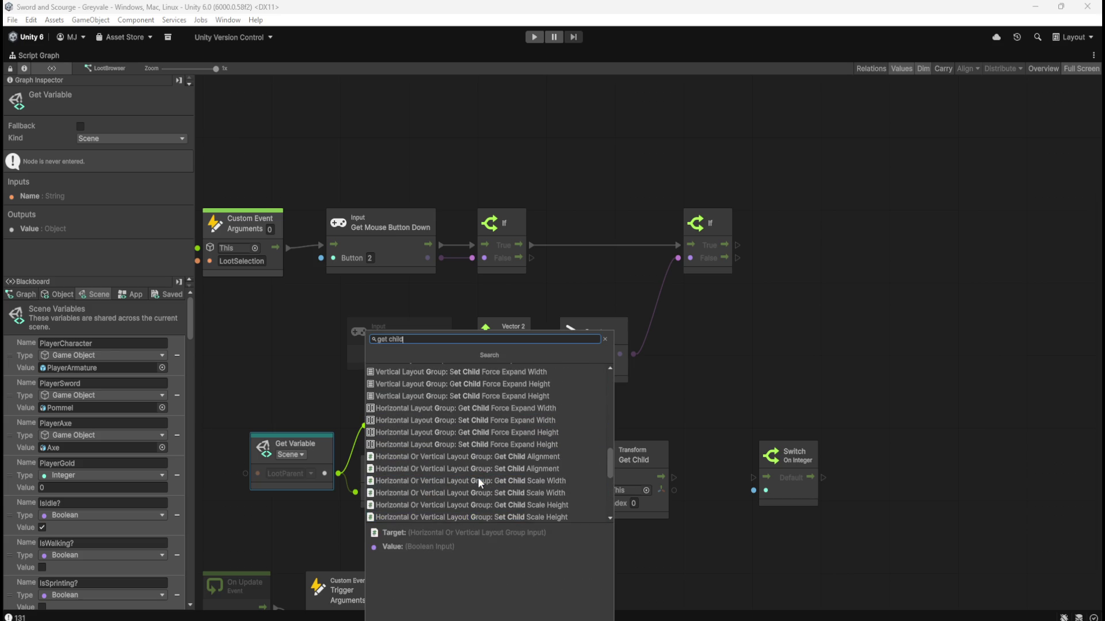
{"action": "scroll", "coordinate": [475, 479], "scroll_direction": "up", "scroll_amount": 6}
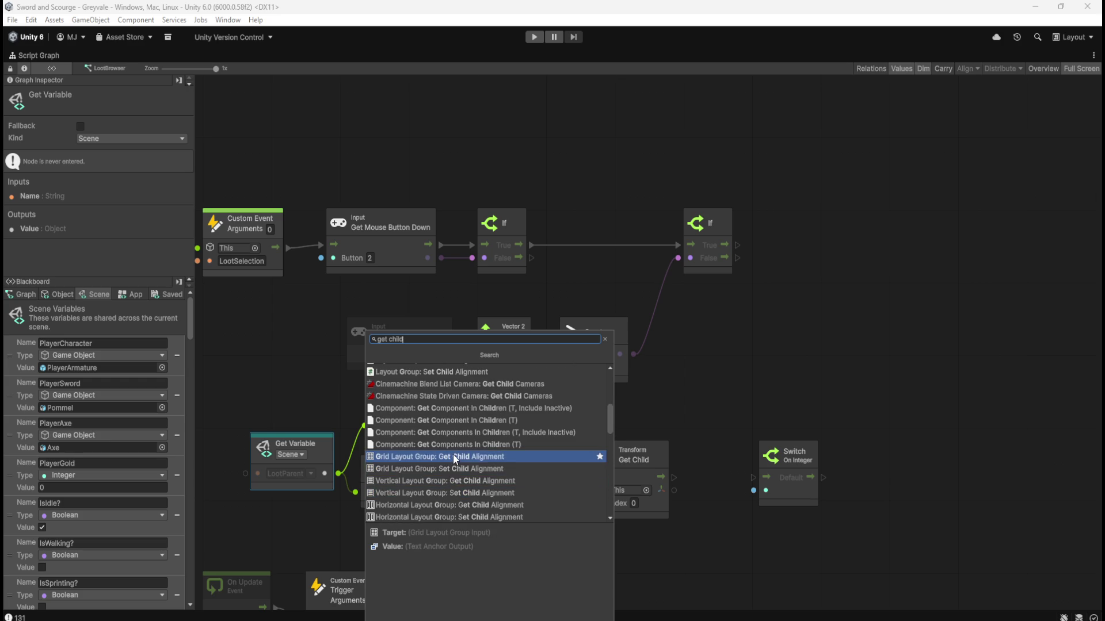
{"action": "scroll", "coordinate": [453, 454], "scroll_direction": "up", "scroll_amount": 3}
{"action": "scroll", "coordinate": [454, 454], "scroll_direction": "up", "scroll_amount": 6}
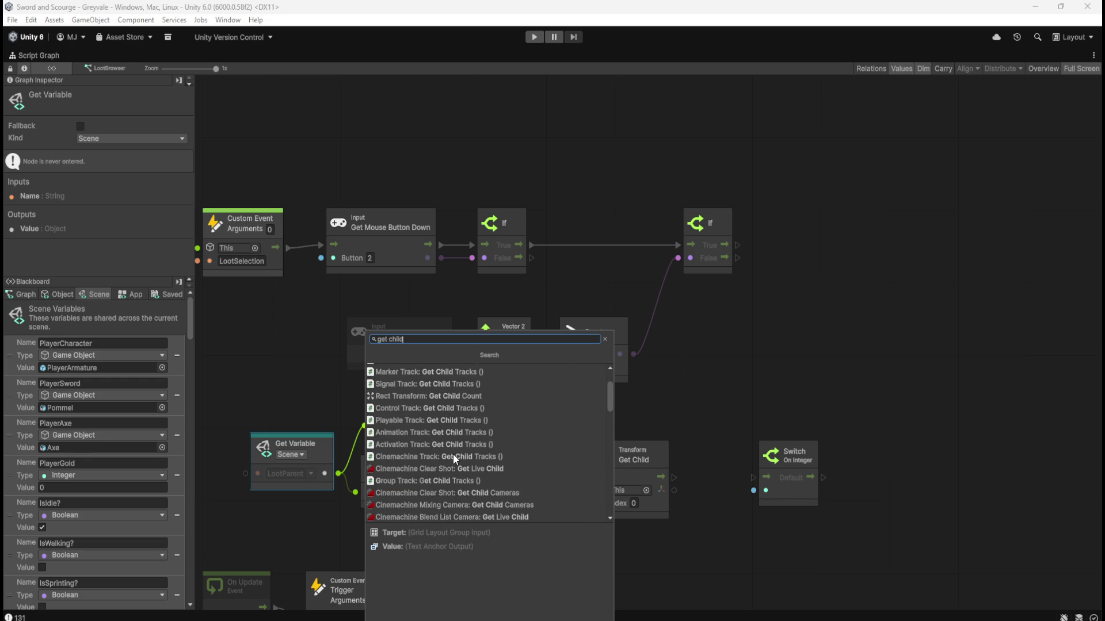
{"action": "scroll", "coordinate": [454, 454], "scroll_direction": "up", "scroll_amount": 3}
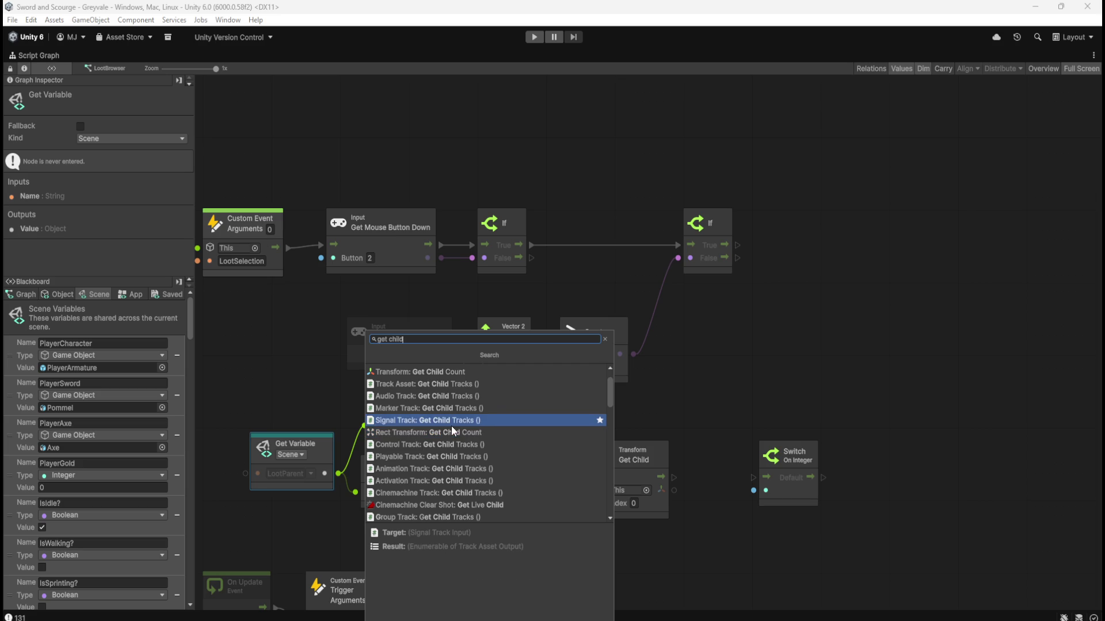
{"action": "scroll", "coordinate": [451, 426], "scroll_direction": "up", "scroll_amount": 1}
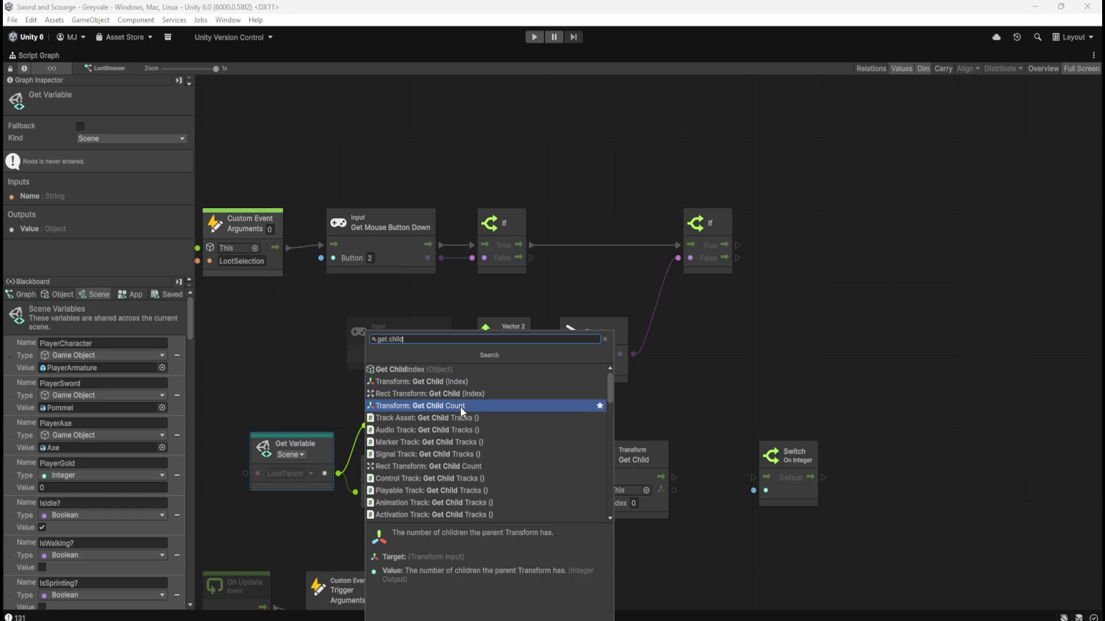
{"action": "left_click", "coordinate": [472, 371]}
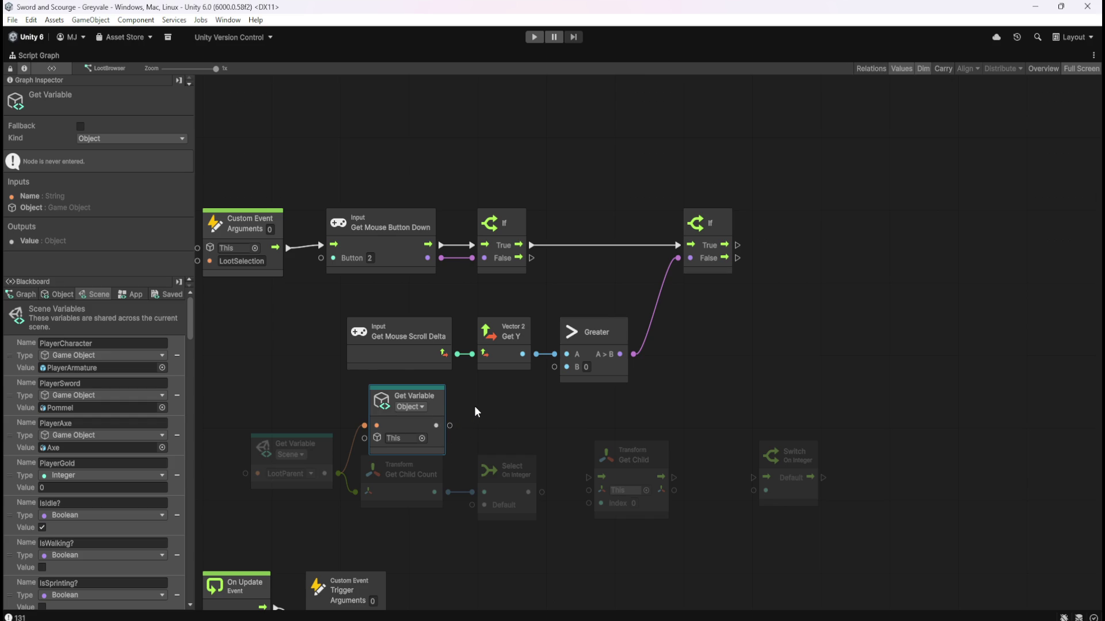
Delete the stray Get Variable, then place Get Child by the second If, fed by LootParent and True.
{"action": "key", "text": "Delete"}
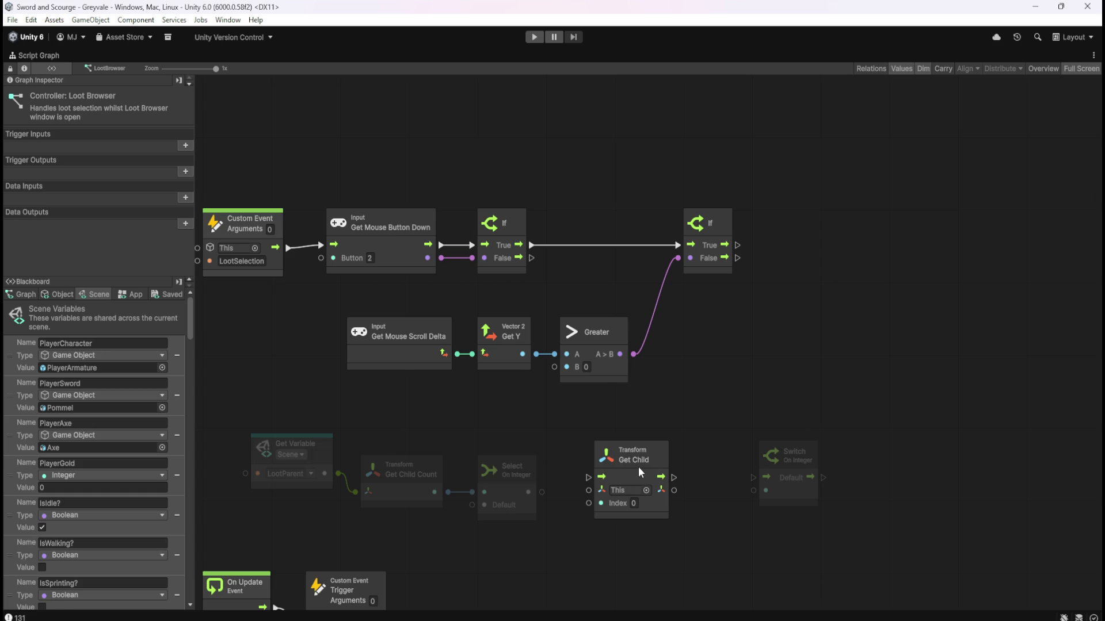
{"action": "left_click_drag", "start_coordinate": [188, 318], "coordinate": [188, 591]}
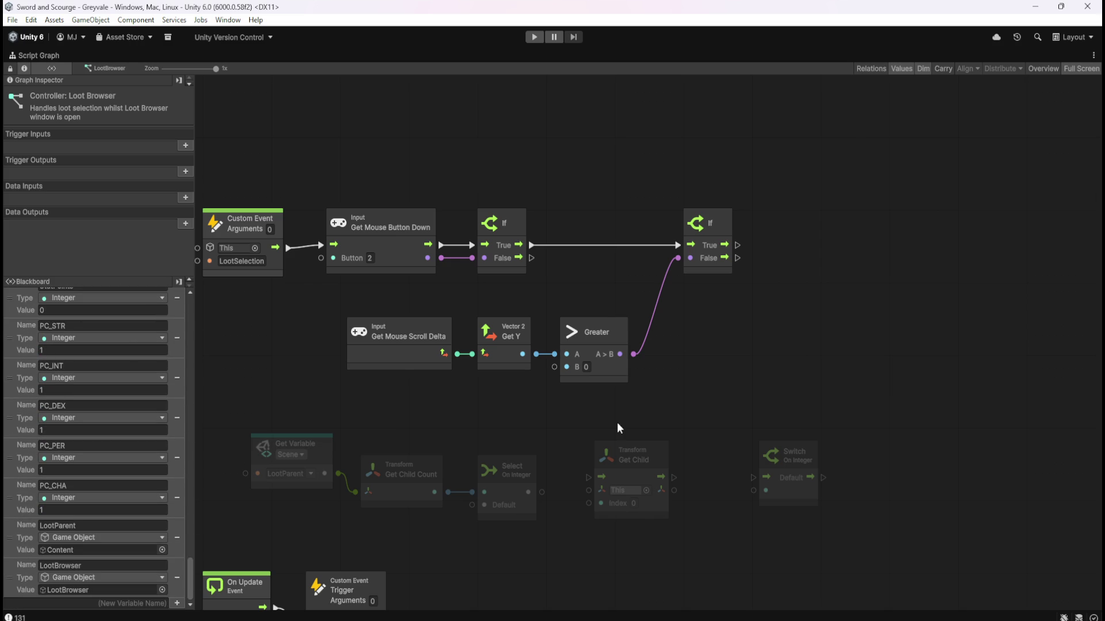
{"action": "mouse_move", "coordinate": [659, 471]}
{"action": "left_mouse_down"}
{"action": "mouse_move", "coordinate": [915, 236]}
{"action": "mouse_move", "coordinate": [901, 238]}
{"action": "left_mouse_up"}
{"action": "left_click", "coordinate": [797, 288]}
{"action": "scroll", "coordinate": [764, 340], "scroll_direction": "up", "scroll_amount": 1}
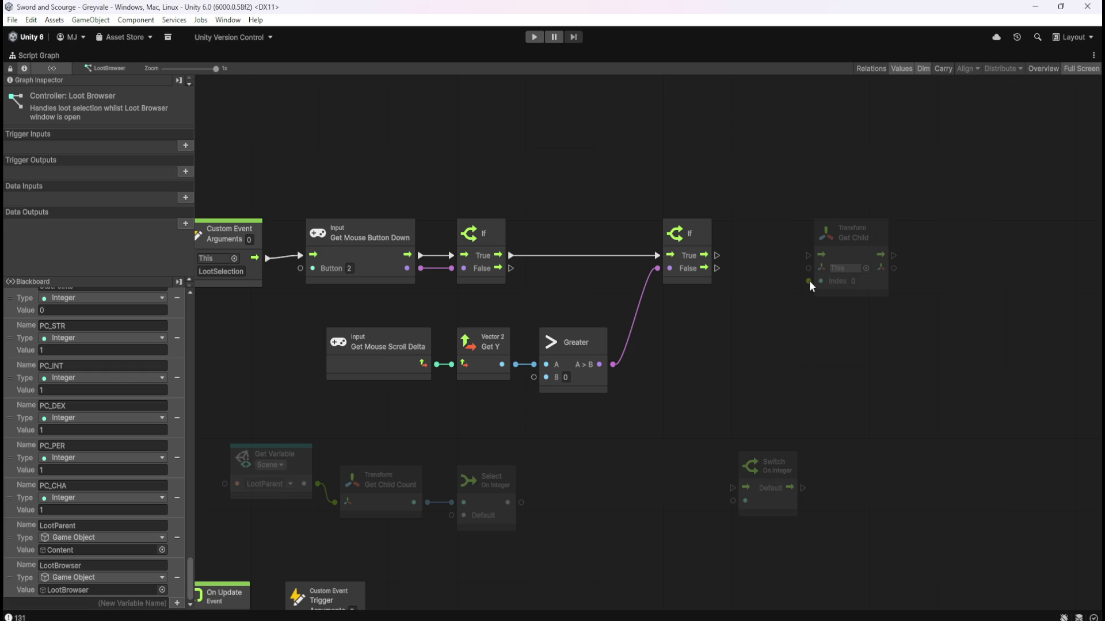
{"action": "mouse_move", "coordinate": [808, 268]}
{"action": "left_mouse_down"}
{"action": "mouse_move", "coordinate": [592, 412]}
{"action": "mouse_move", "coordinate": [303, 483]}
{"action": "mouse_move", "coordinate": [318, 485]}
{"action": "left_mouse_up"}
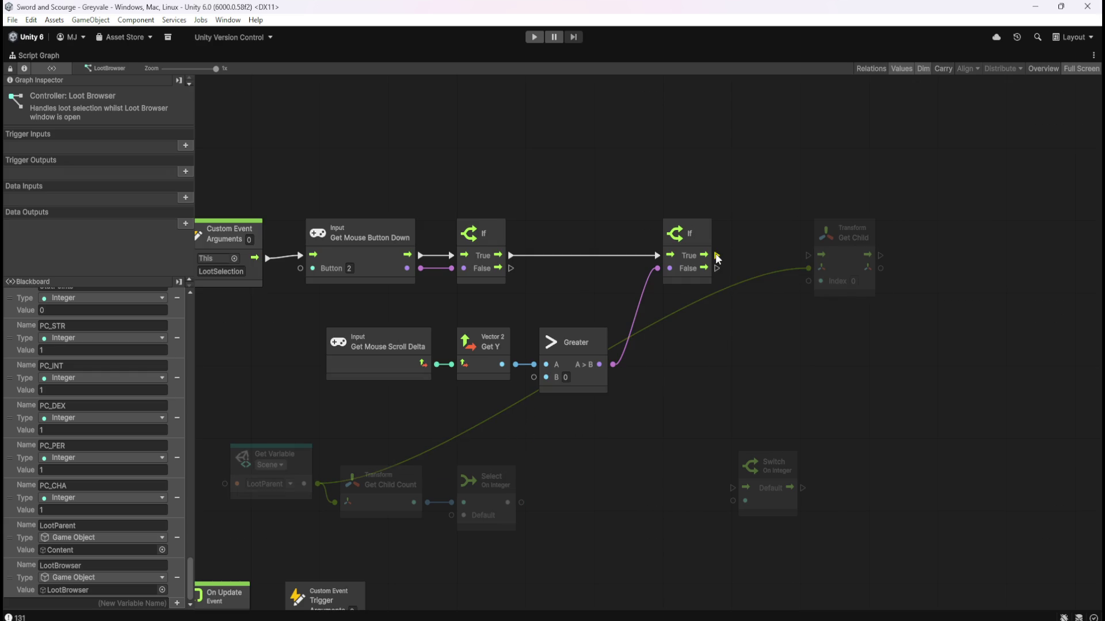
{"action": "left_click_drag", "start_coordinate": [717, 254], "coordinate": [811, 256]}
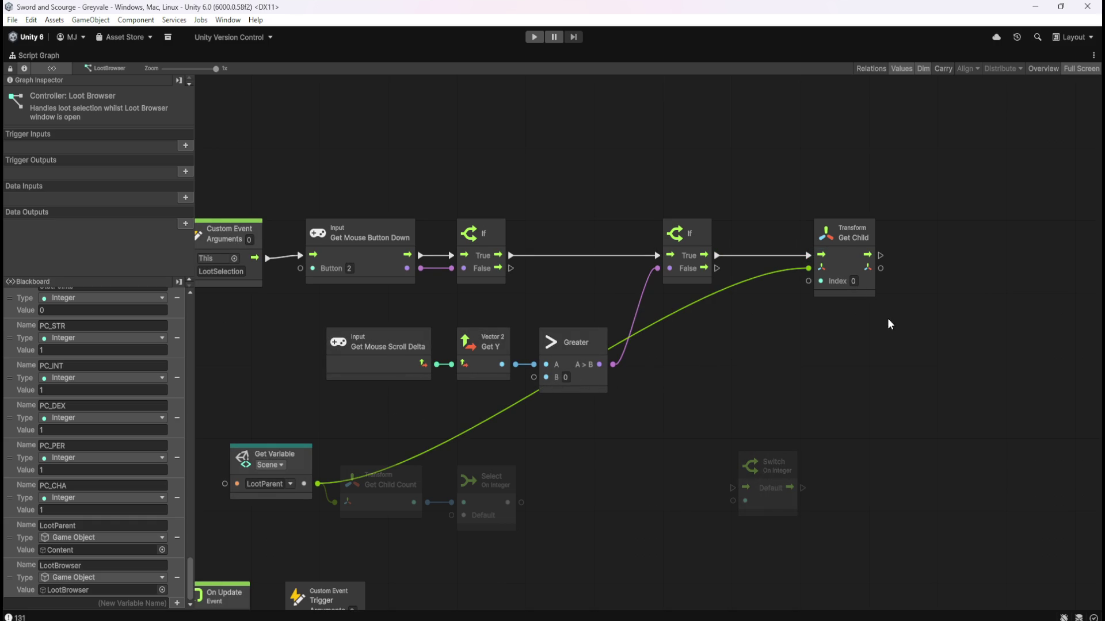
{"action": "left_click_drag", "start_coordinate": [885, 315], "coordinate": [810, 331]}
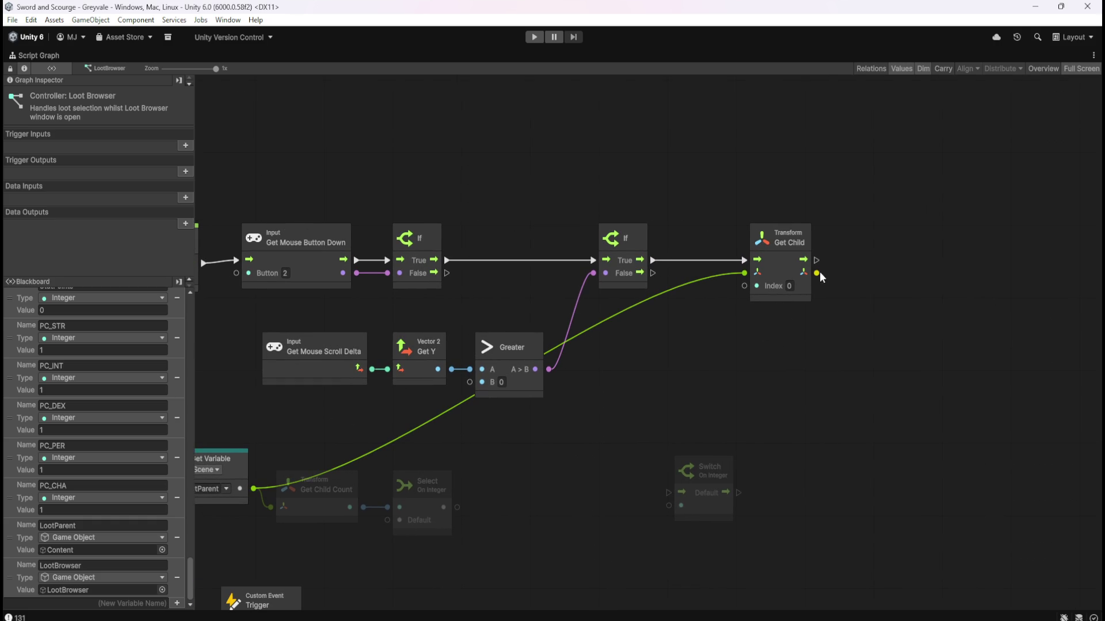
{"action": "left_click", "coordinate": [788, 265]}
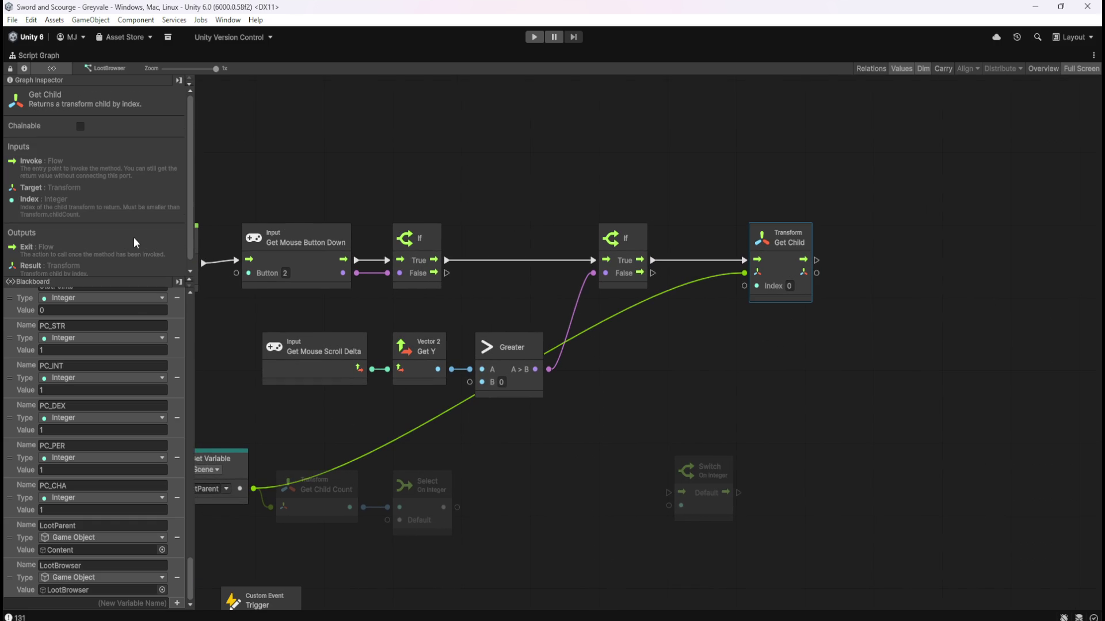
{"action": "scroll", "coordinate": [134, 237], "scroll_direction": "down", "scroll_amount": 1}
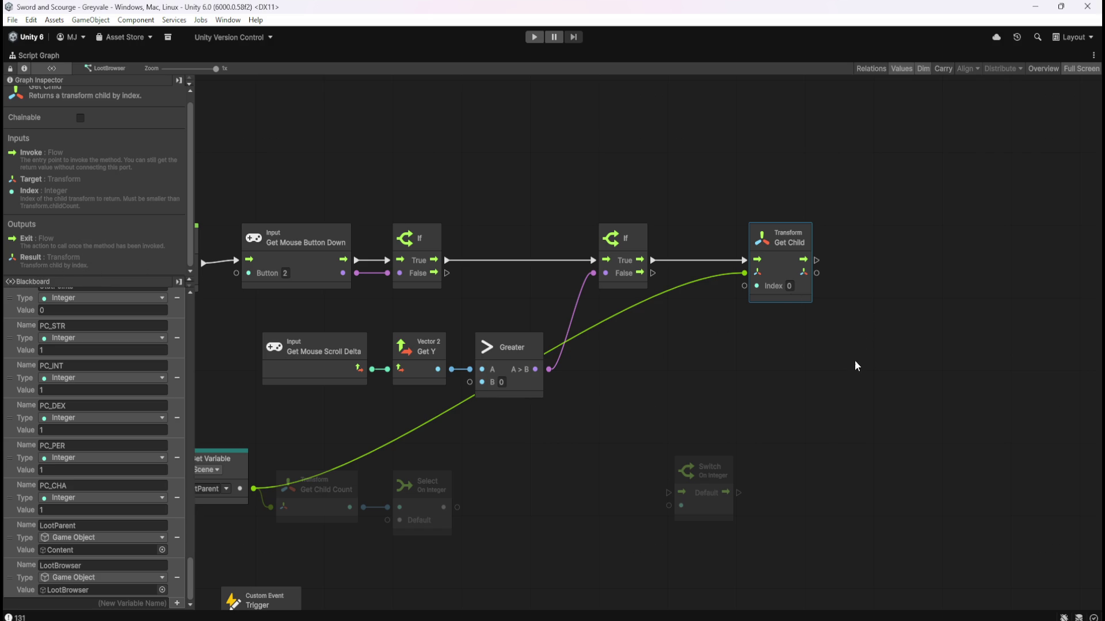
{"action": "left_click_drag", "start_coordinate": [817, 272], "coordinate": [853, 295]}
{"action": "left_click", "coordinate": [905, 336]}
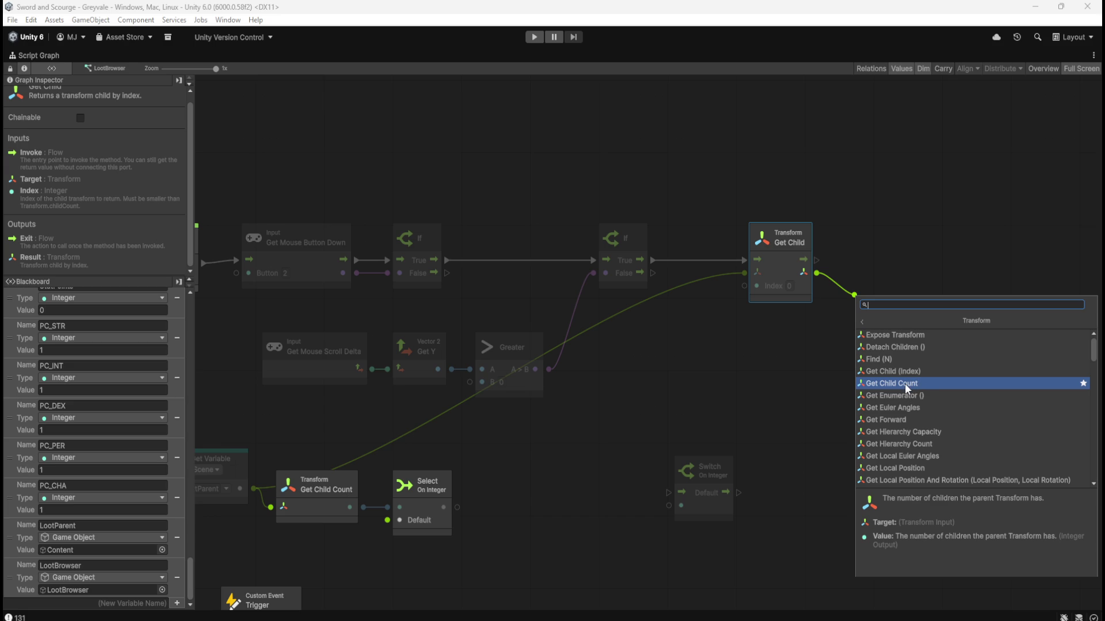
{"action": "left_click", "coordinate": [917, 348]}
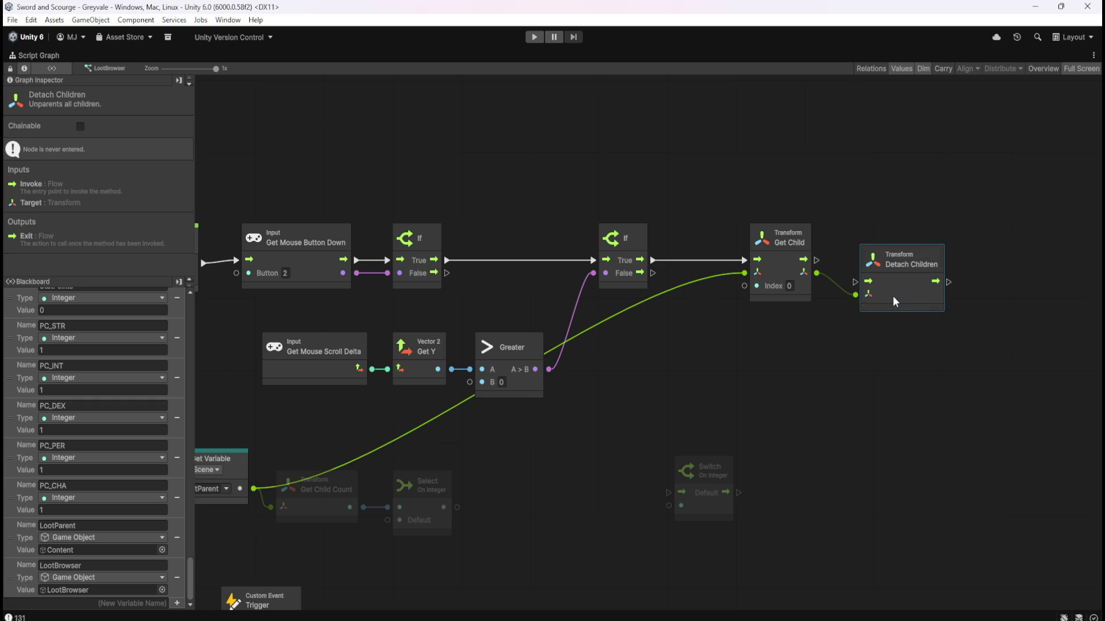
{"action": "key", "text": "Delete"}
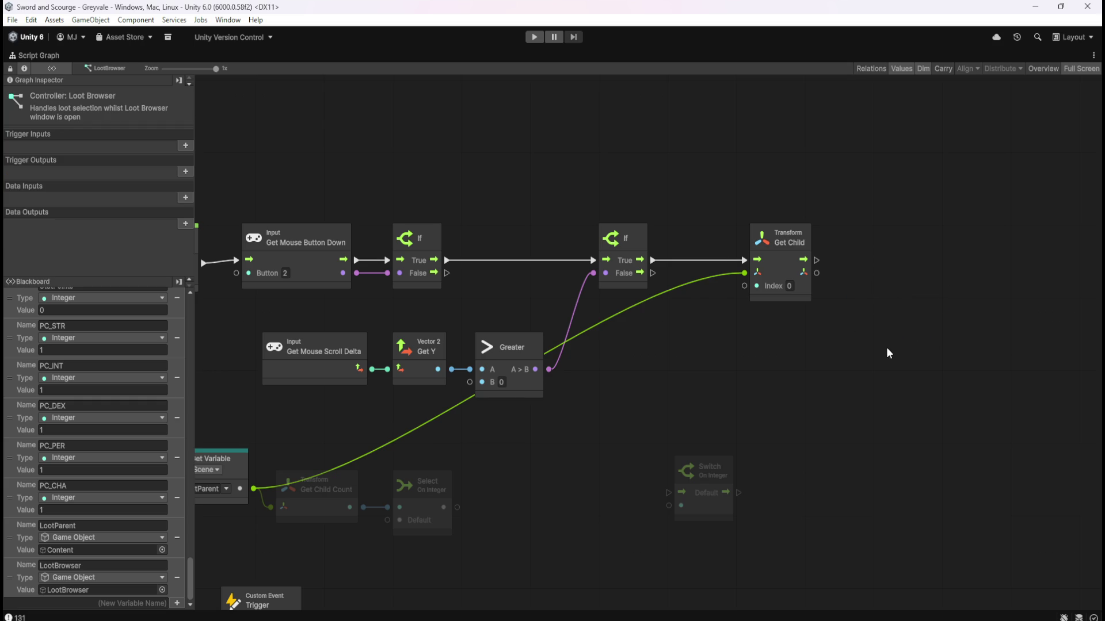
Pan the graph to bring the event nodes and main chain back into view.
{"action": "left_click_drag", "start_coordinate": [760, 372], "coordinate": [857, 302]}
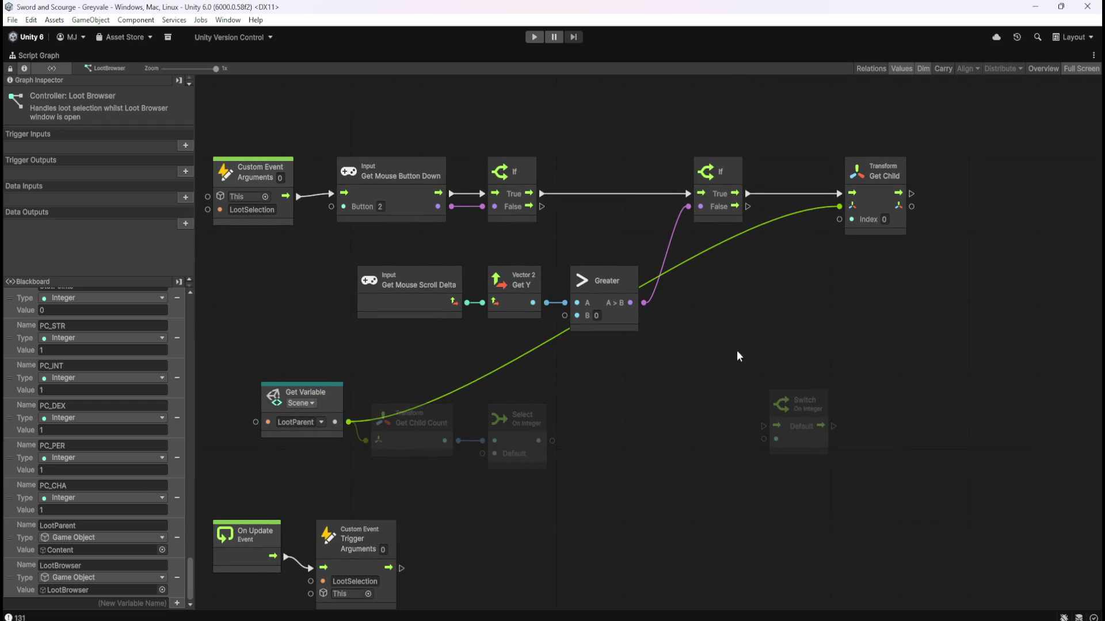
{"action": "left_click_drag", "start_coordinate": [783, 311], "coordinate": [683, 365]}
{"action": "right_click", "coordinate": [846, 356]}
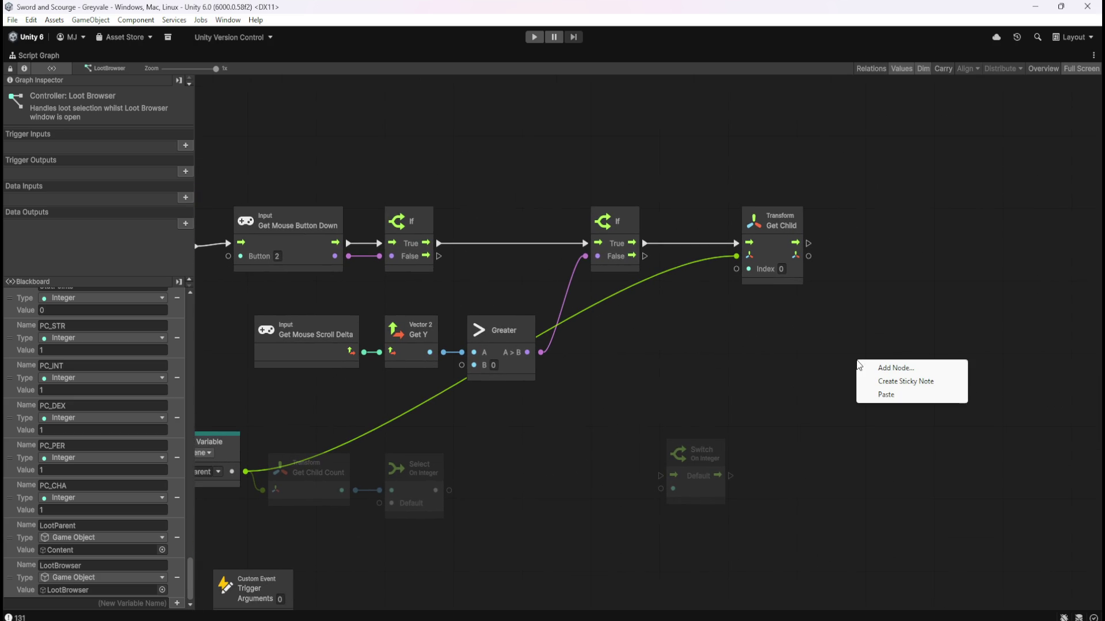
{"action": "left_click", "coordinate": [805, 349]}
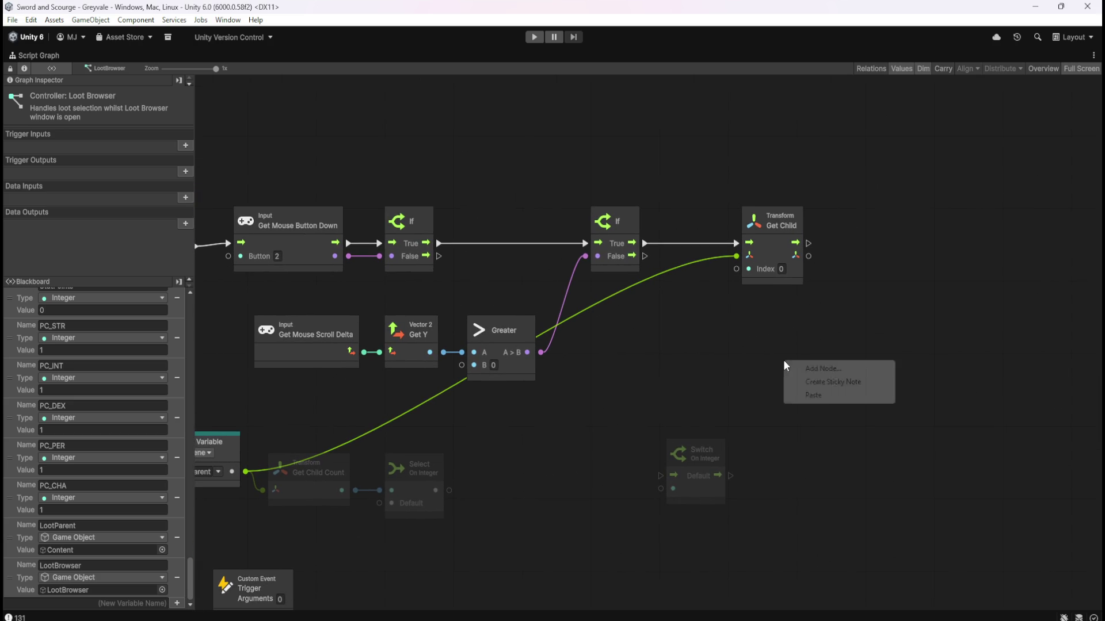
{"action": "left_click_drag", "start_coordinate": [685, 374], "coordinate": [816, 334]}
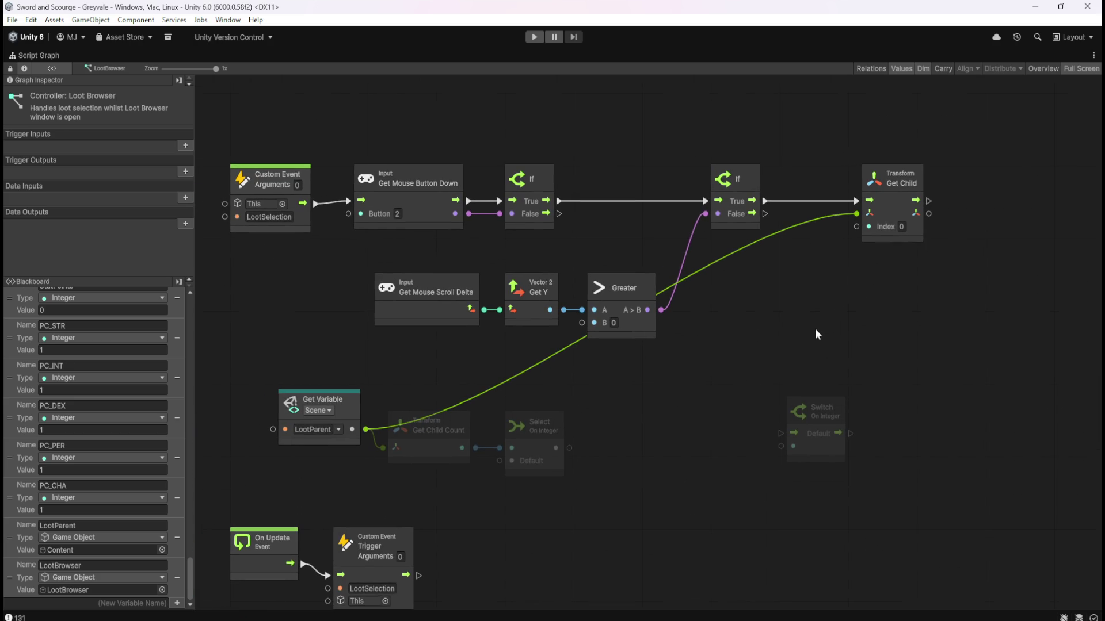
Disconnect LootParent from Get Child Count and move Get Child Count, Select and Switch right.
{"action": "right_click", "coordinate": [382, 450]}
{"action": "mouse_move", "coordinate": [421, 461]}
{"action": "left_mouse_down"}
{"action": "mouse_move", "coordinate": [520, 447]}
{"action": "mouse_move", "coordinate": [683, 457]}
{"action": "mouse_move", "coordinate": [726, 435]}
{"action": "left_mouse_up"}
{"action": "mouse_move", "coordinate": [935, 441]}
{"action": "left_mouse_down"}
{"action": "mouse_move", "coordinate": [656, 446]}
{"action": "mouse_move", "coordinate": [733, 478]}
{"action": "mouse_move", "coordinate": [696, 485]}
{"action": "left_mouse_up"}
{"action": "left_click", "coordinate": [750, 360]}
Move the LootParent getter below the second If, next to Get Child.
{"action": "mouse_move", "coordinate": [357, 409]}
{"action": "left_mouse_down"}
{"action": "mouse_move", "coordinate": [751, 371]}
{"action": "mouse_move", "coordinate": [800, 274]}
{"action": "mouse_move", "coordinate": [794, 258]}
{"action": "mouse_move", "coordinate": [786, 266]}
{"action": "left_mouse_up"}
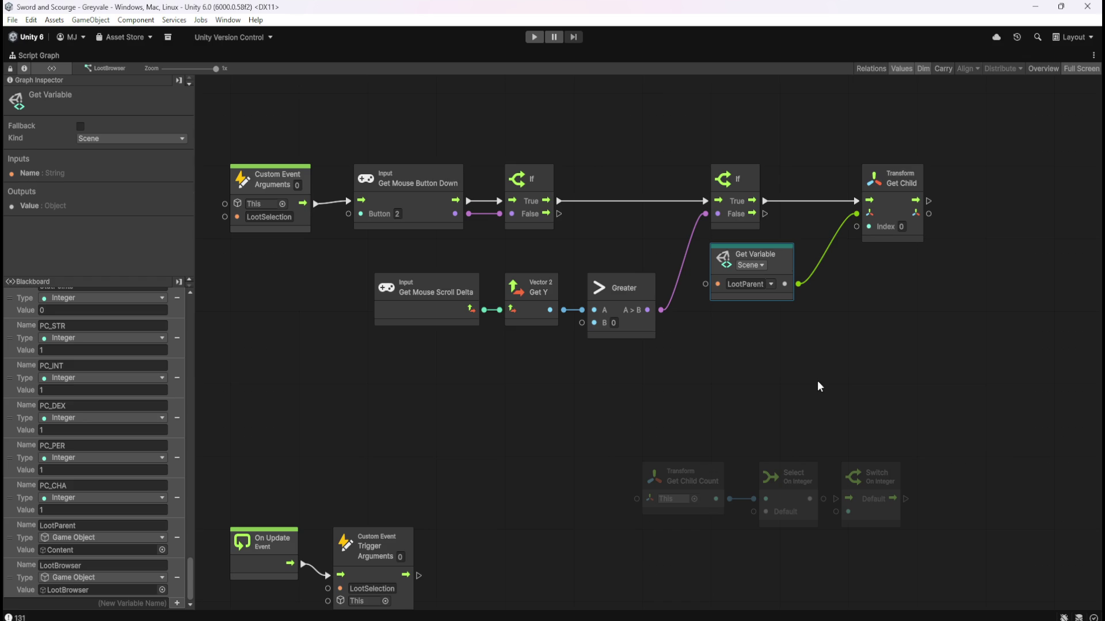
{"action": "left_click", "coordinate": [746, 357]}
{"action": "mouse_move", "coordinate": [783, 361]}
{"action": "left_mouse_down"}
{"action": "mouse_move", "coordinate": [723, 418]}
{"action": "mouse_move", "coordinate": [701, 419]}
{"action": "left_mouse_up"}
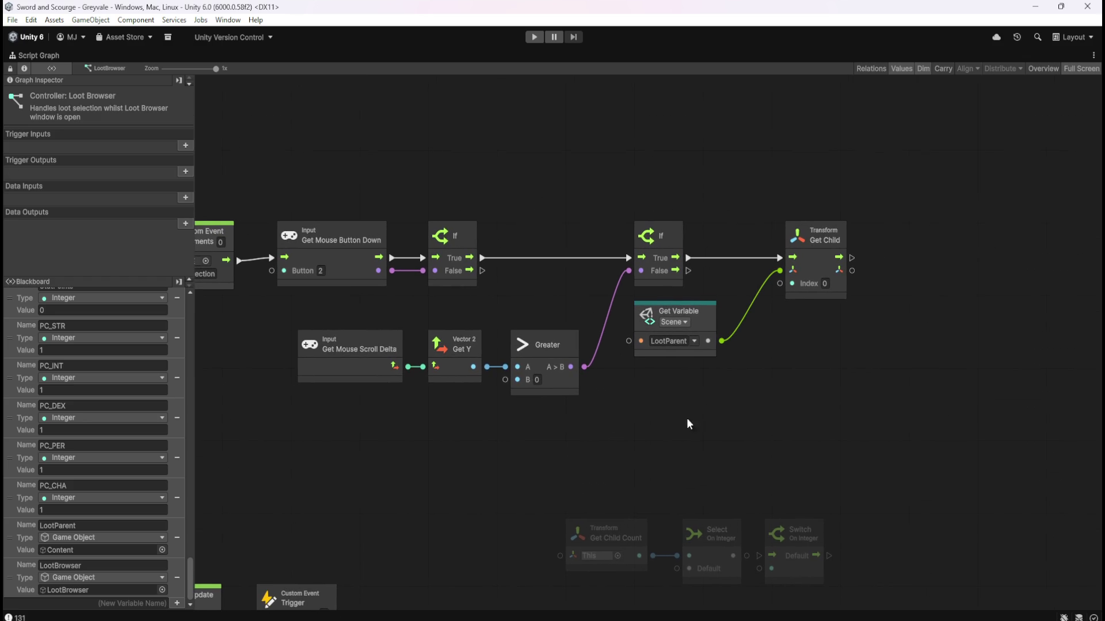
{"action": "left_click_drag", "start_coordinate": [874, 374], "coordinate": [789, 384]}
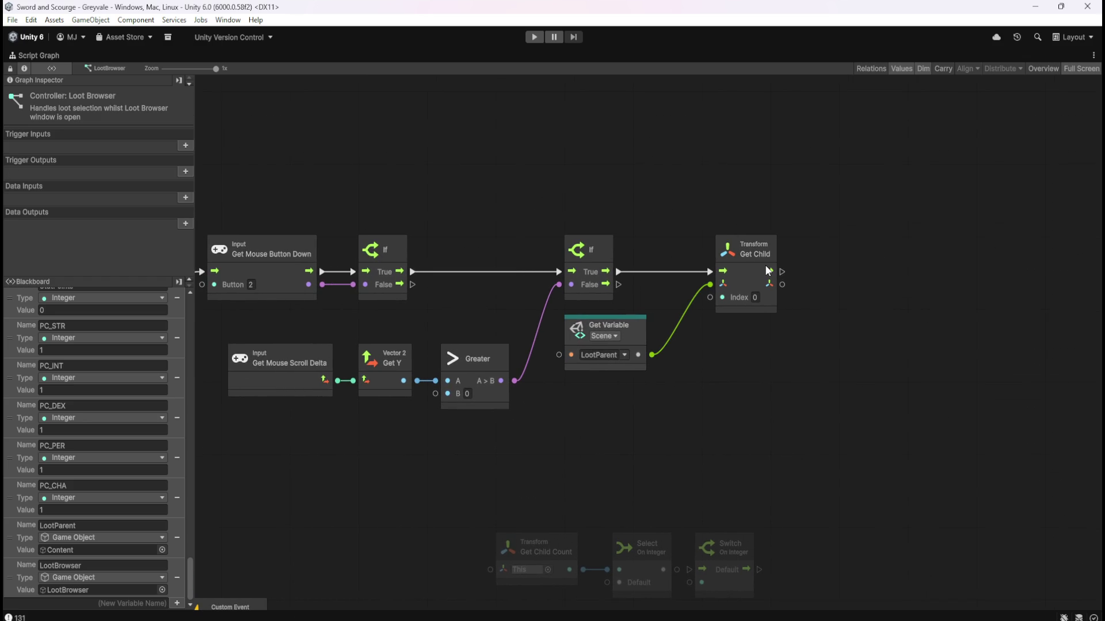
Search the node finder for 'get child' and close it without adding anything.
{"action": "right_click", "coordinate": [738, 396]}
{"action": "left_click", "coordinate": [763, 402]}
{"action": "type", "text": "get child"}
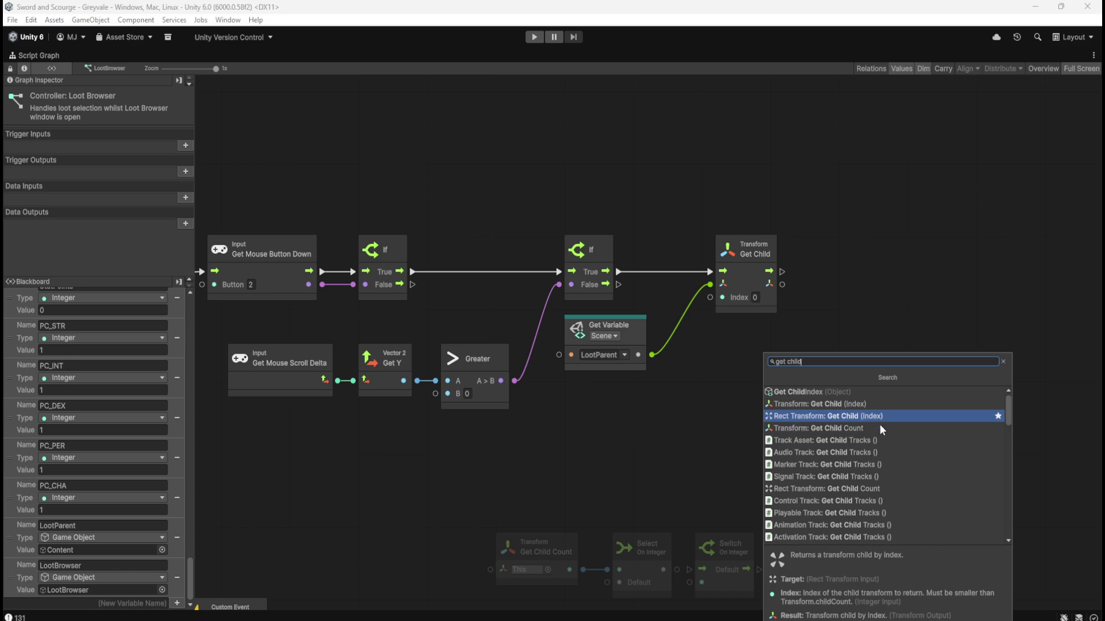
{"action": "scroll", "coordinate": [890, 461], "scroll_direction": "down", "scroll_amount": 10}
{"action": "scroll", "coordinate": [899, 462], "scroll_direction": "down", "scroll_amount": 5}
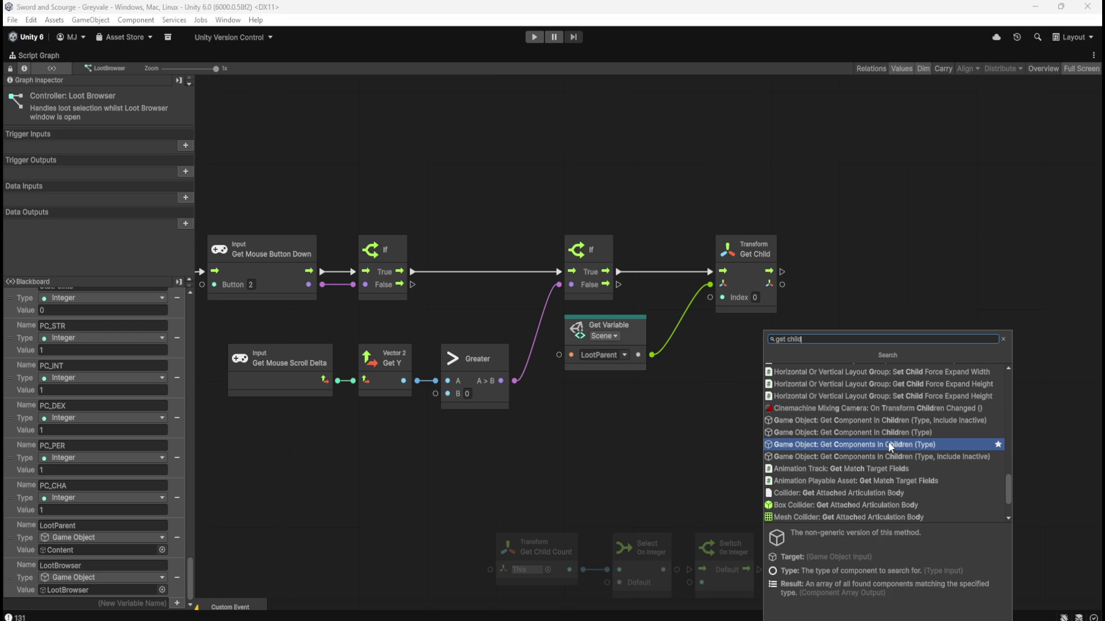
{"action": "left_click", "coordinate": [672, 457]}
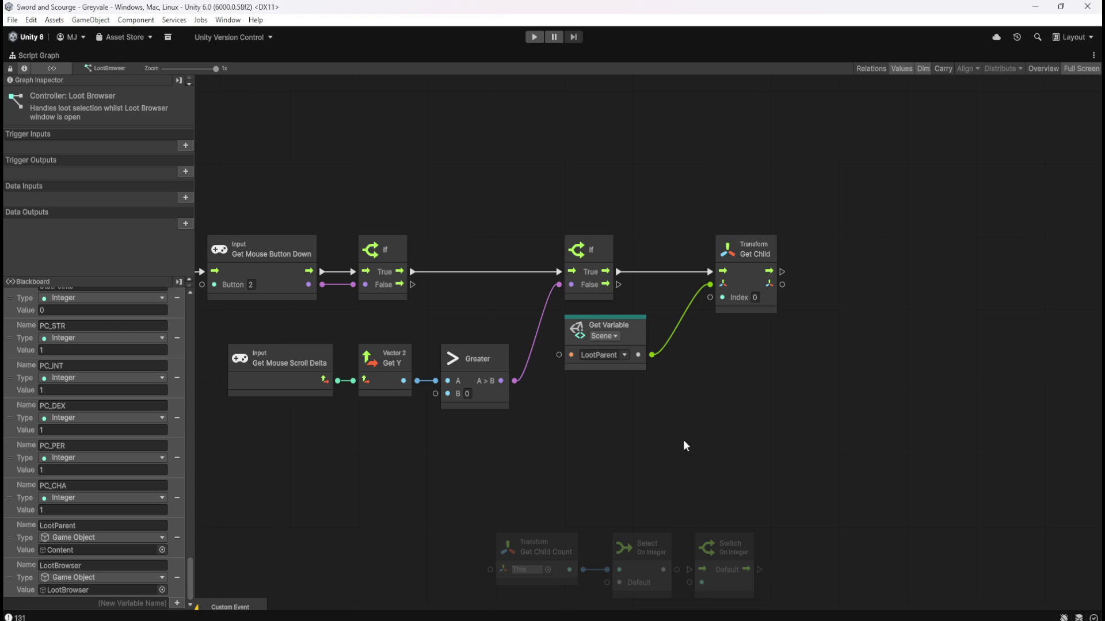
Frame all graph nodes and return to the normal editor layout.
{"action": "left_click_drag", "start_coordinate": [687, 452], "coordinate": [784, 343]}
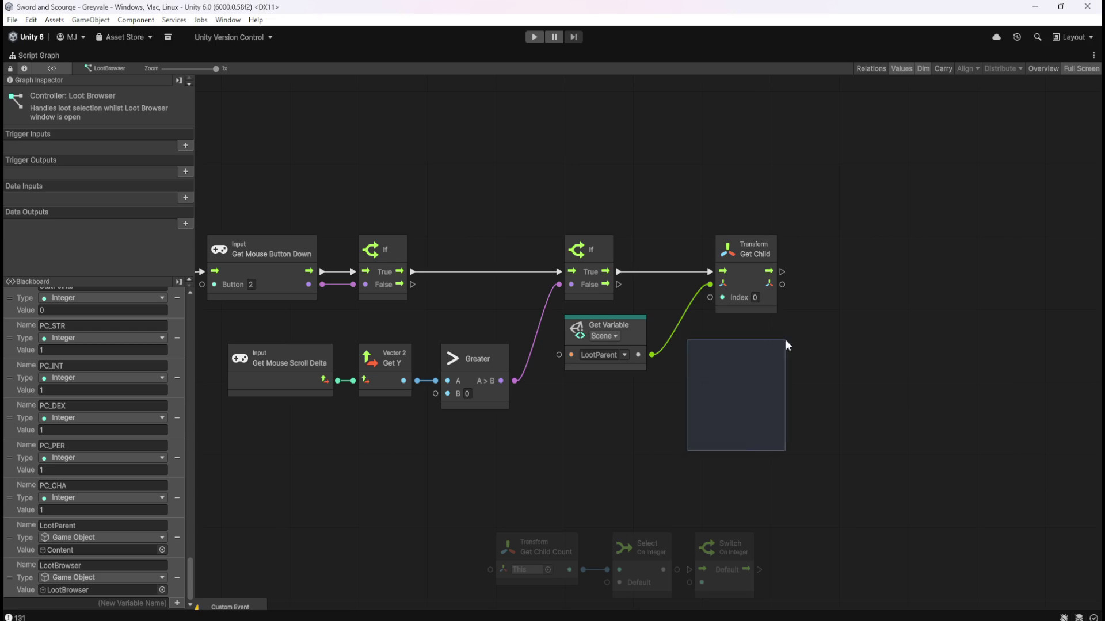
{"action": "key", "text": "Home"}
{"action": "key", "text": "shift+space"}
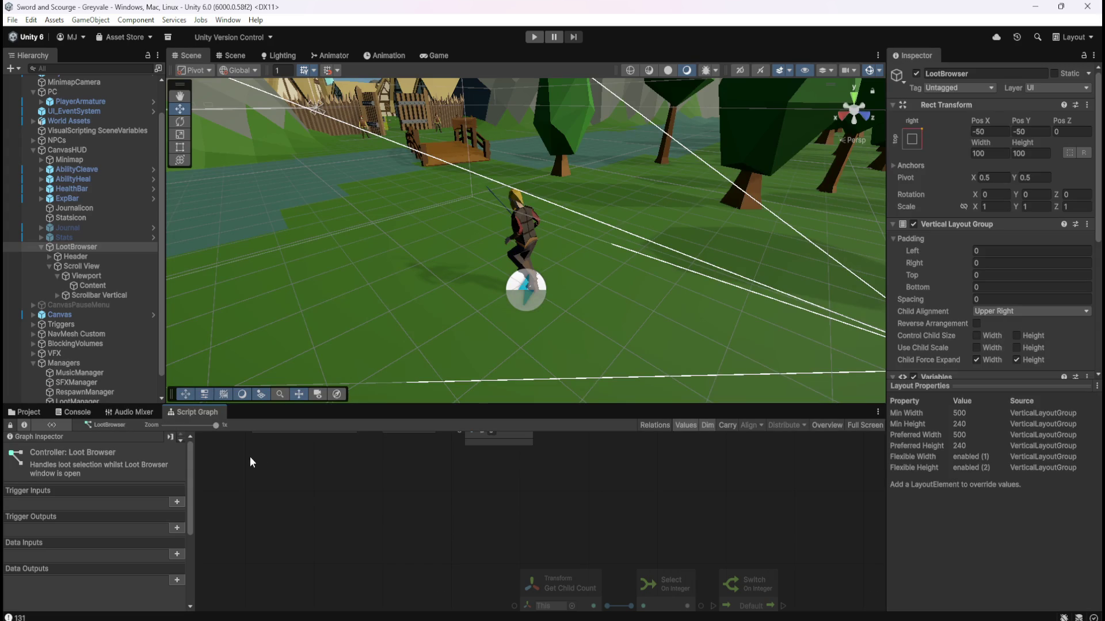
Open the Bone Stack loot prefab's script graph and maximize it.
{"action": "left_click", "coordinate": [32, 412]}
{"action": "left_click", "coordinate": [157, 465]}
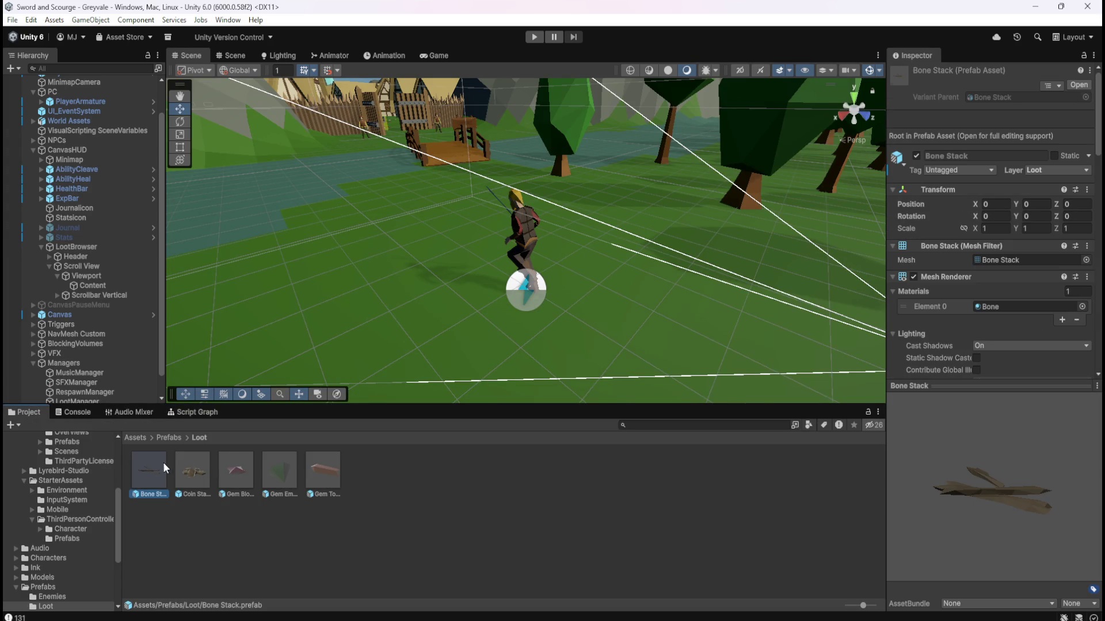
{"action": "left_click", "coordinate": [212, 417]}
{"action": "key", "text": "shift+space"}
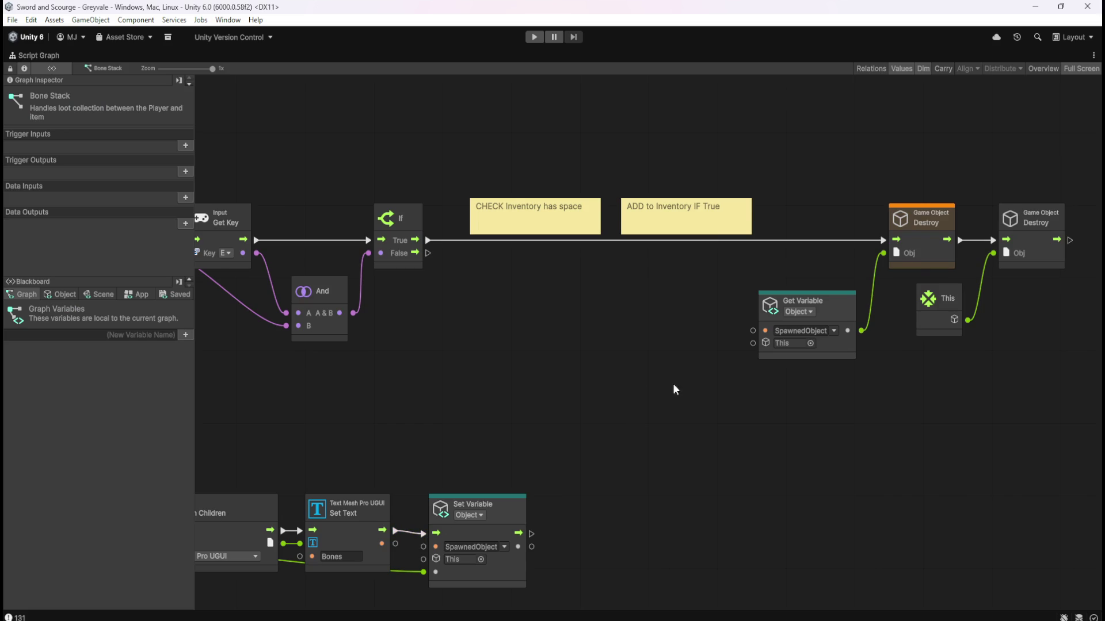
Inspect the Bone Stack graph's Get Component In Children and Image Is Active nodes.
{"action": "scroll", "coordinate": [675, 372], "scroll_direction": "left", "scroll_amount": 10}
{"action": "scroll", "coordinate": [675, 372], "scroll_direction": "down", "scroll_amount": 3}
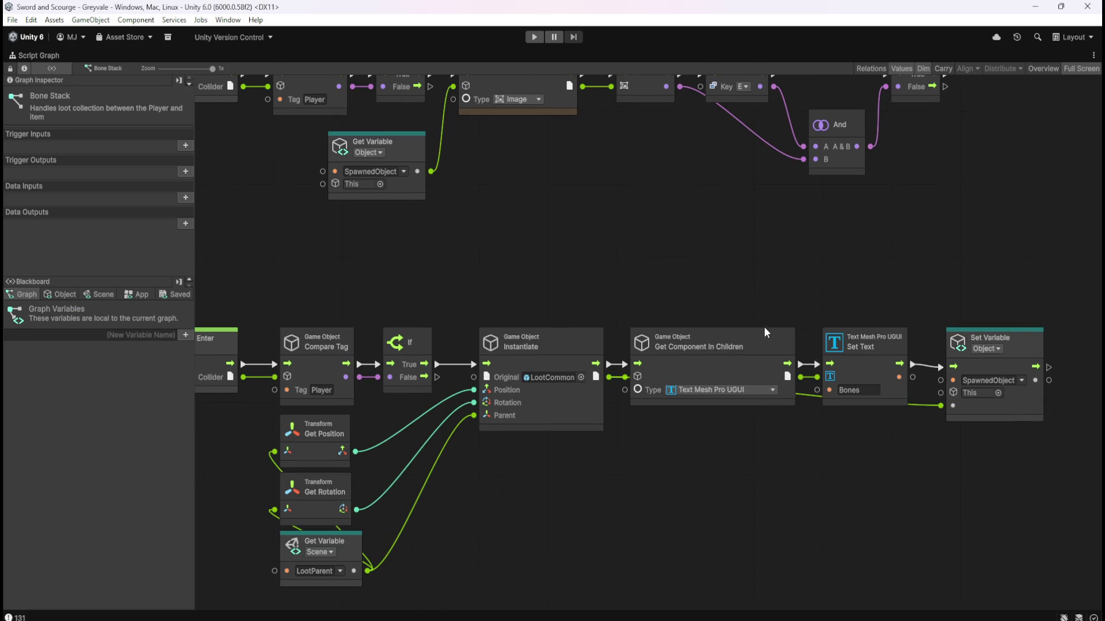
{"action": "left_click", "coordinate": [764, 341]}
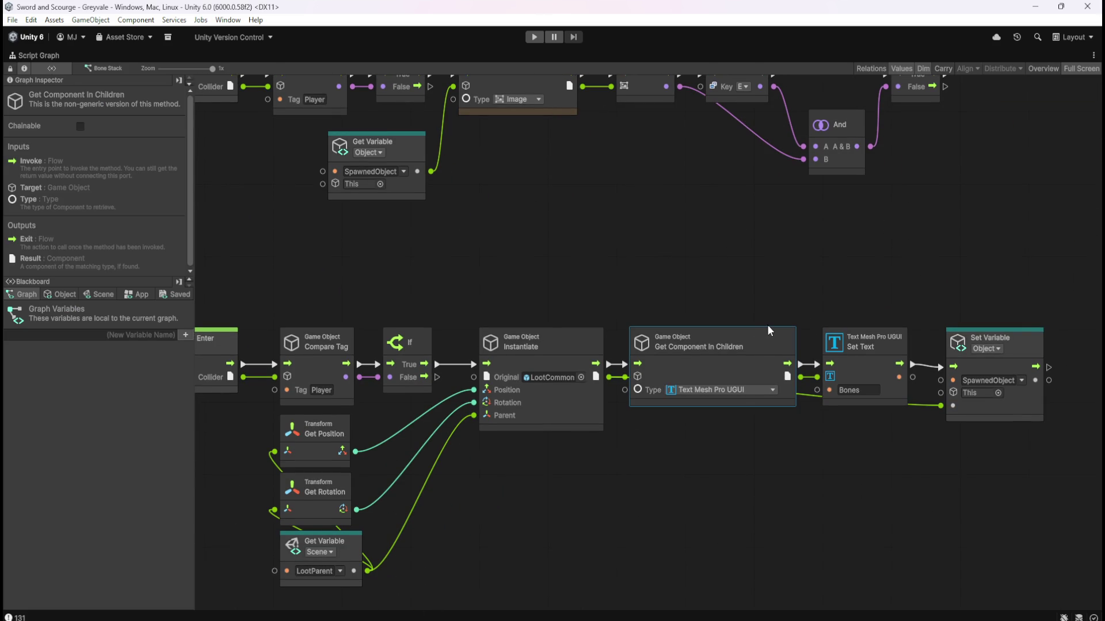
{"action": "left_click", "coordinate": [769, 287]}
{"action": "left_click", "coordinate": [761, 338]}
{"action": "scroll", "coordinate": [786, 289], "scroll_direction": "right", "scroll_amount": 3}
{"action": "scroll", "coordinate": [748, 311], "scroll_direction": "up", "scroll_amount": 2}
{"action": "left_click", "coordinate": [673, 301]}
{"action": "left_click", "coordinate": [629, 422]}
{"action": "scroll", "coordinate": [673, 356], "scroll_direction": "up", "scroll_amount": 2}
{"action": "scroll", "coordinate": [706, 372], "scroll_direction": "left", "scroll_amount": 4}
{"action": "left_click_drag", "start_coordinate": [544, 144], "coordinate": [671, 230]}
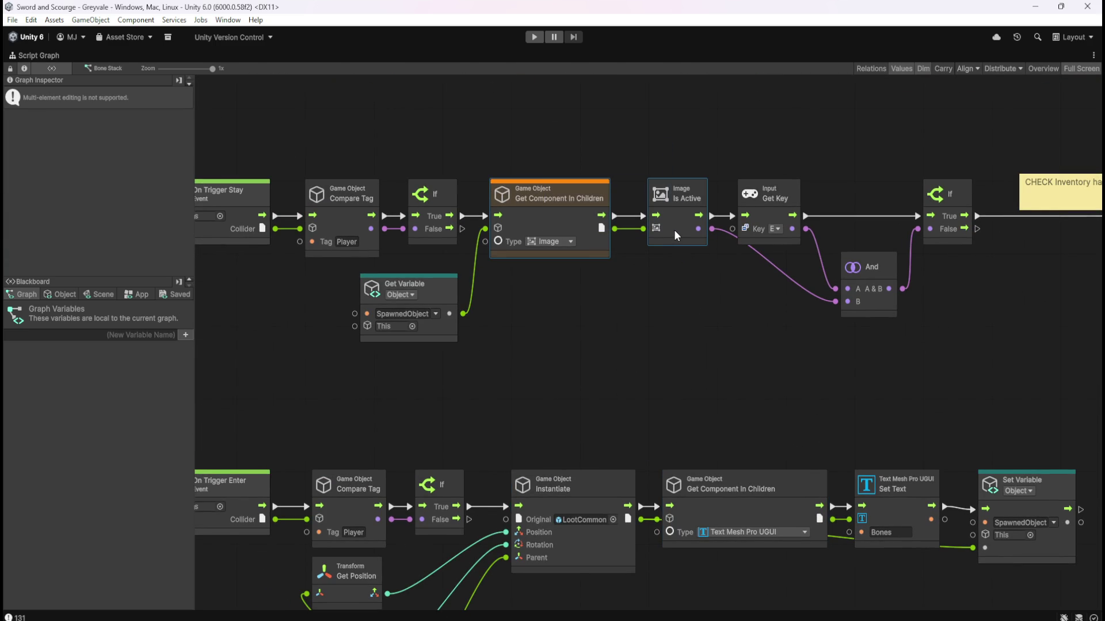
Restore the docked layout, select LootBrowser in the Hierarchy, and maximize its controller graph.
{"action": "left_click", "coordinate": [644, 368]}
{"action": "key", "text": "shift+space"}
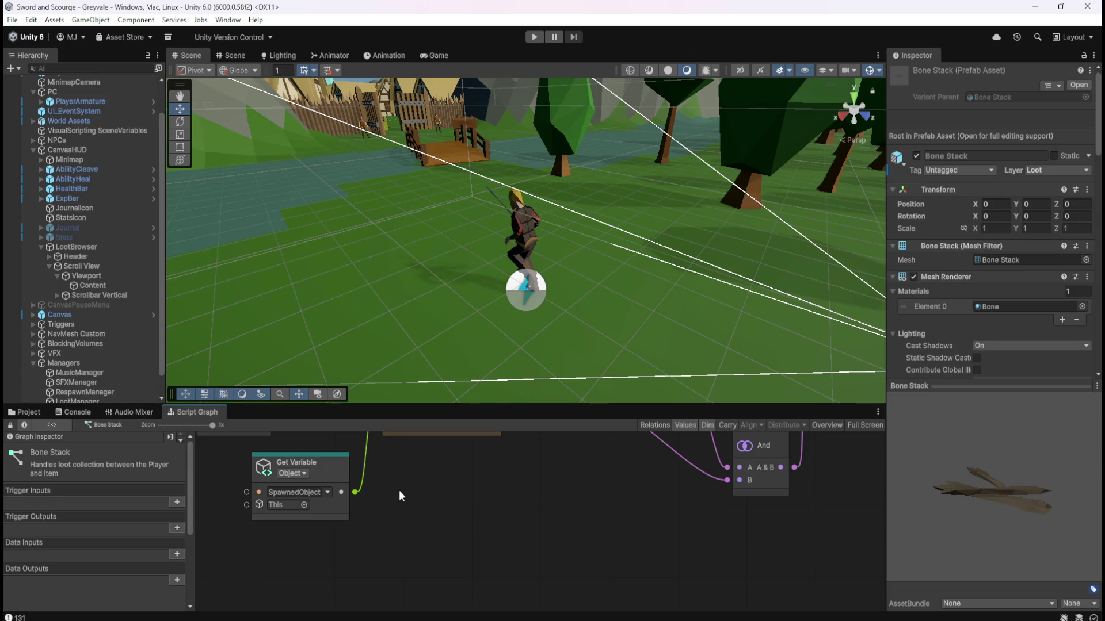
{"action": "left_click", "coordinate": [95, 250]}
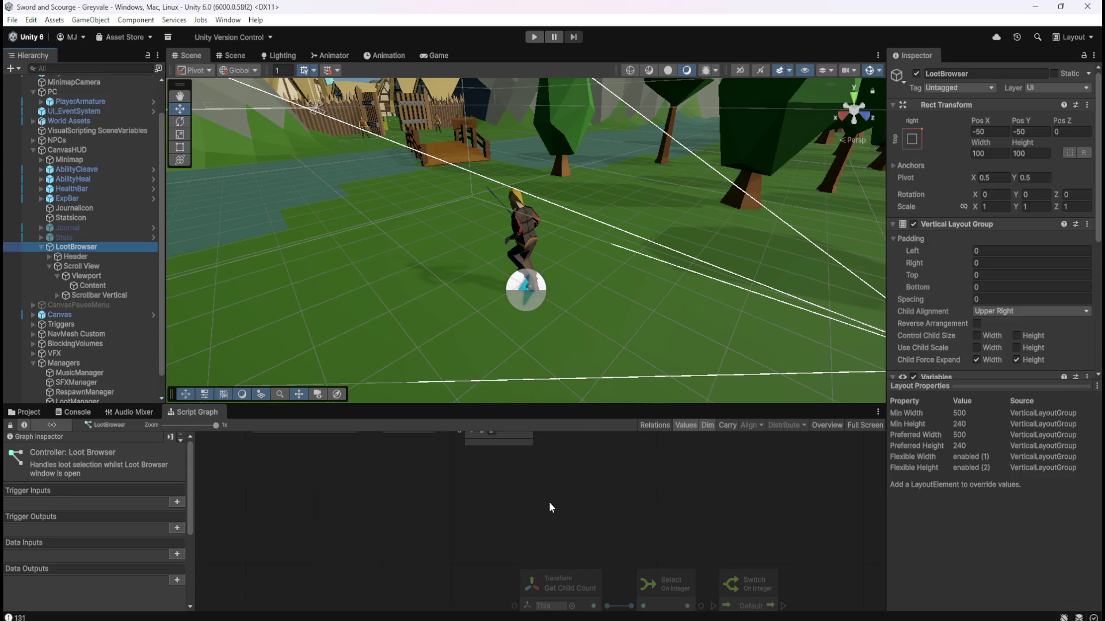
{"action": "key", "text": "shift+space"}
{"action": "left_click_drag", "start_coordinate": [858, 292], "coordinate": [652, 382]}
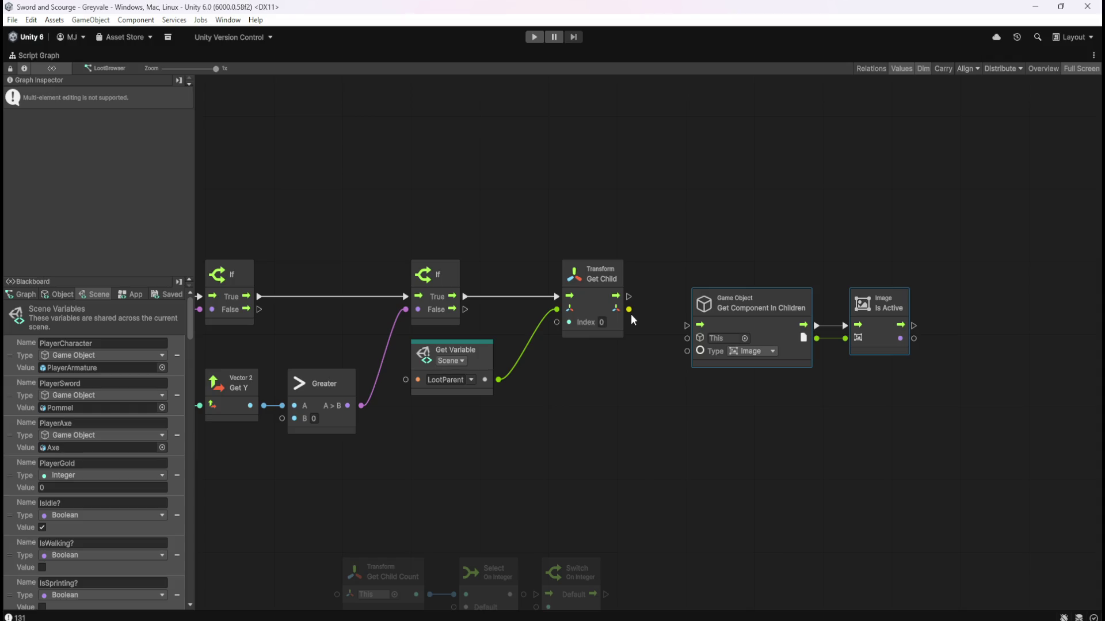
{"action": "left_click", "coordinate": [598, 296]}
{"action": "scroll", "coordinate": [44, 239], "scroll_direction": "down", "scroll_amount": 1}
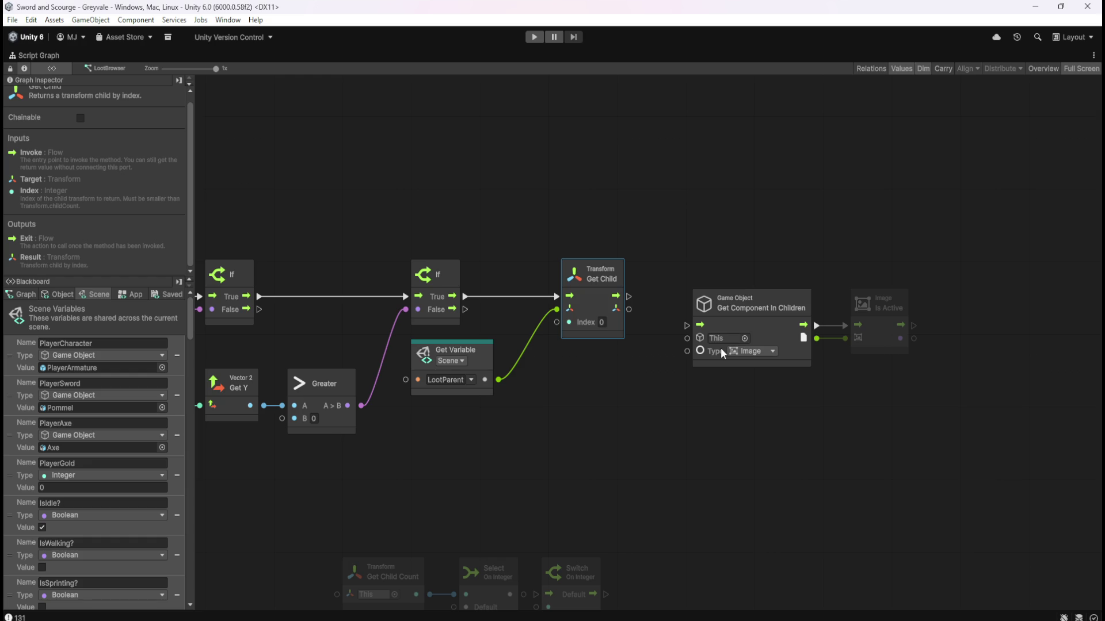
{"action": "left_click", "coordinate": [609, 371]}
{"action": "left_click_drag", "start_coordinate": [587, 389], "coordinate": [649, 444]}
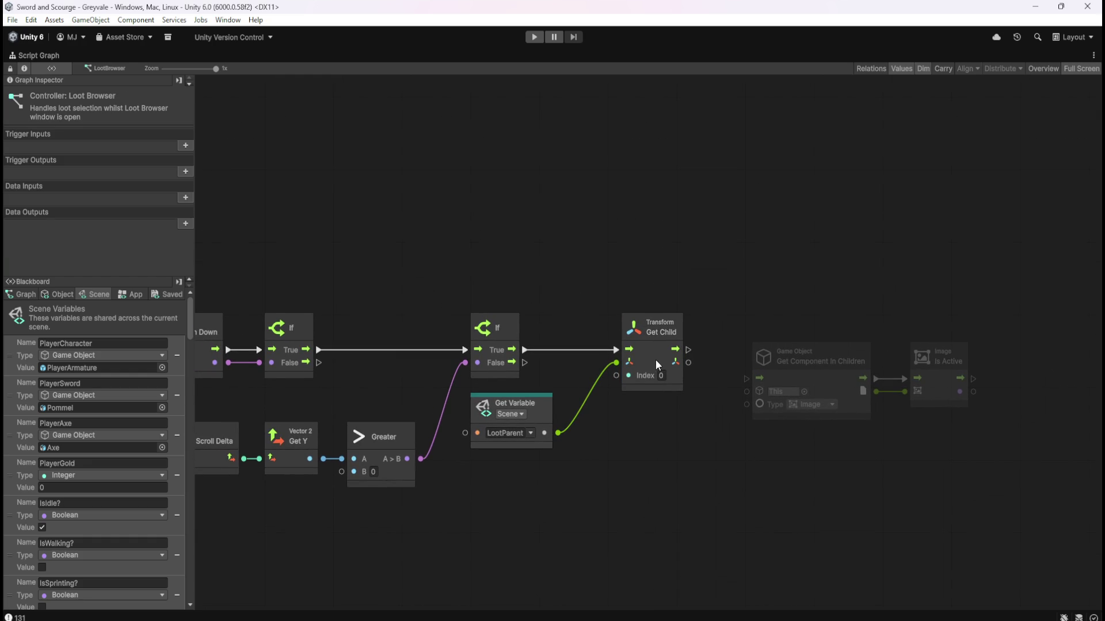
{"action": "left_click_drag", "start_coordinate": [688, 362], "coordinate": [746, 391]}
{"action": "right_click", "coordinate": [689, 363]}
{"action": "right_click", "coordinate": [948, 387]}
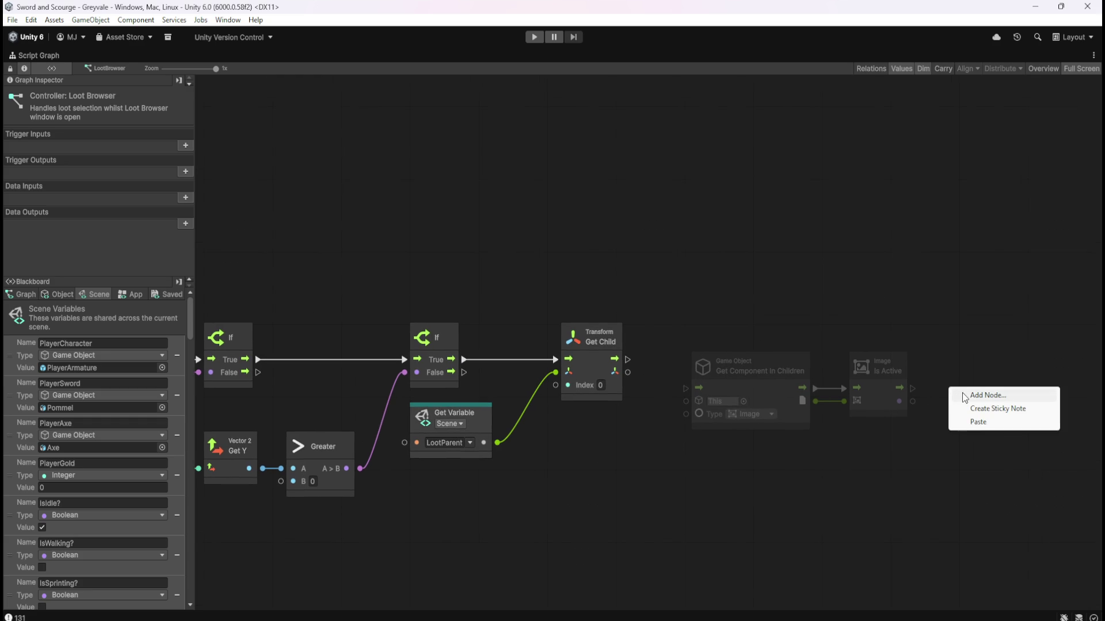
{"action": "left_click", "coordinate": [965, 396]}
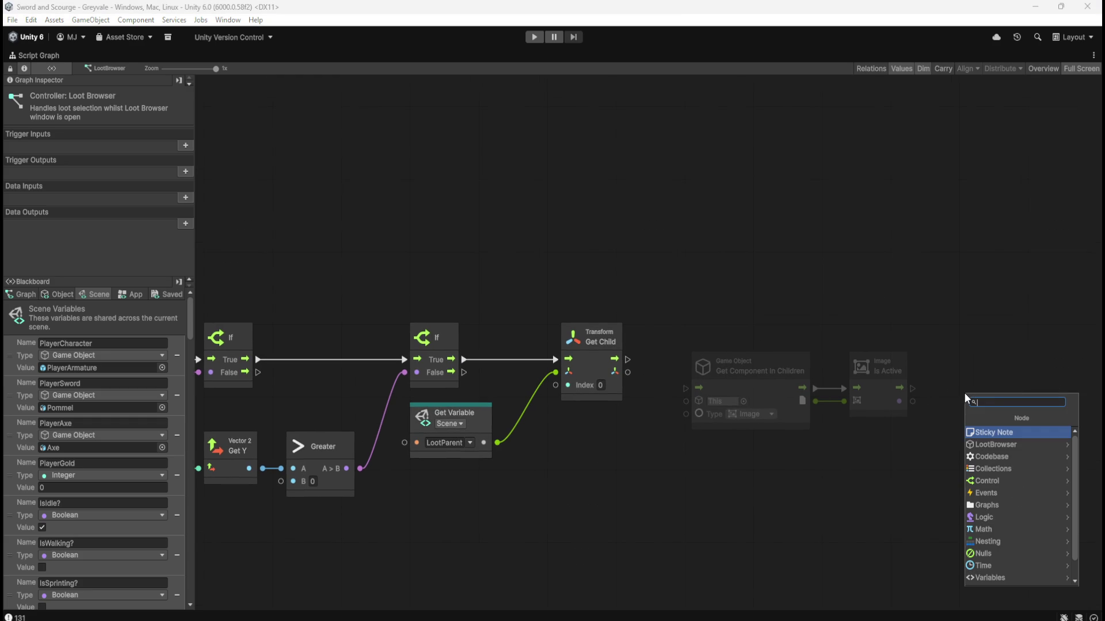
{"action": "type", "text": "image"}
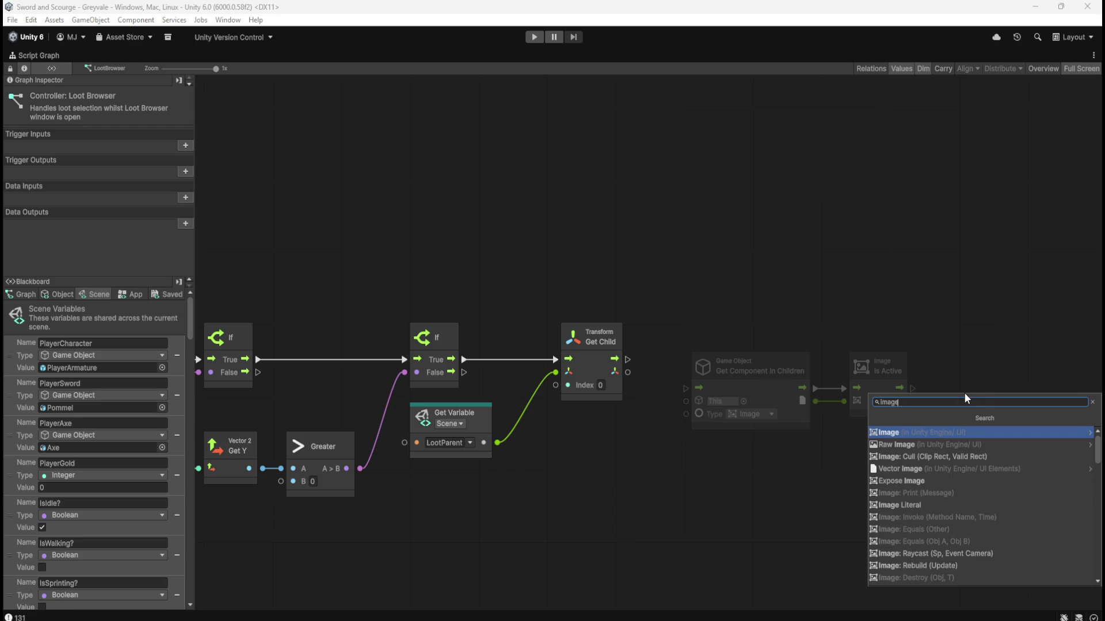
{"action": "key", "text": "Return"}
{"action": "scroll", "coordinate": [922, 487], "scroll_direction": "down", "scroll_amount": 8}
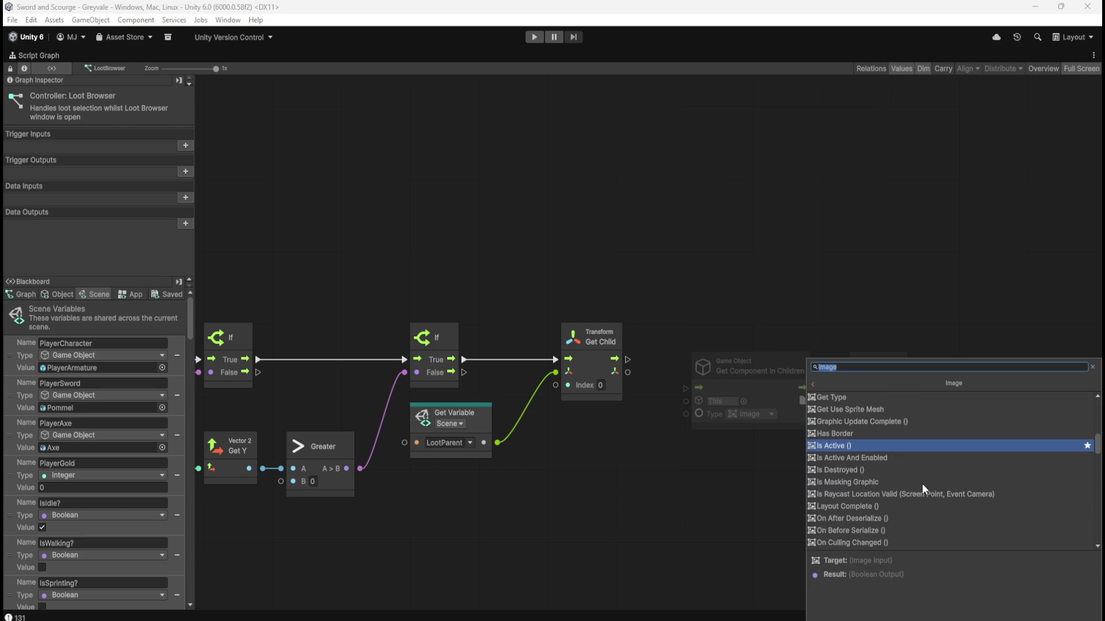
{"action": "scroll", "coordinate": [920, 483], "scroll_direction": "down", "scroll_amount": 5}
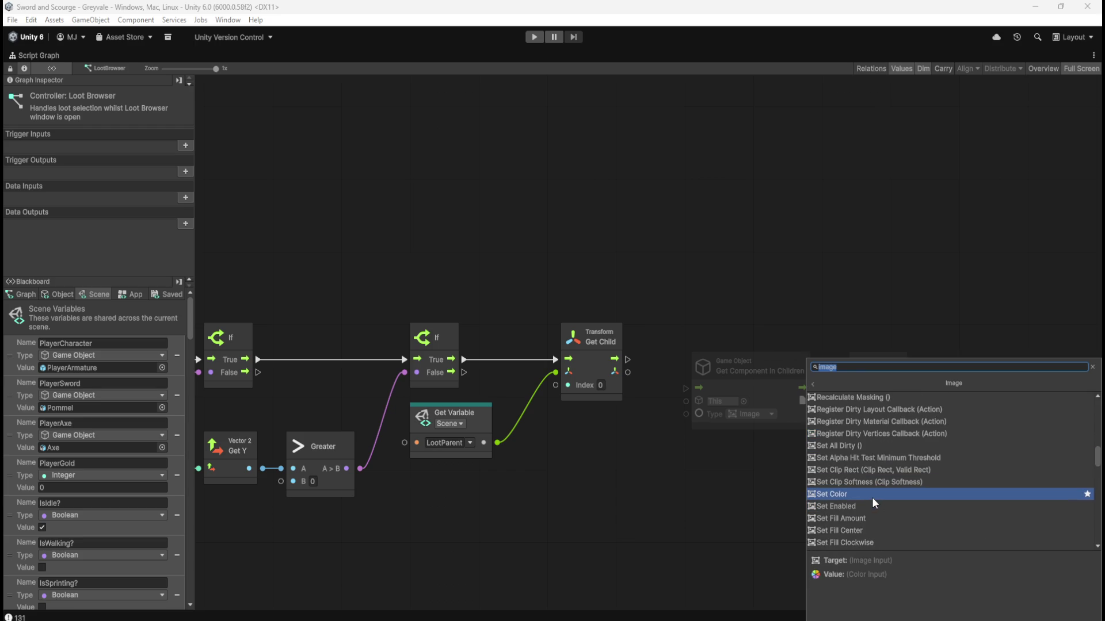
{"action": "scroll", "coordinate": [872, 497], "scroll_direction": "down", "scroll_amount": 2}
{"action": "scroll", "coordinate": [871, 497], "scroll_direction": "up", "scroll_amount": 2}
{"action": "scroll", "coordinate": [872, 497], "scroll_direction": "up", "scroll_amount": 1}
{"action": "scroll", "coordinate": [871, 496], "scroll_direction": "down", "scroll_amount": 5}
{"action": "scroll", "coordinate": [874, 494], "scroll_direction": "down", "scroll_amount": 4}
{"action": "scroll", "coordinate": [889, 494], "scroll_direction": "up", "scroll_amount": 1}
{"action": "scroll", "coordinate": [889, 495], "scroll_direction": "up", "scroll_amount": 3}
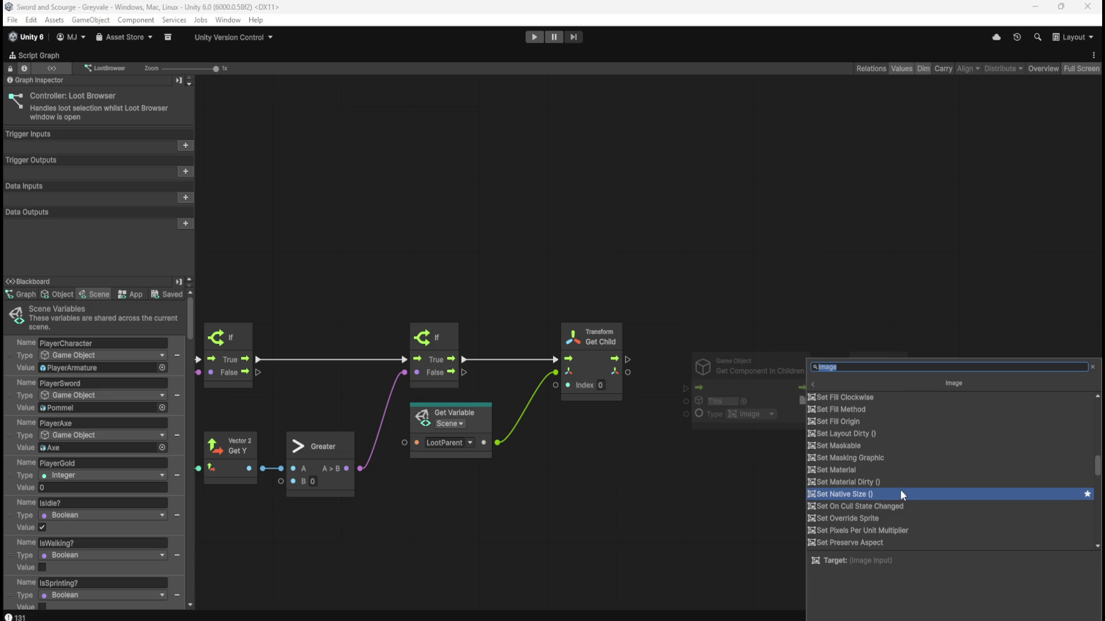
{"action": "scroll", "coordinate": [905, 484], "scroll_direction": "up", "scroll_amount": 1}
{"action": "scroll", "coordinate": [906, 481], "scroll_direction": "up", "scroll_amount": 3}
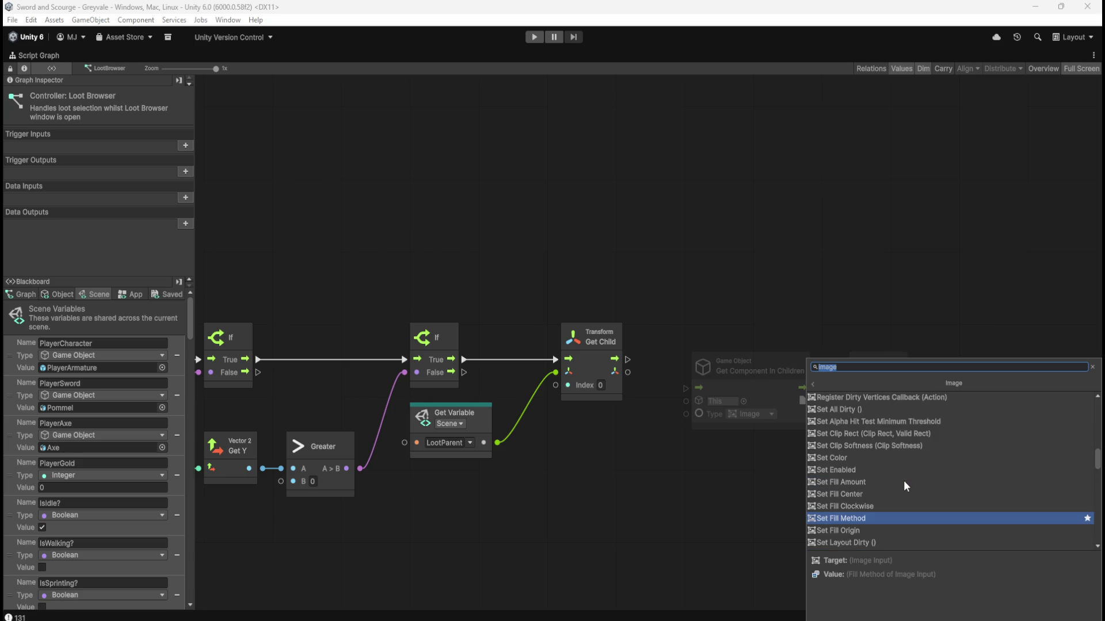
{"action": "scroll", "coordinate": [882, 448], "scroll_direction": "up", "scroll_amount": 3}
{"action": "scroll", "coordinate": [882, 465], "scroll_direction": "up", "scroll_amount": 3}
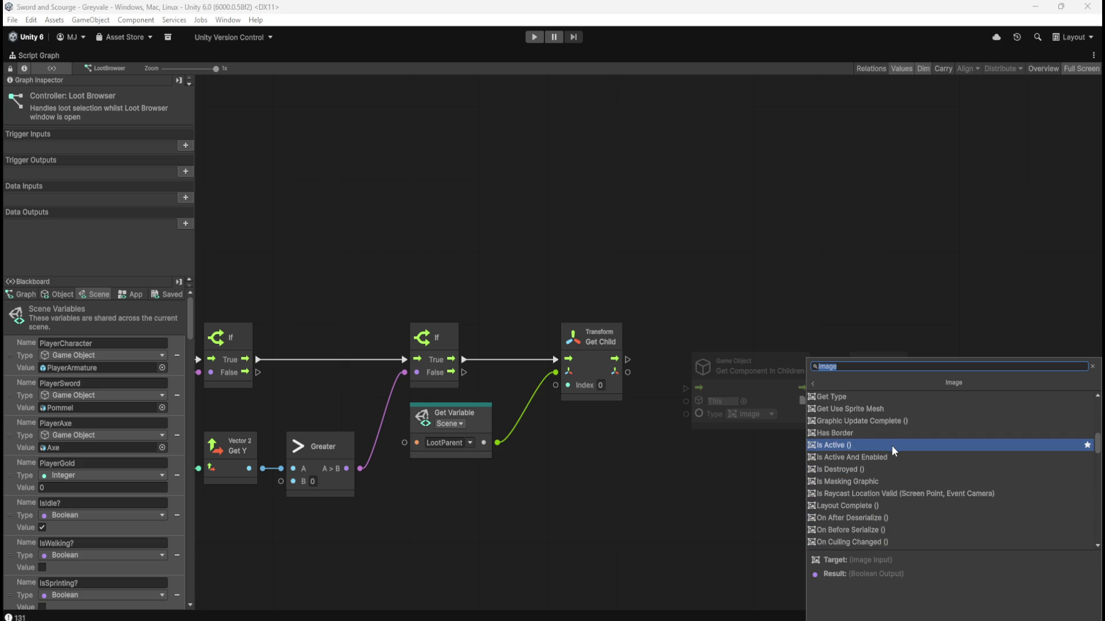
{"action": "scroll", "coordinate": [901, 449], "scroll_direction": "up", "scroll_amount": 3}
{"action": "scroll", "coordinate": [902, 448], "scroll_direction": "up", "scroll_amount": 10}
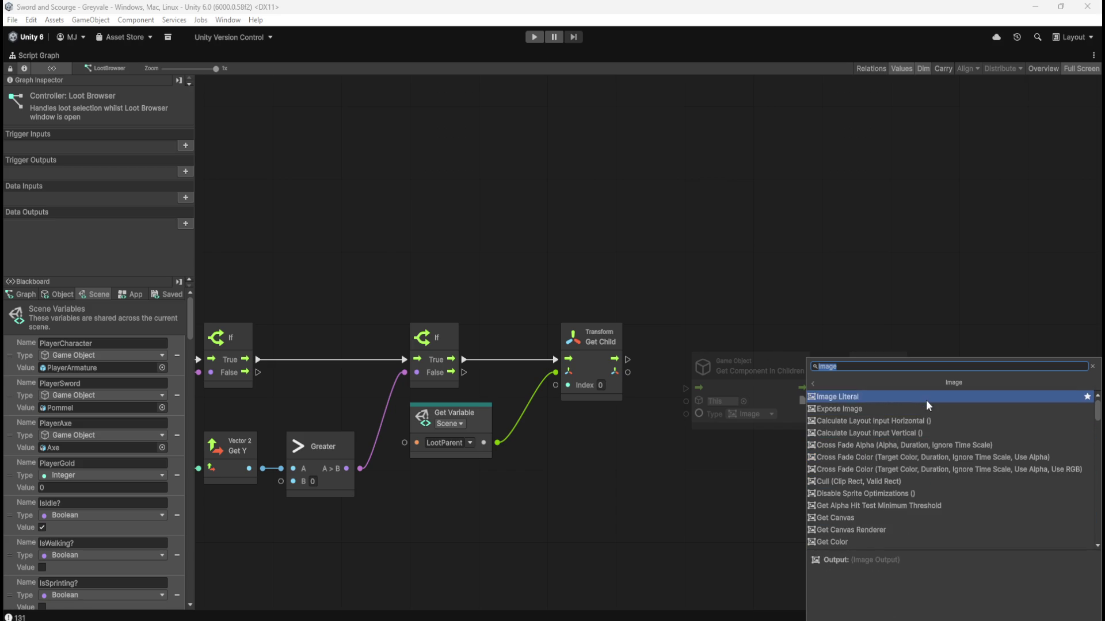
{"action": "scroll", "coordinate": [919, 437], "scroll_direction": "down", "scroll_amount": 4}
{"action": "scroll", "coordinate": [918, 457], "scroll_direction": "down", "scroll_amount": 10}
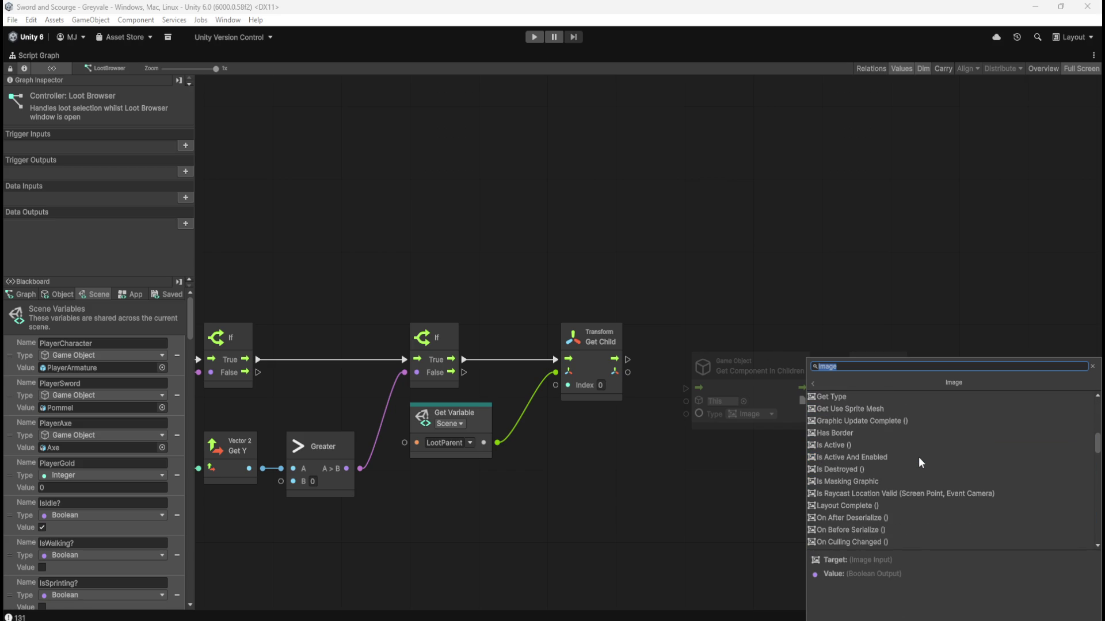
{"action": "left_click", "coordinate": [890, 446]}
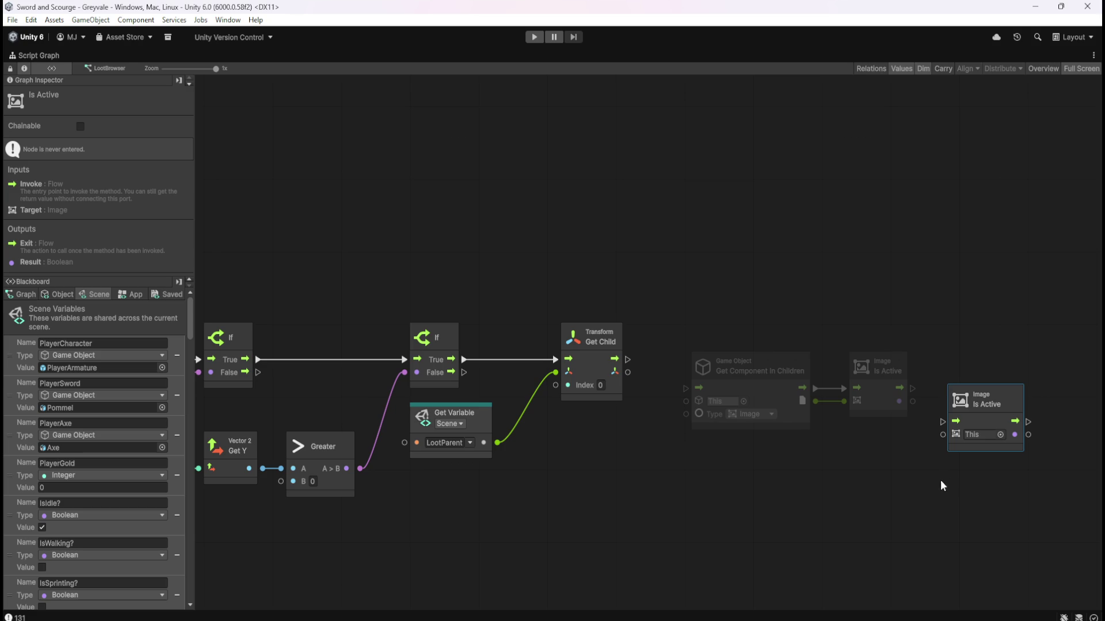
{"action": "left_click", "coordinate": [978, 481]}
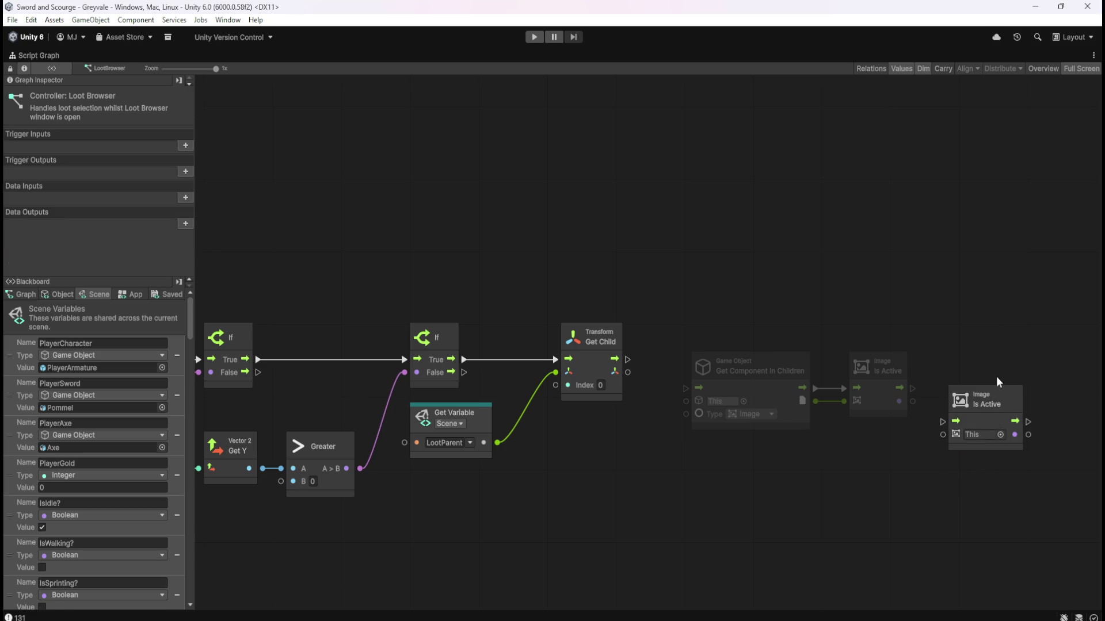
{"action": "left_click_drag", "start_coordinate": [971, 318], "coordinate": [1001, 435]}
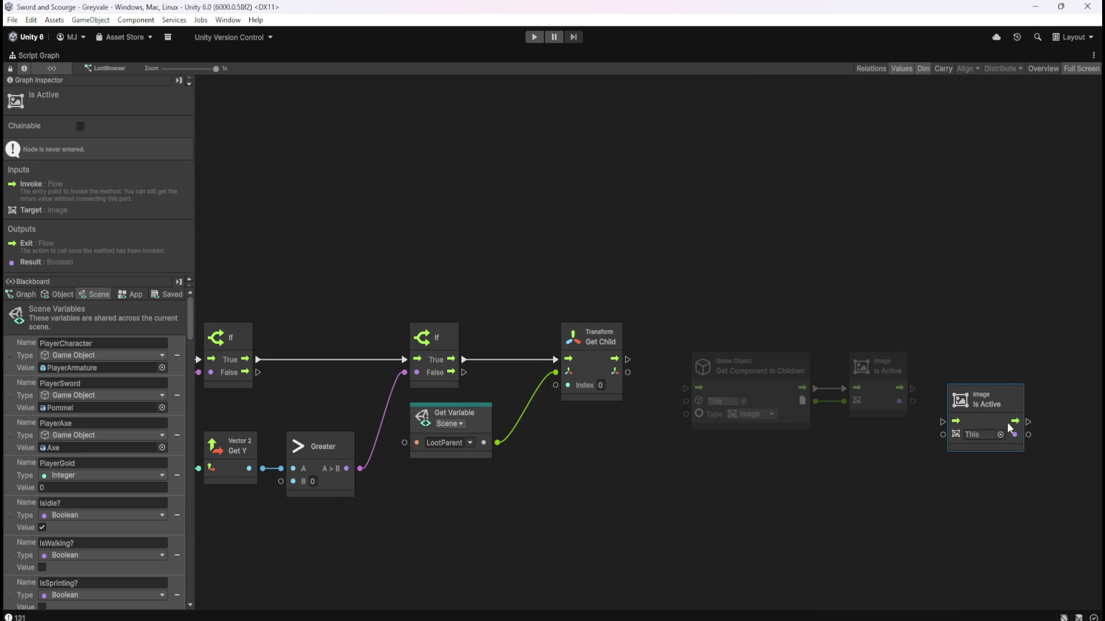
{"action": "key", "text": "Delete"}
{"action": "right_click", "coordinate": [979, 389]}
{"action": "left_click", "coordinate": [991, 397]}
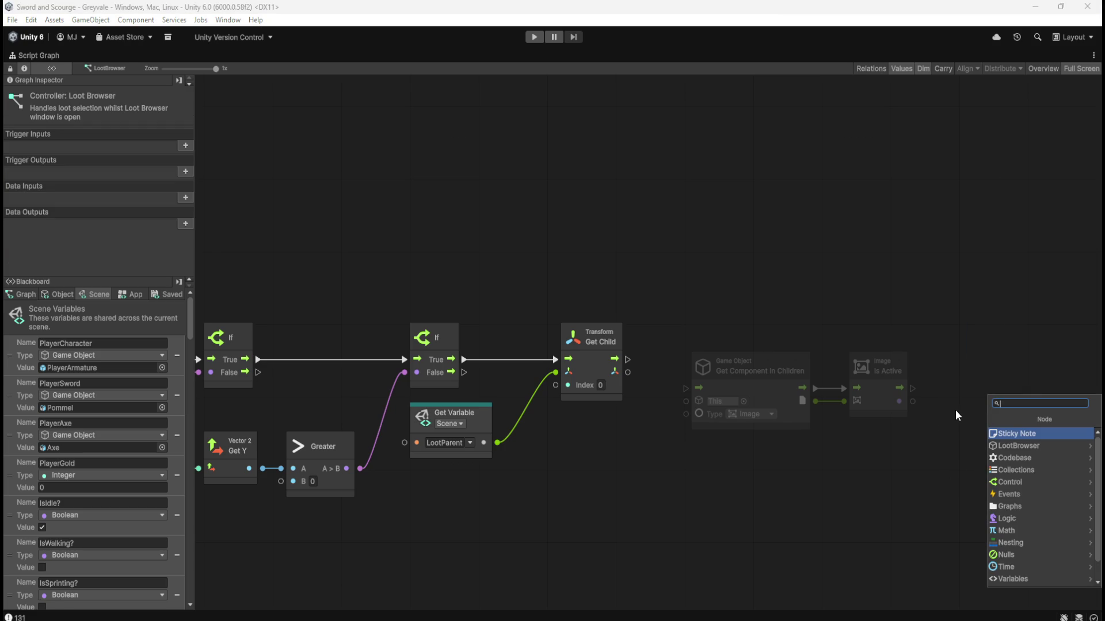
{"action": "right_click", "coordinate": [772, 454]}
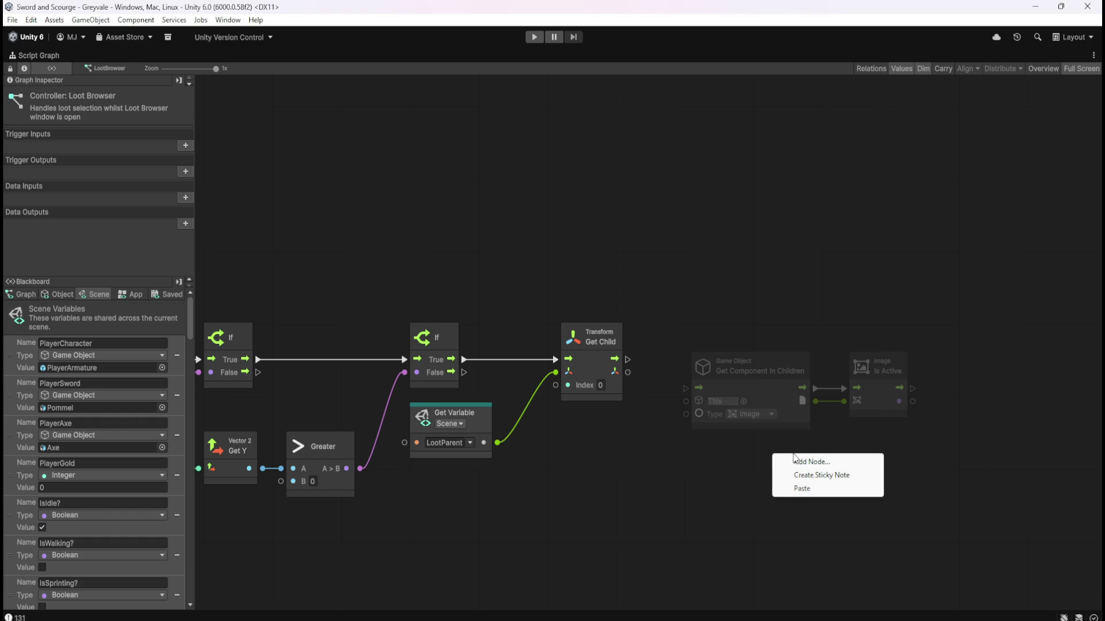
{"action": "left_click", "coordinate": [795, 459]}
{"action": "type", "text": "image"}
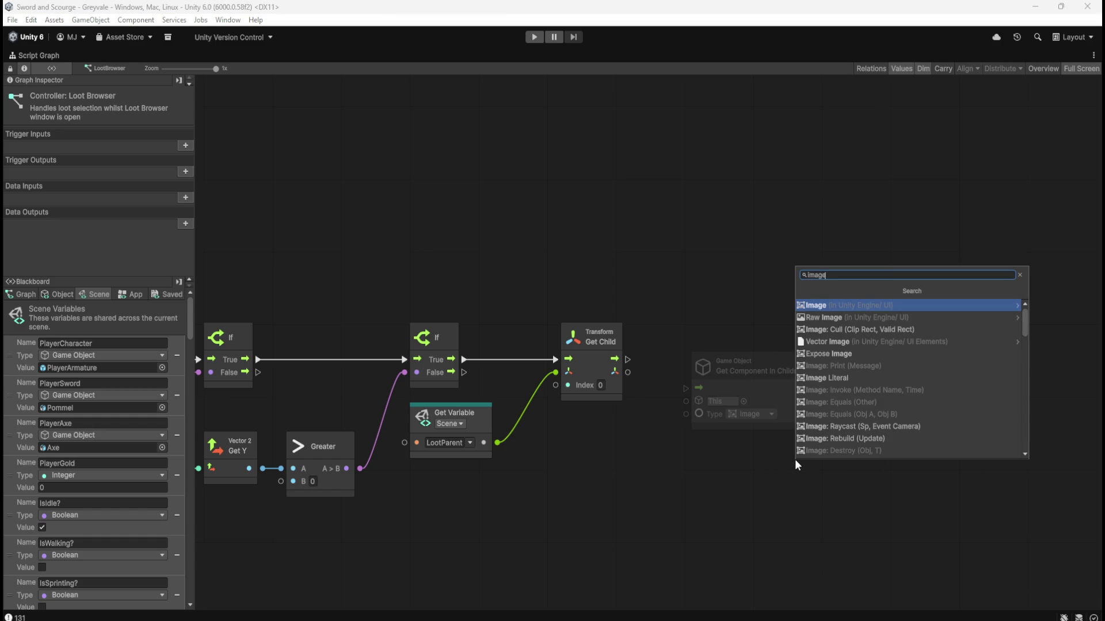
{"action": "key", "text": "Down"}
{"action": "key", "text": "Up"}
{"action": "key", "text": "Return"}
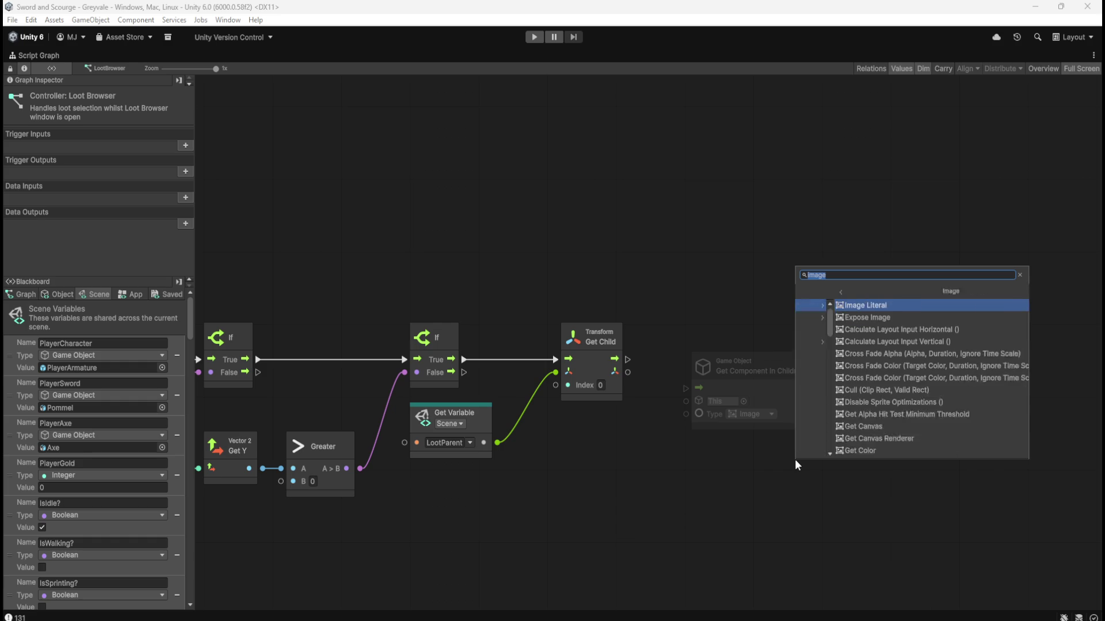
{"action": "type", "text": "set act"}
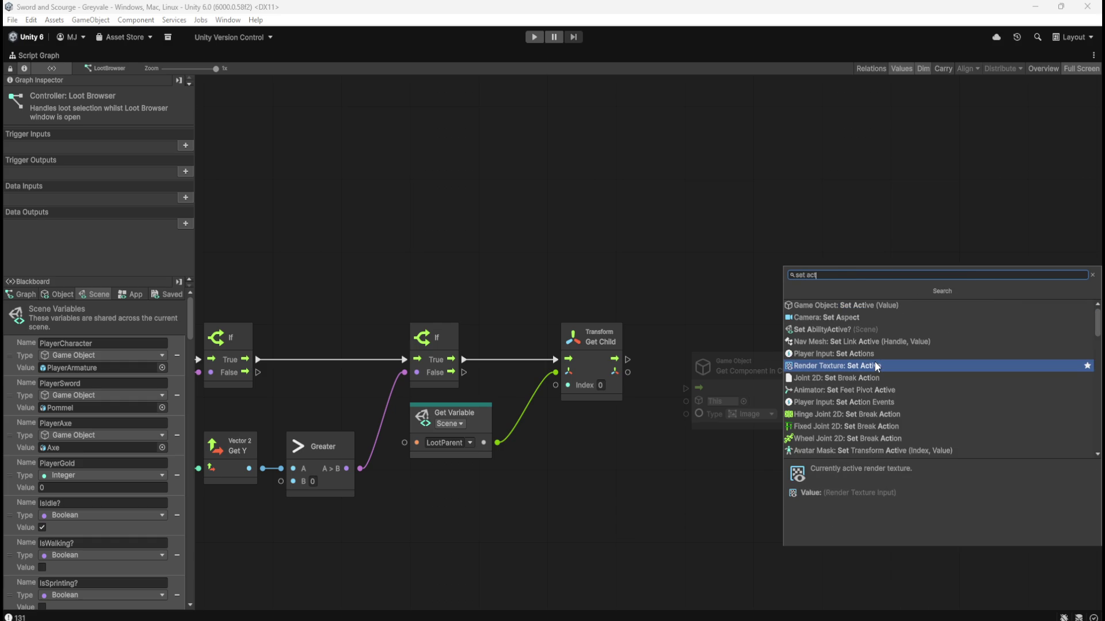
{"action": "type", "text": "ive"}
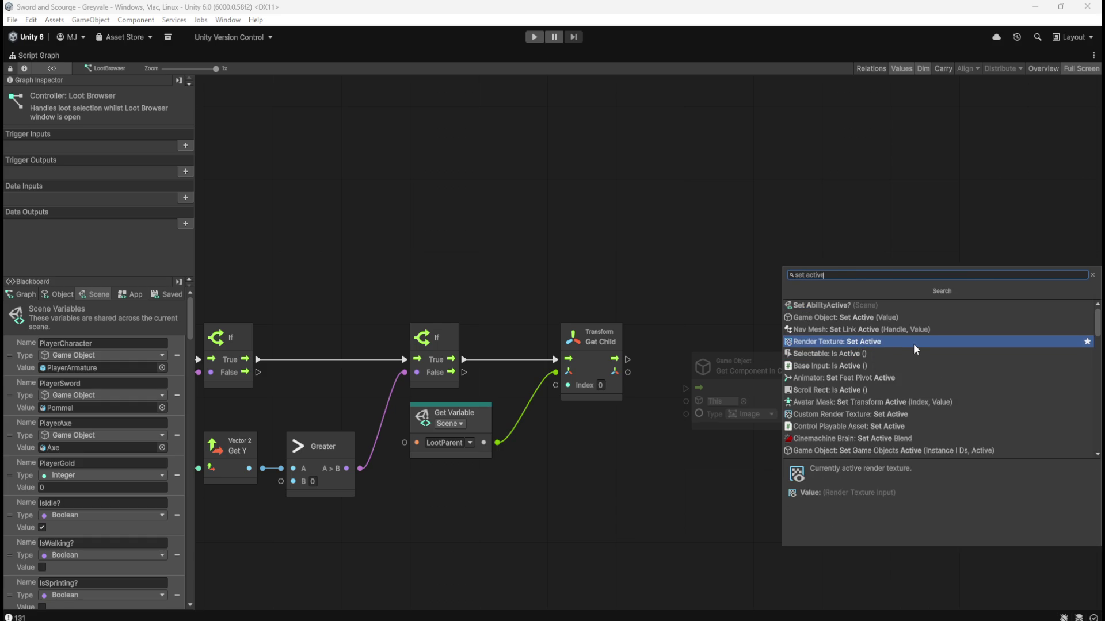
{"action": "scroll", "coordinate": [913, 343], "scroll_direction": "down", "scroll_amount": 5}
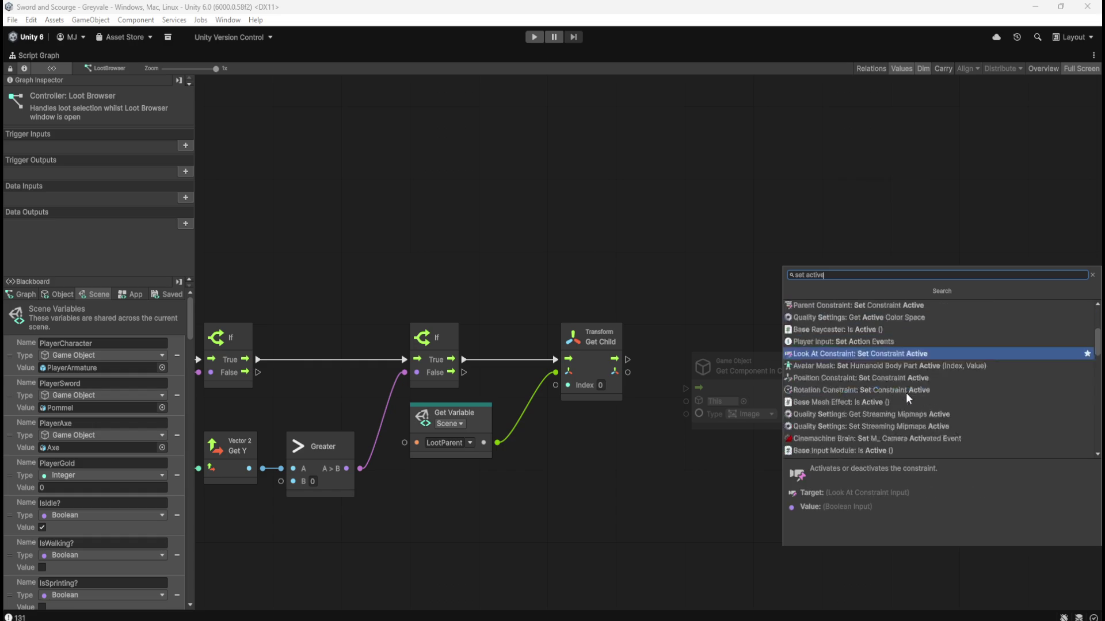
{"action": "scroll", "coordinate": [906, 391], "scroll_direction": "down", "scroll_amount": 6}
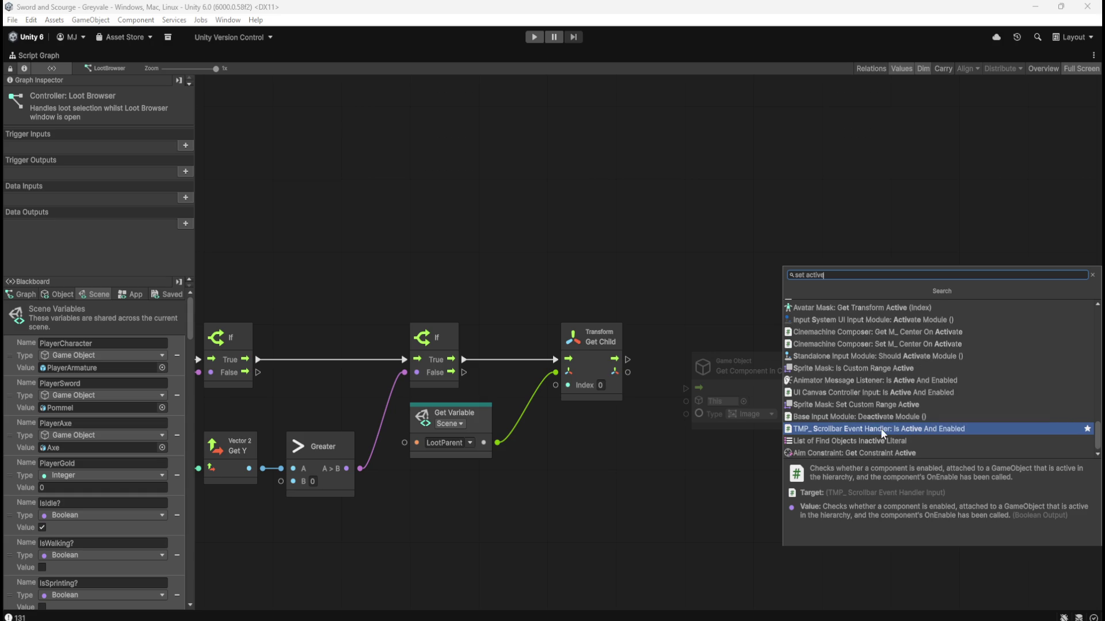
{"action": "scroll", "coordinate": [881, 429], "scroll_direction": "up", "scroll_amount": 1}
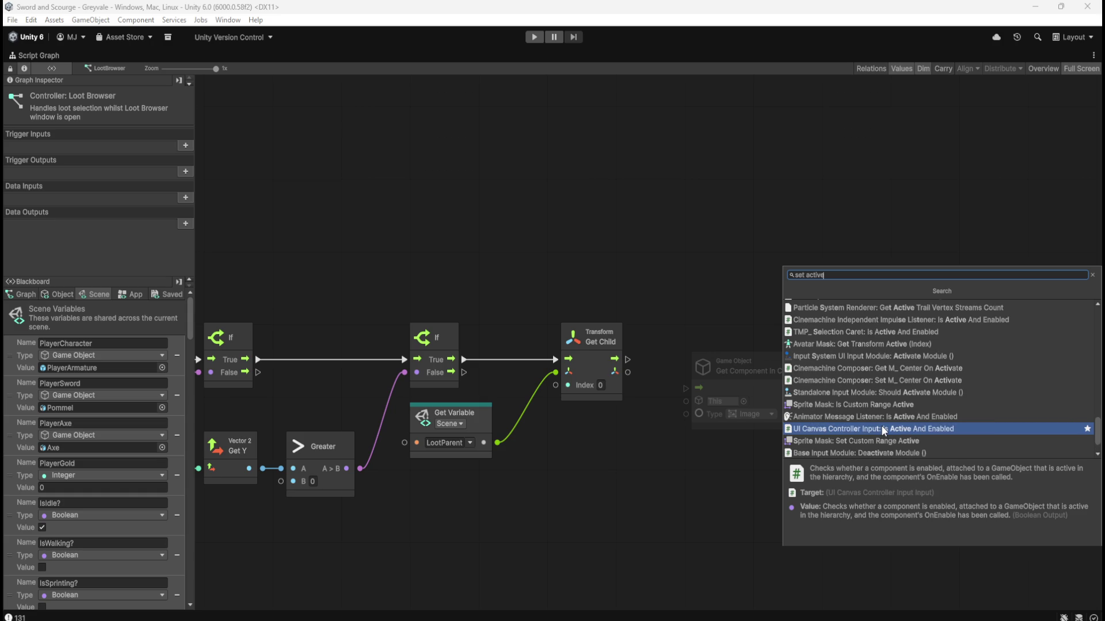
{"action": "scroll", "coordinate": [881, 426], "scroll_direction": "up", "scroll_amount": 4}
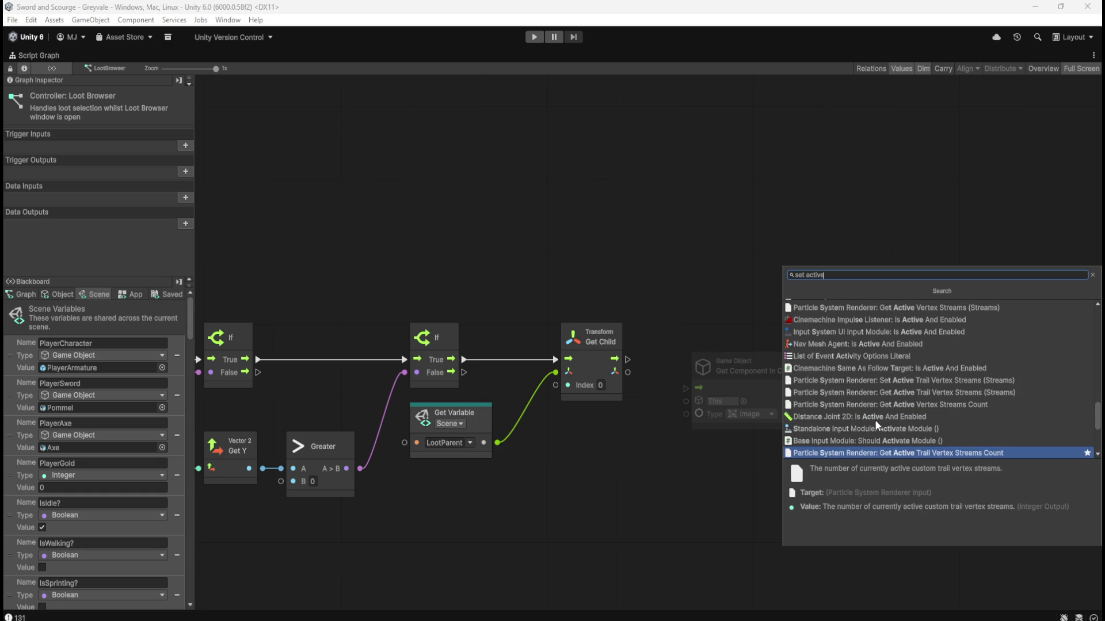
{"action": "scroll", "coordinate": [874, 420], "scroll_direction": "up", "scroll_amount": 4}
{"action": "scroll", "coordinate": [874, 419], "scroll_direction": "up", "scroll_amount": 4}
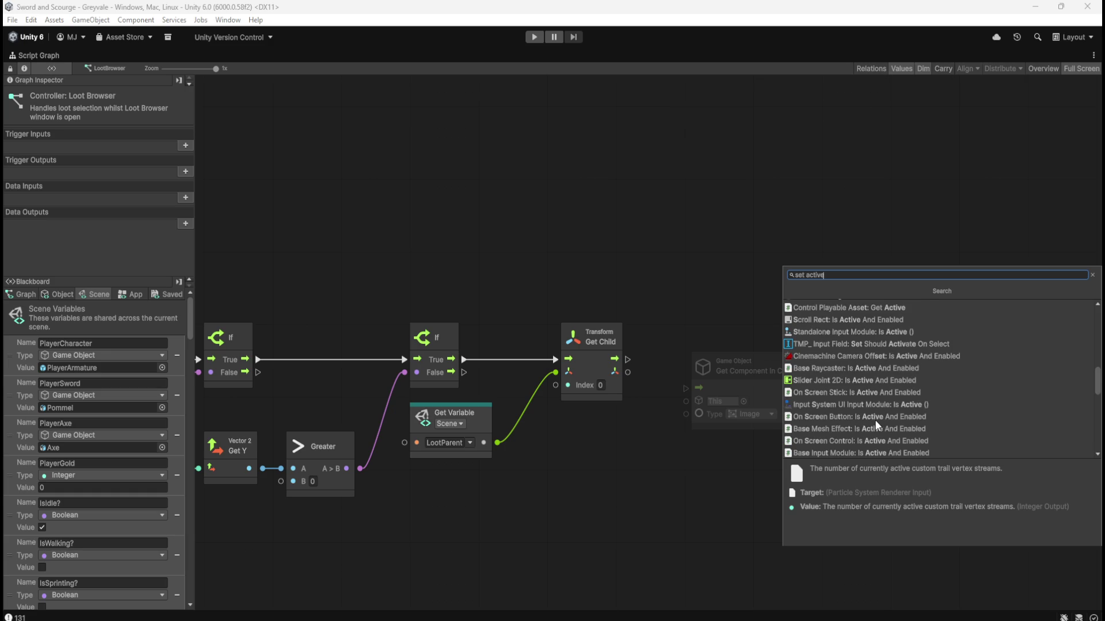
{"action": "scroll", "coordinate": [875, 419], "scroll_direction": "up", "scroll_amount": 1}
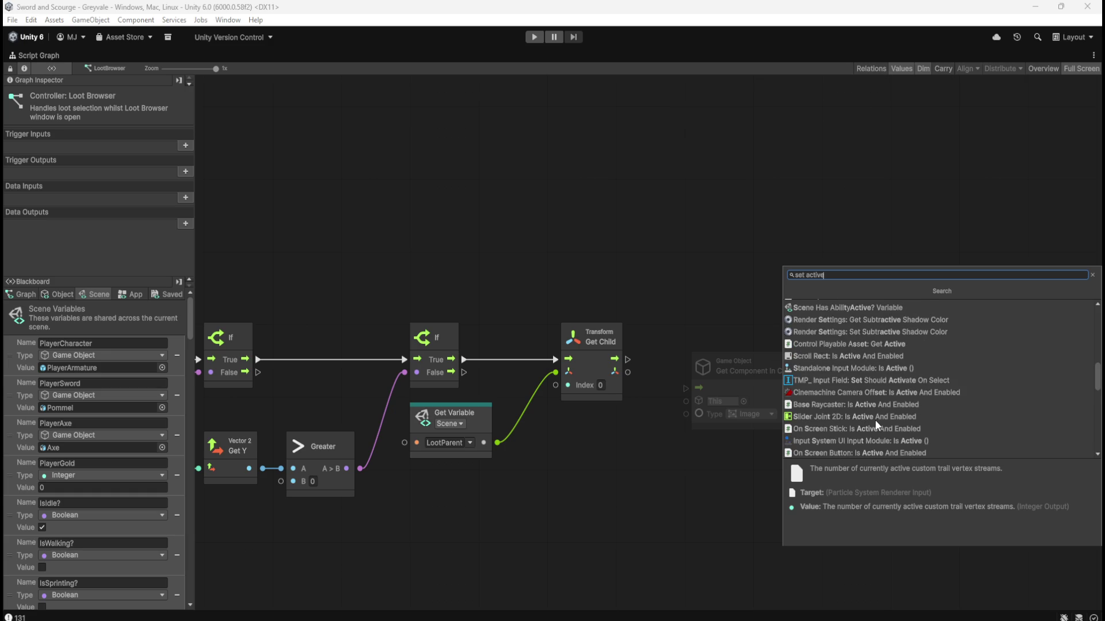
{"action": "scroll", "coordinate": [874, 420], "scroll_direction": "up", "scroll_amount": 1}
{"action": "scroll", "coordinate": [875, 426], "scroll_direction": "up", "scroll_amount": 1}
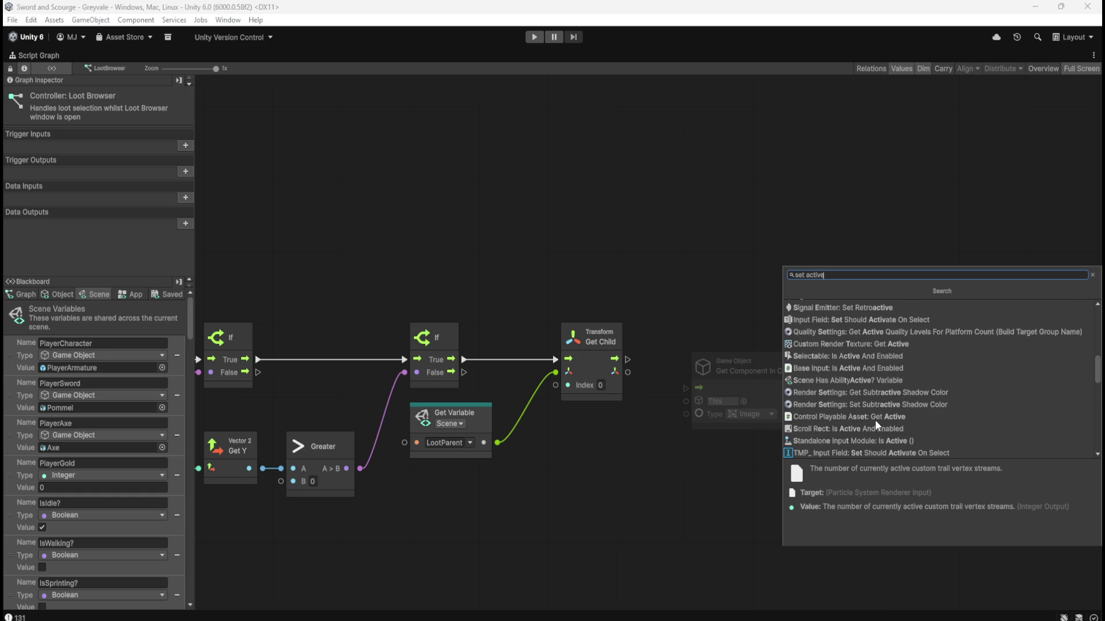
{"action": "scroll", "coordinate": [876, 425], "scroll_direction": "up", "scroll_amount": 1}
{"action": "scroll", "coordinate": [875, 420], "scroll_direction": "up", "scroll_amount": 2}
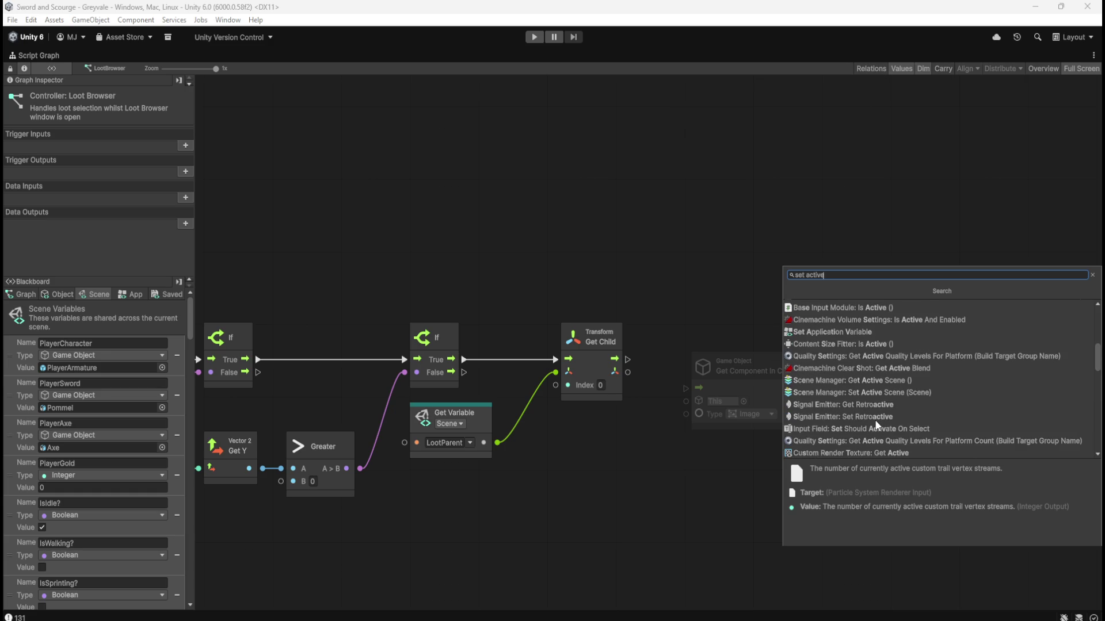
{"action": "scroll", "coordinate": [876, 423], "scroll_direction": "up", "scroll_amount": 4}
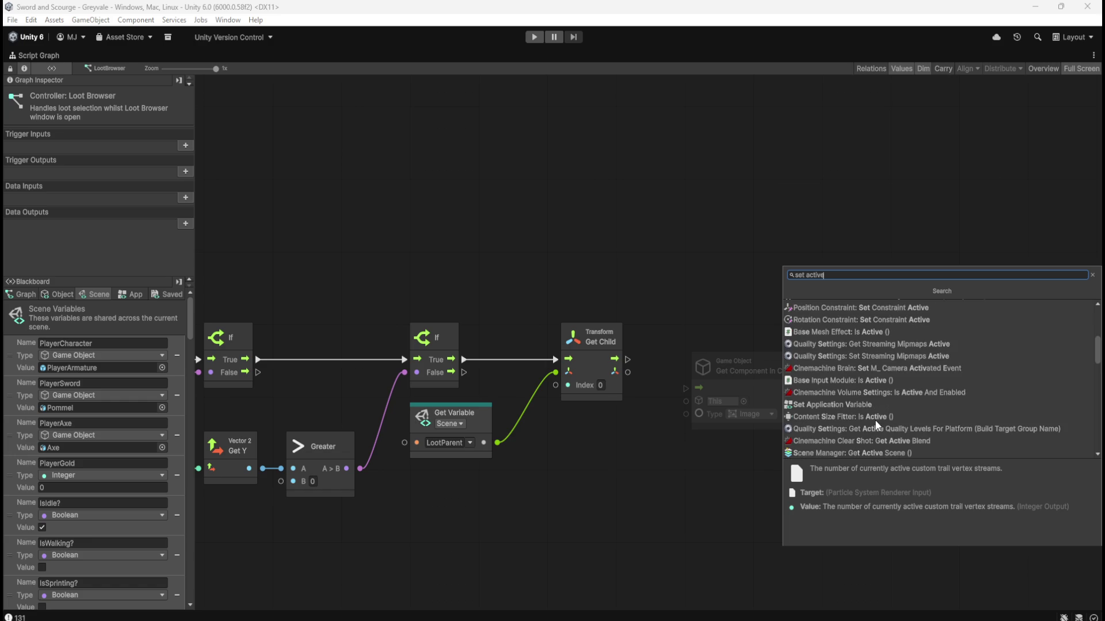
{"action": "scroll", "coordinate": [874, 419], "scroll_direction": "up", "scroll_amount": 2}
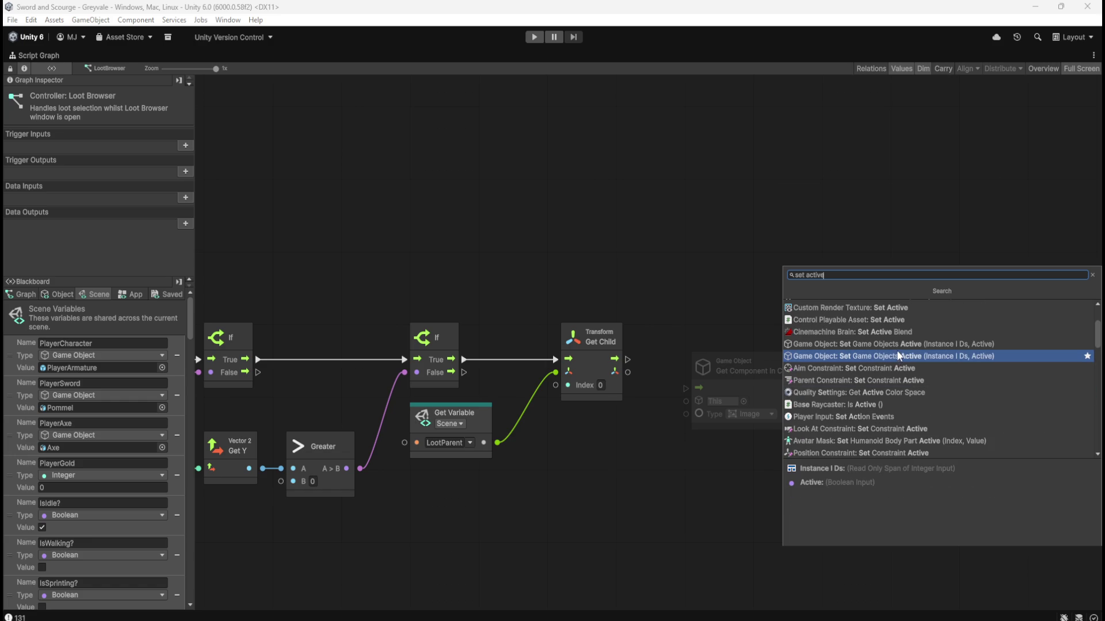
{"action": "scroll", "coordinate": [889, 357], "scroll_direction": "up", "scroll_amount": 1}
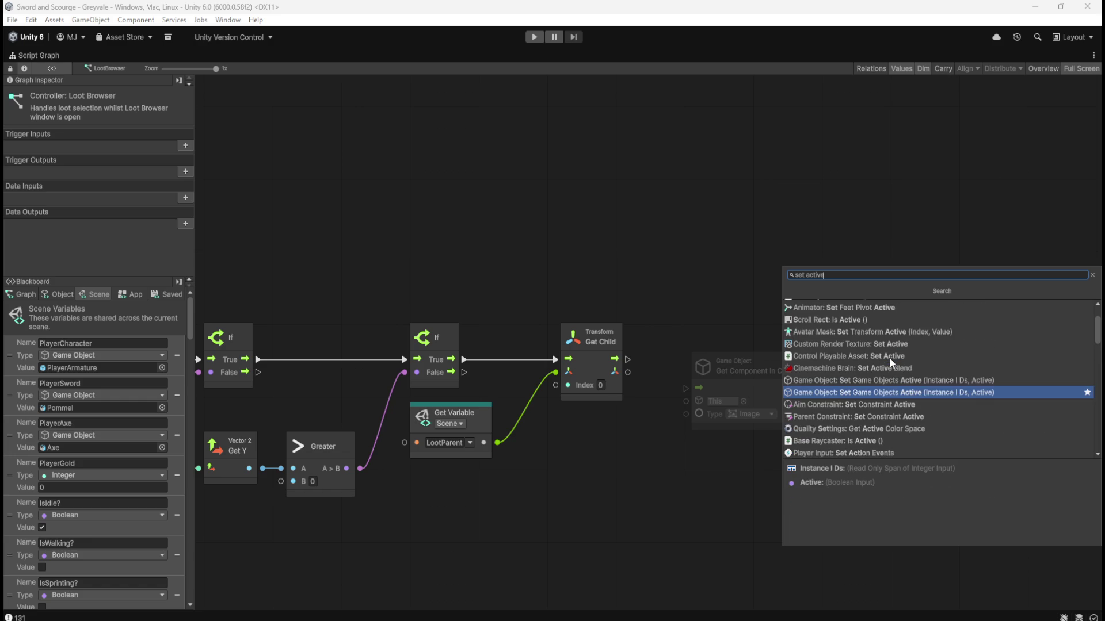
{"action": "scroll", "coordinate": [889, 357], "scroll_direction": "up", "scroll_amount": 1}
{"action": "scroll", "coordinate": [889, 361], "scroll_direction": "up", "scroll_amount": 1}
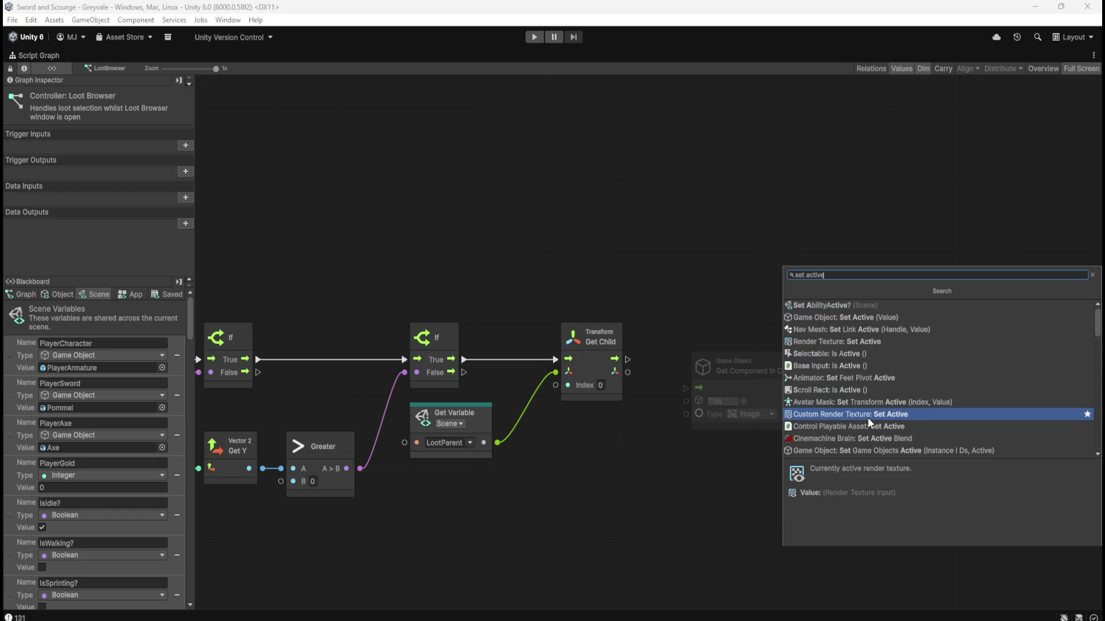
{"action": "left_click", "coordinate": [705, 469]}
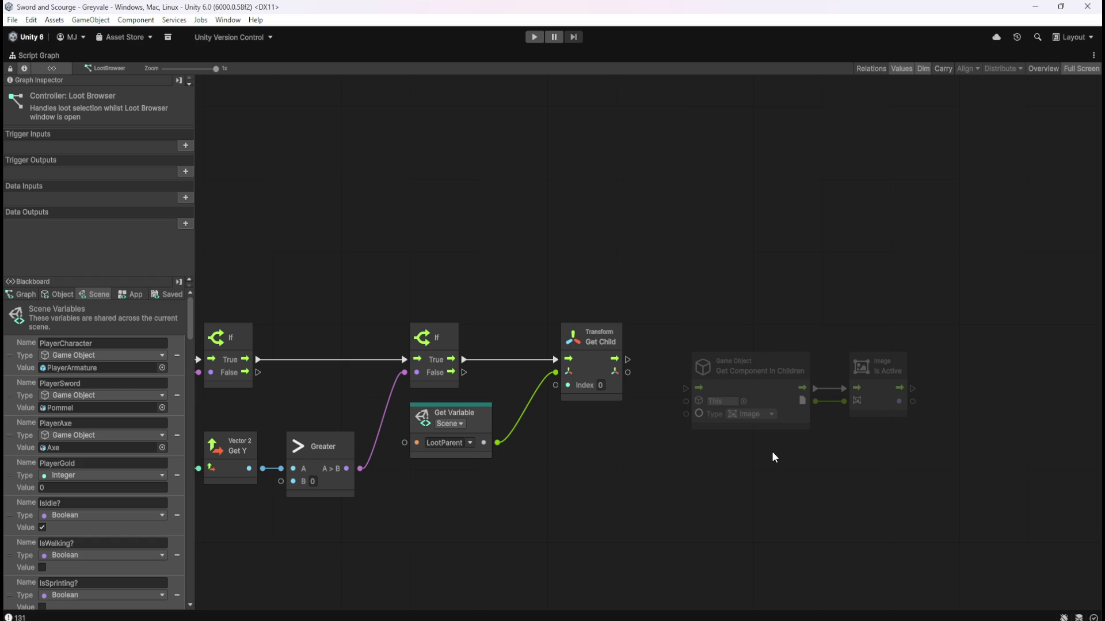
{"action": "right_click", "coordinate": [775, 477]}
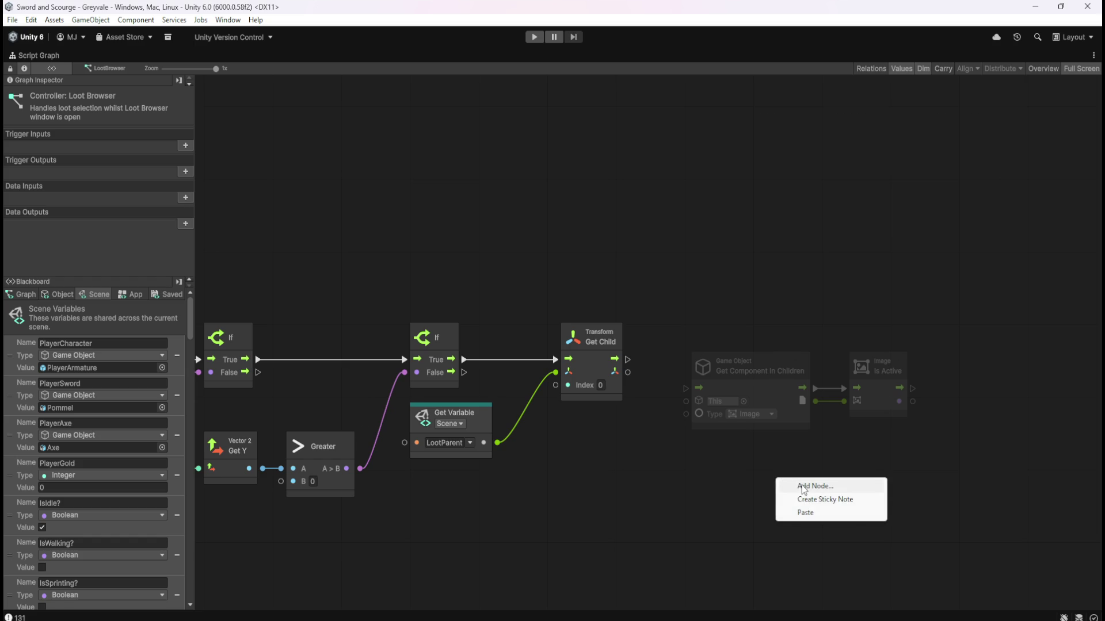
{"action": "left_click", "coordinate": [802, 486]}
{"action": "type", "text": "compo"}
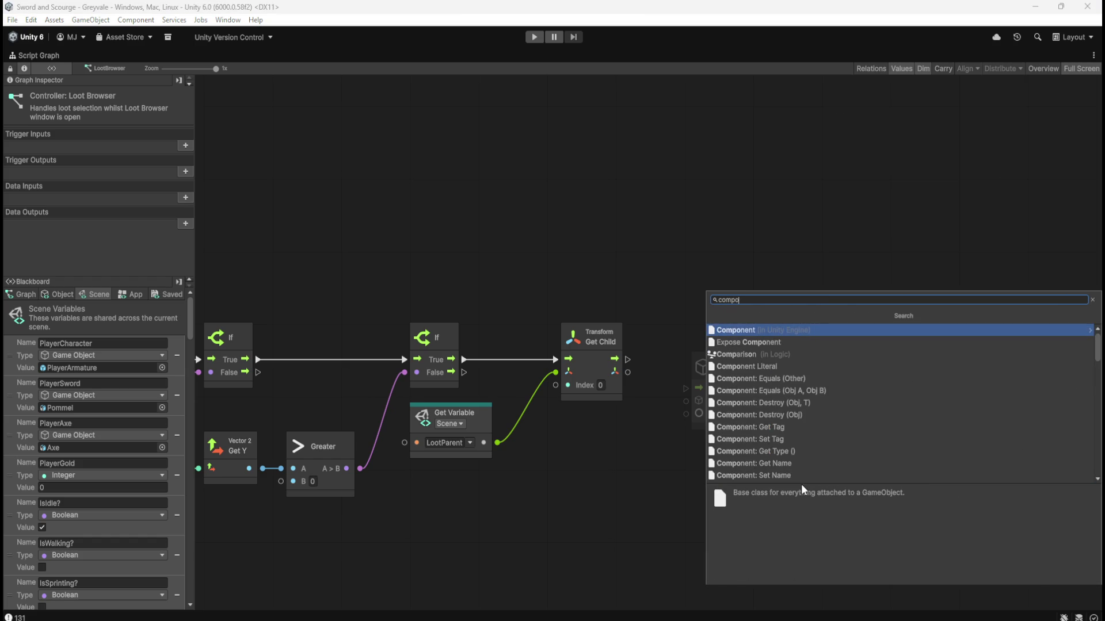
{"action": "key", "text": "Return"}
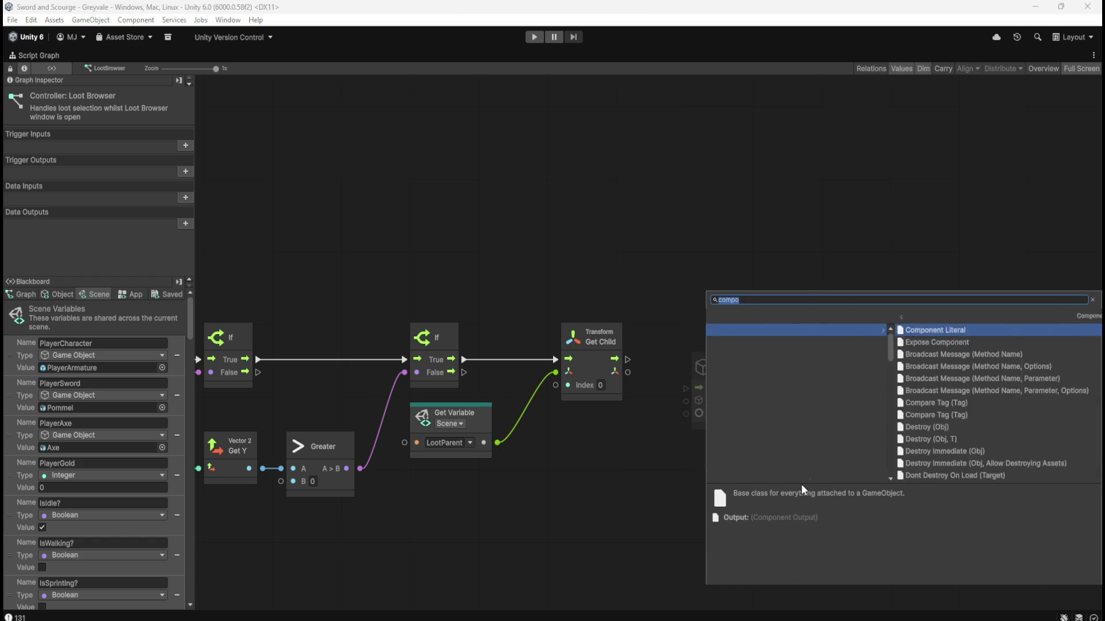
{"action": "scroll", "coordinate": [878, 407], "scroll_direction": "down", "scroll_amount": 3}
{"action": "scroll", "coordinate": [878, 408], "scroll_direction": "down", "scroll_amount": 10}
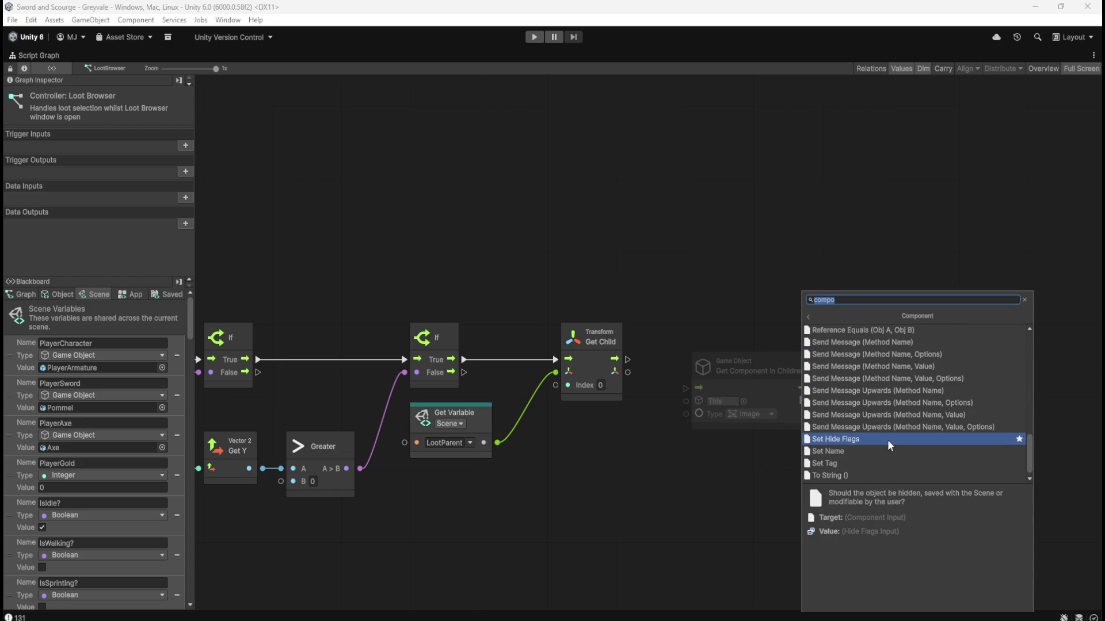
{"action": "scroll", "coordinate": [889, 438], "scroll_direction": "down", "scroll_amount": 1}
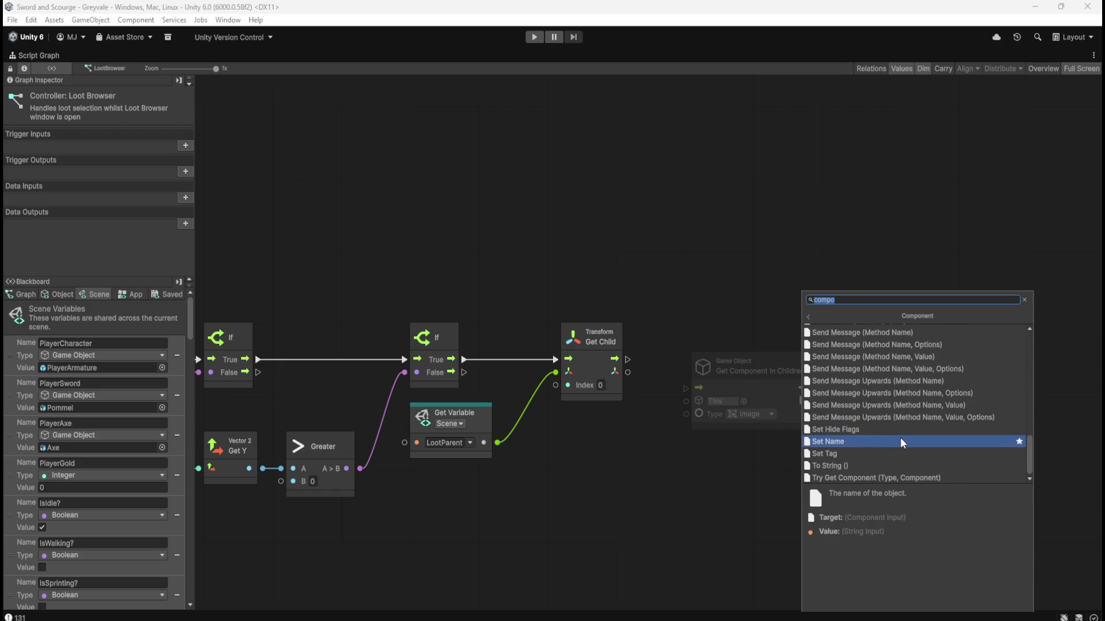
{"action": "scroll", "coordinate": [901, 444], "scroll_direction": "up", "scroll_amount": 2}
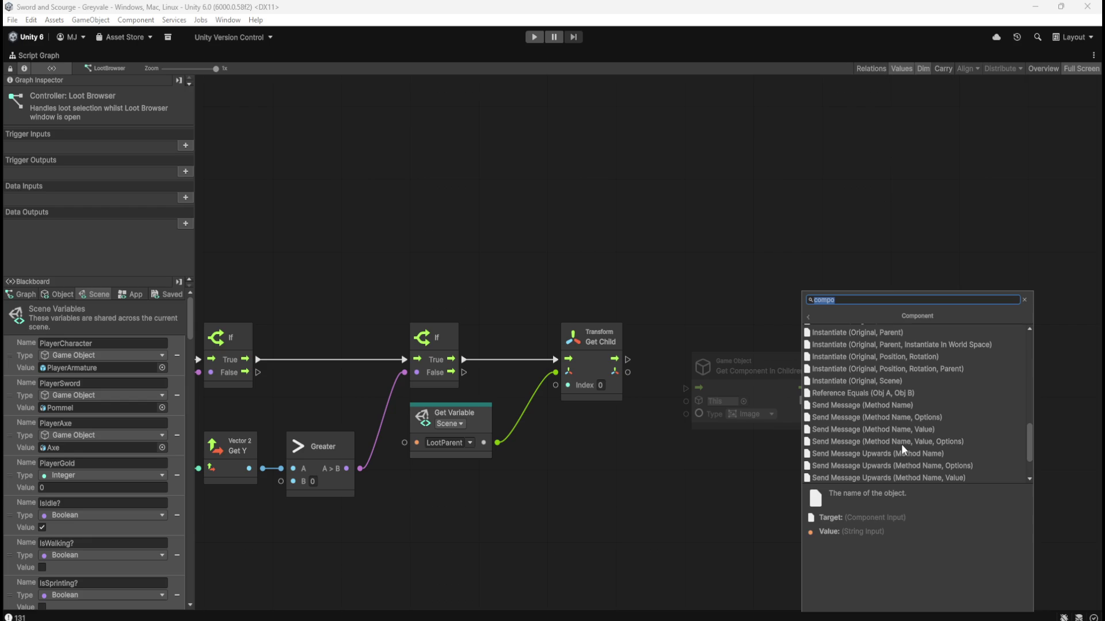
{"action": "scroll", "coordinate": [901, 444], "scroll_direction": "up", "scroll_amount": 5}
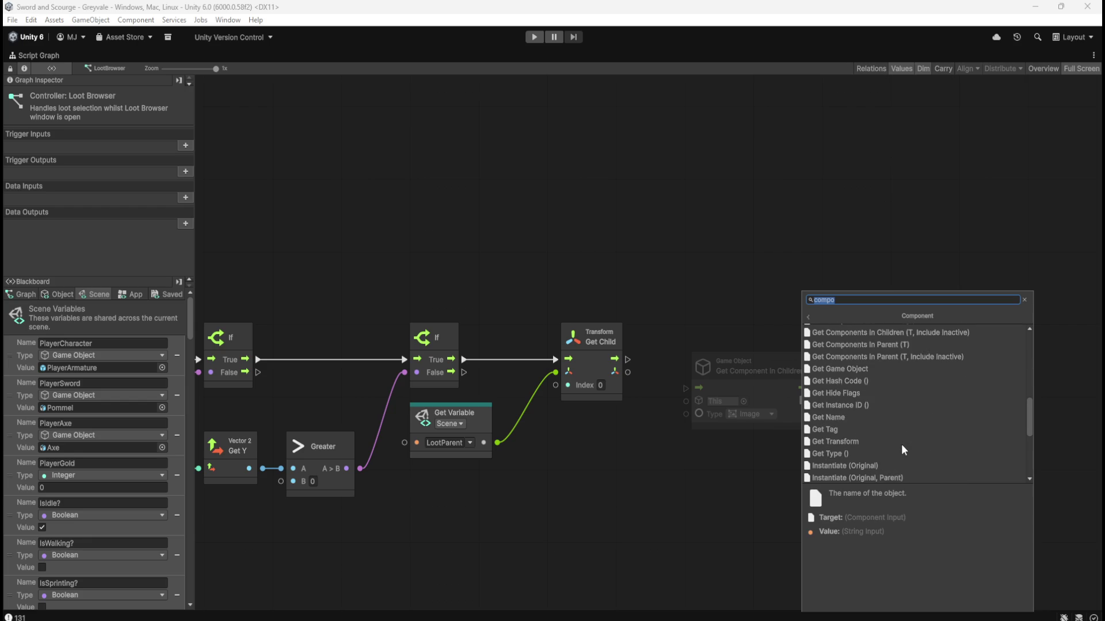
{"action": "scroll", "coordinate": [901, 444], "scroll_direction": "up", "scroll_amount": 5}
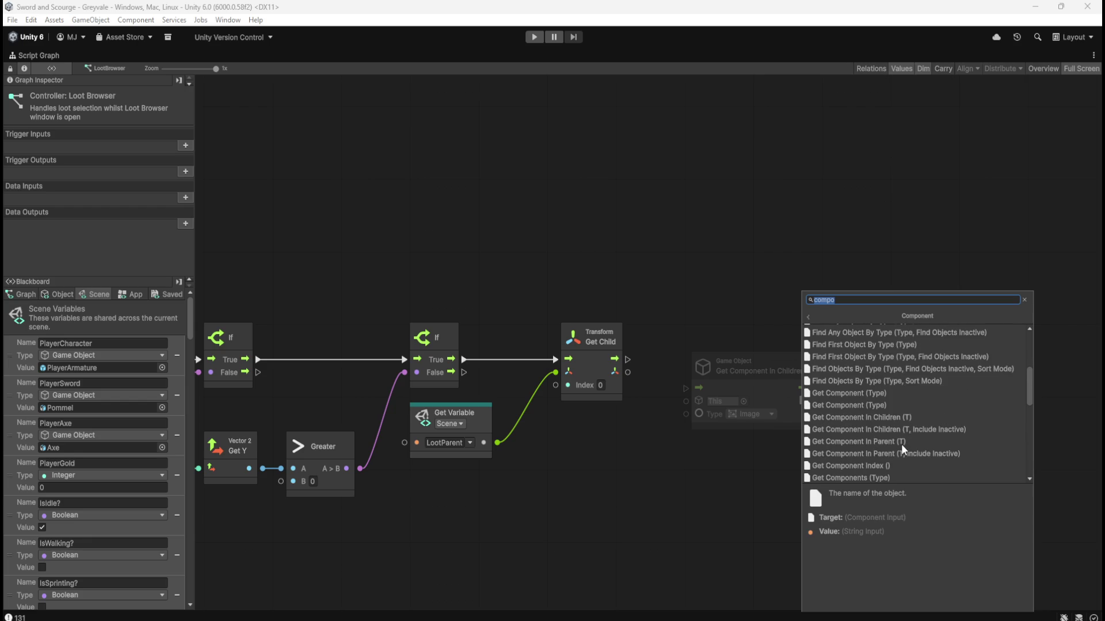
{"action": "scroll", "coordinate": [901, 444], "scroll_direction": "up", "scroll_amount": 4}
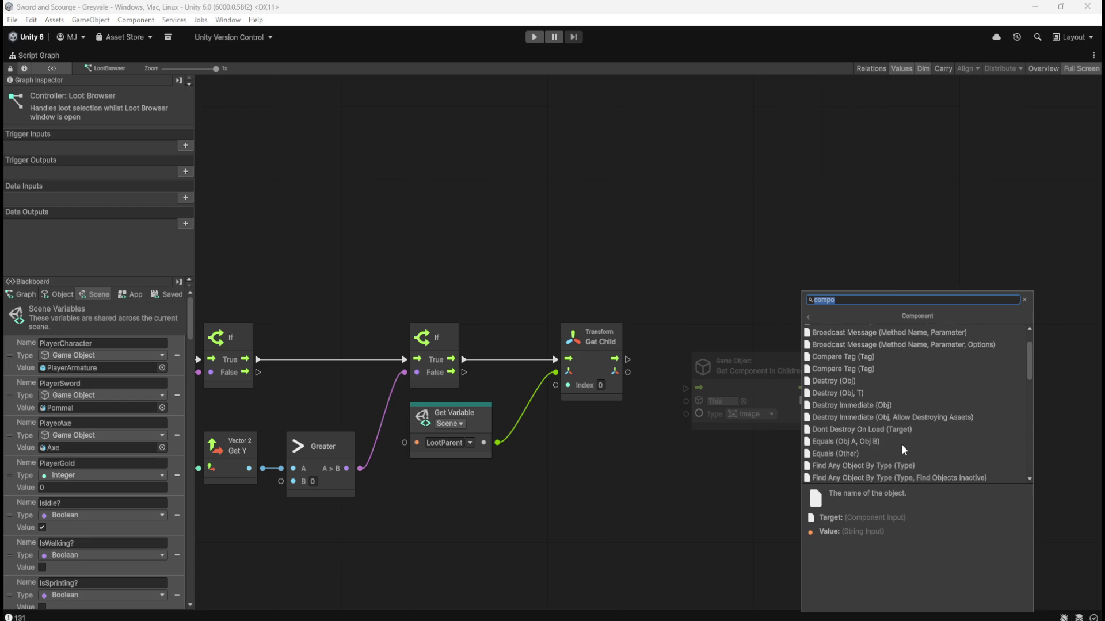
{"action": "scroll", "coordinate": [901, 449], "scroll_direction": "up", "scroll_amount": 1}
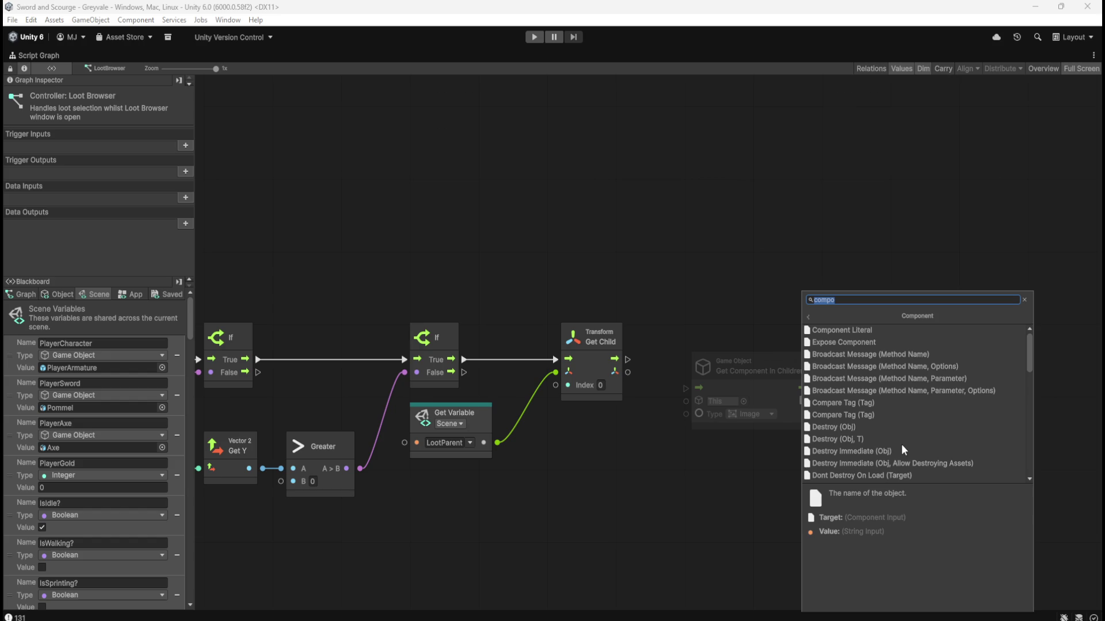
{"action": "left_click", "coordinate": [896, 341]}
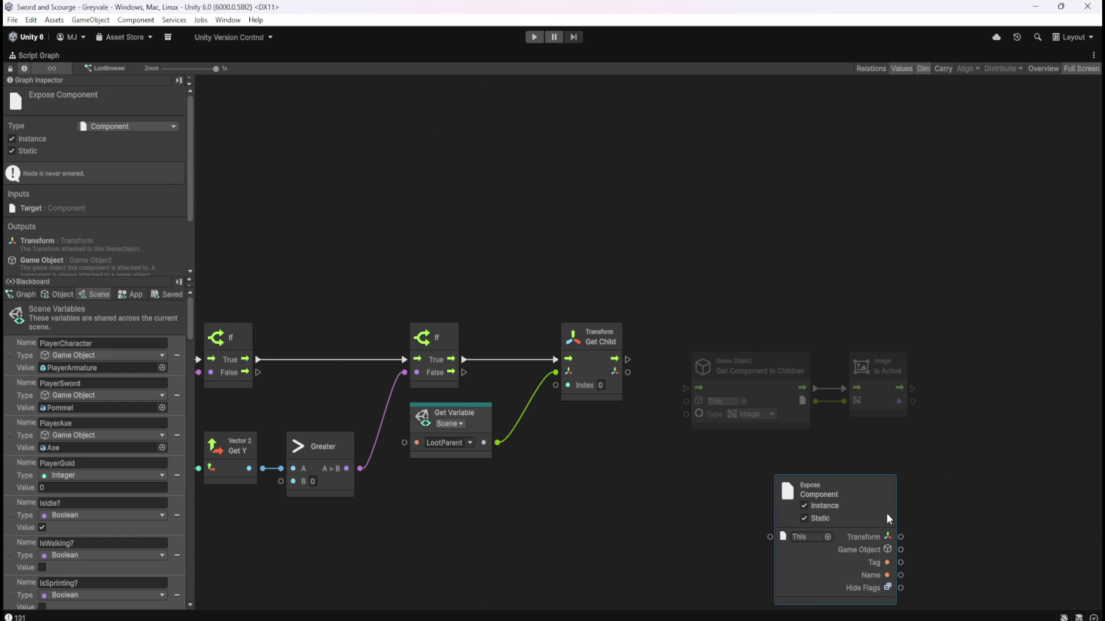
{"action": "key", "text": "Delete"}
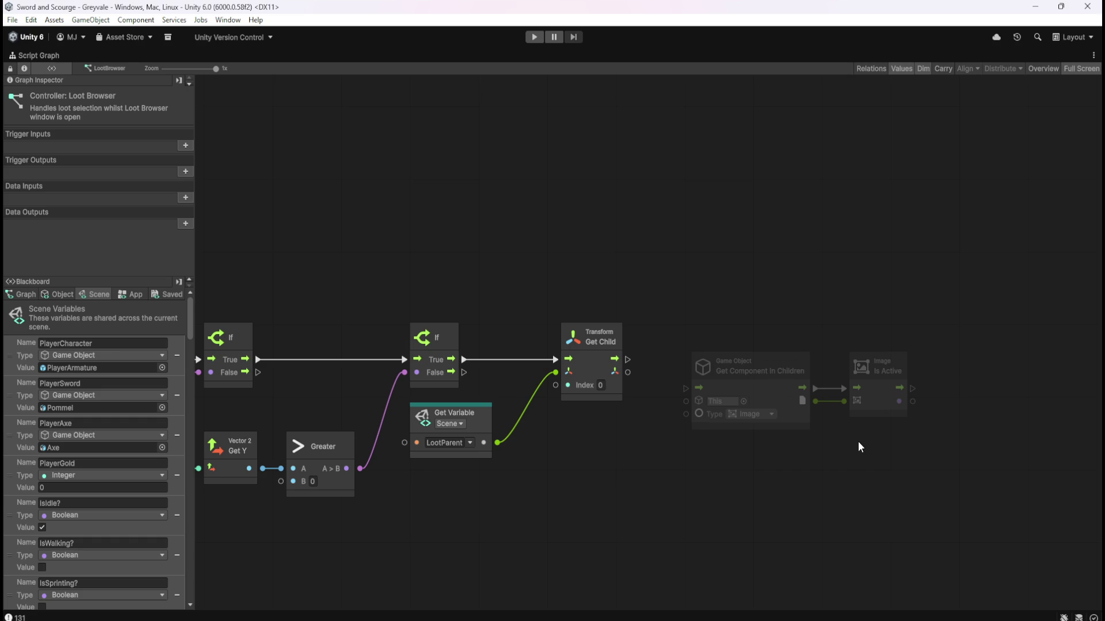
Search the node finder for Image and add an Image: Set Enabled node.
{"action": "right_click", "coordinate": [830, 263]}
{"action": "left_click", "coordinate": [845, 268]}
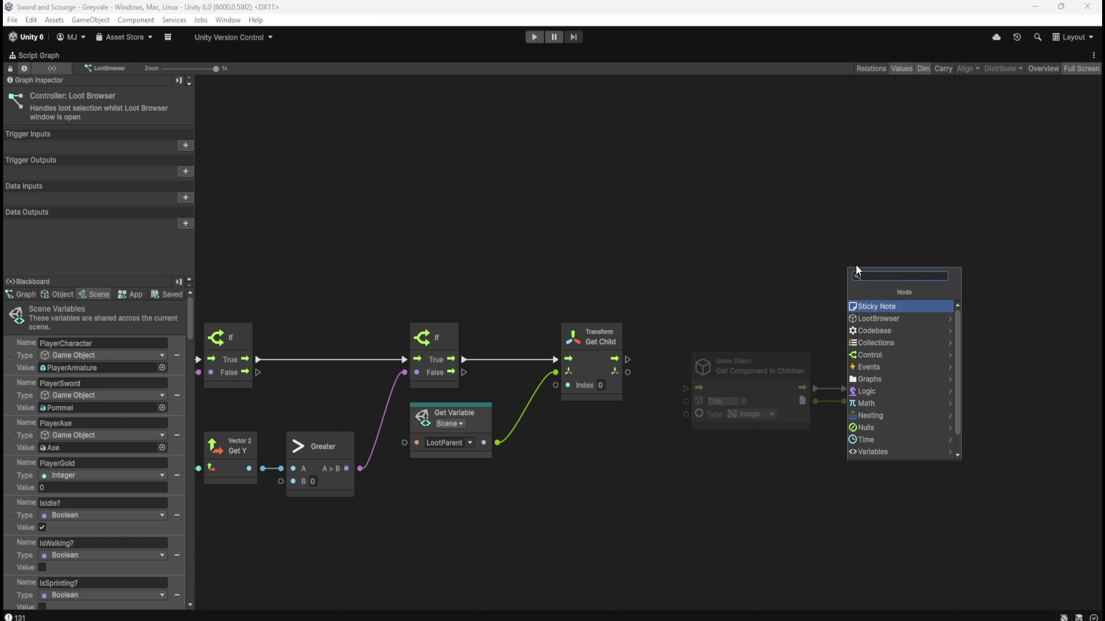
{"action": "type", "text": "lum"}
{"action": "type", "text": "ag"}
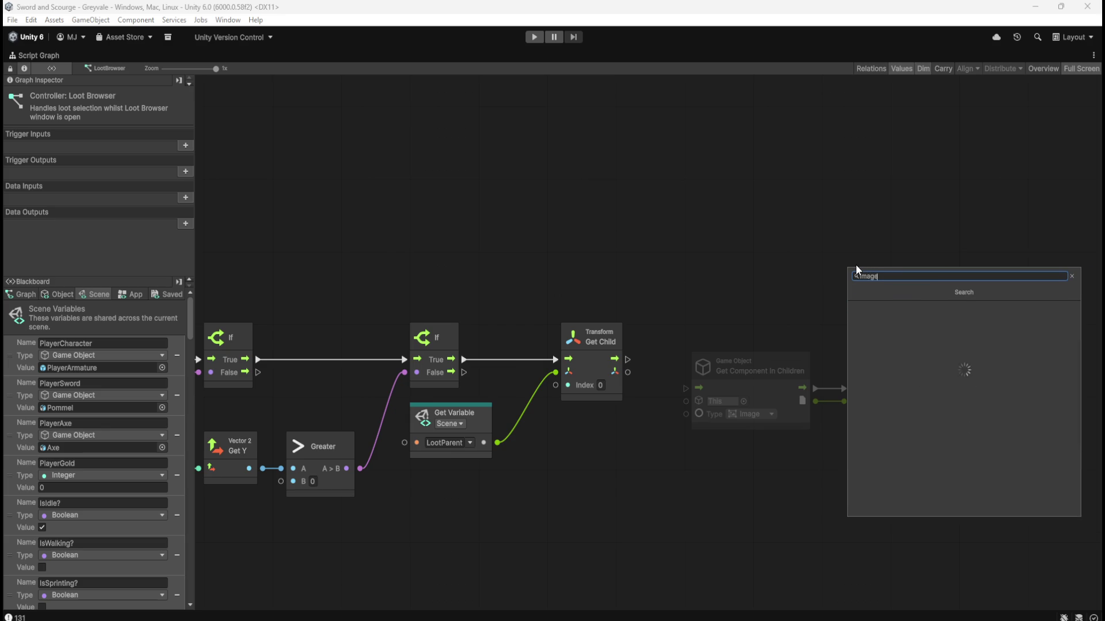
{"action": "type", "text": "e"}
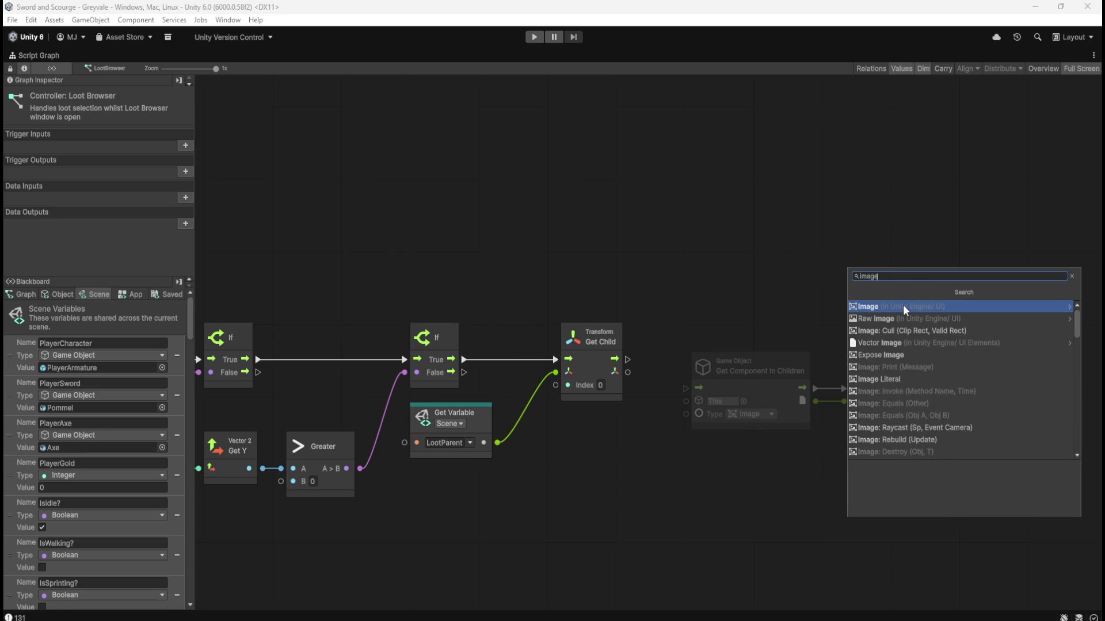
{"action": "scroll", "coordinate": [947, 354], "scroll_direction": "down", "scroll_amount": 3}
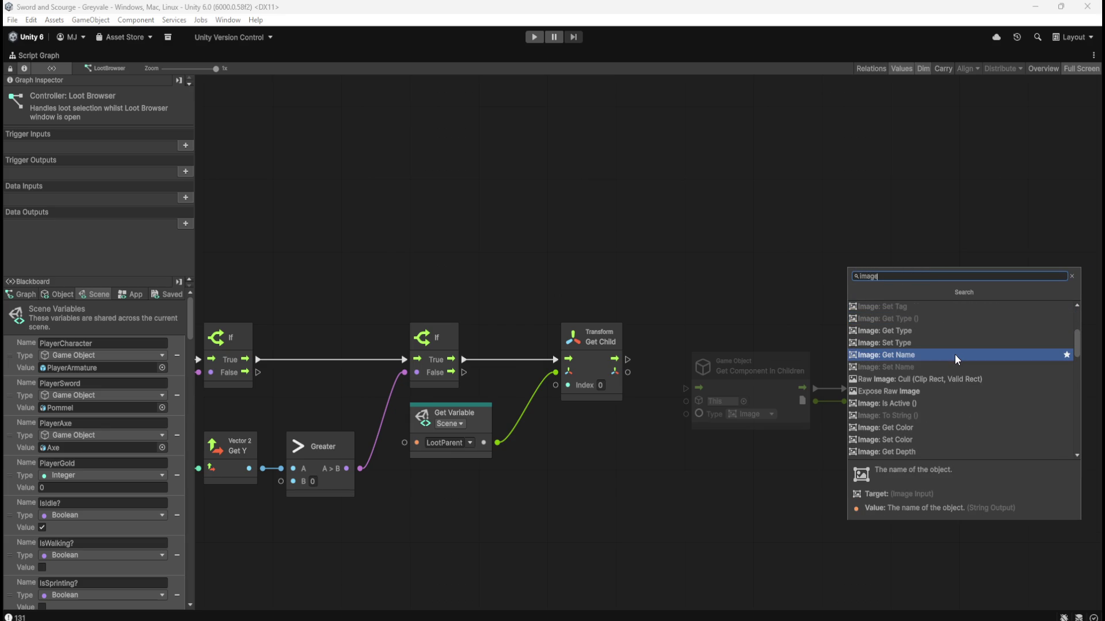
{"action": "scroll", "coordinate": [955, 354], "scroll_direction": "down", "scroll_amount": 3}
{"action": "scroll", "coordinate": [954, 354], "scroll_direction": "down", "scroll_amount": 2}
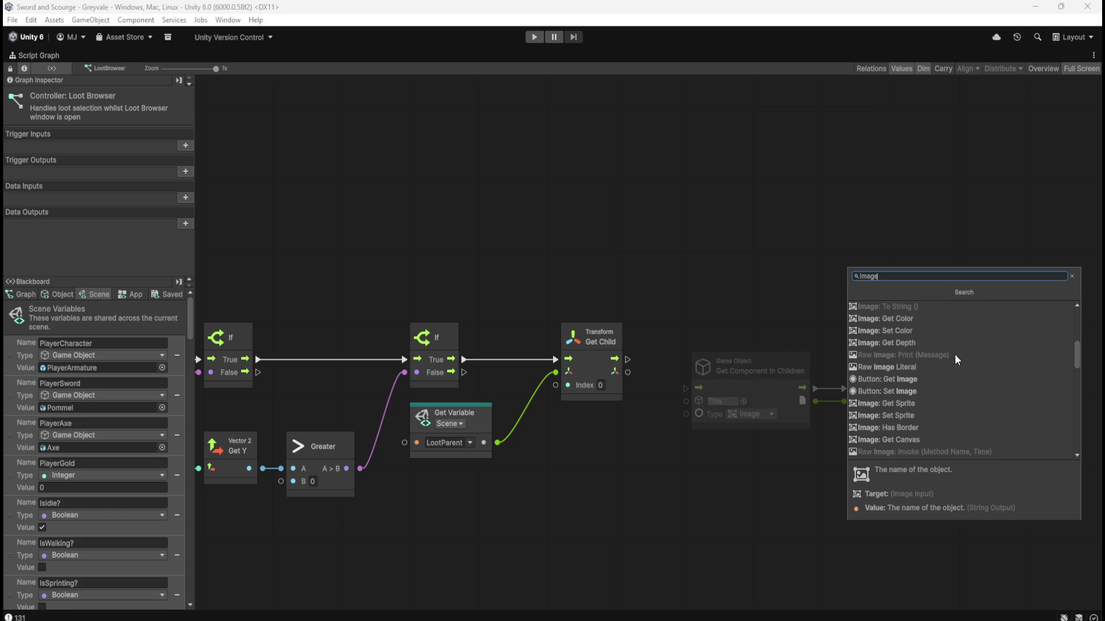
{"action": "scroll", "coordinate": [955, 354], "scroll_direction": "down", "scroll_amount": 4}
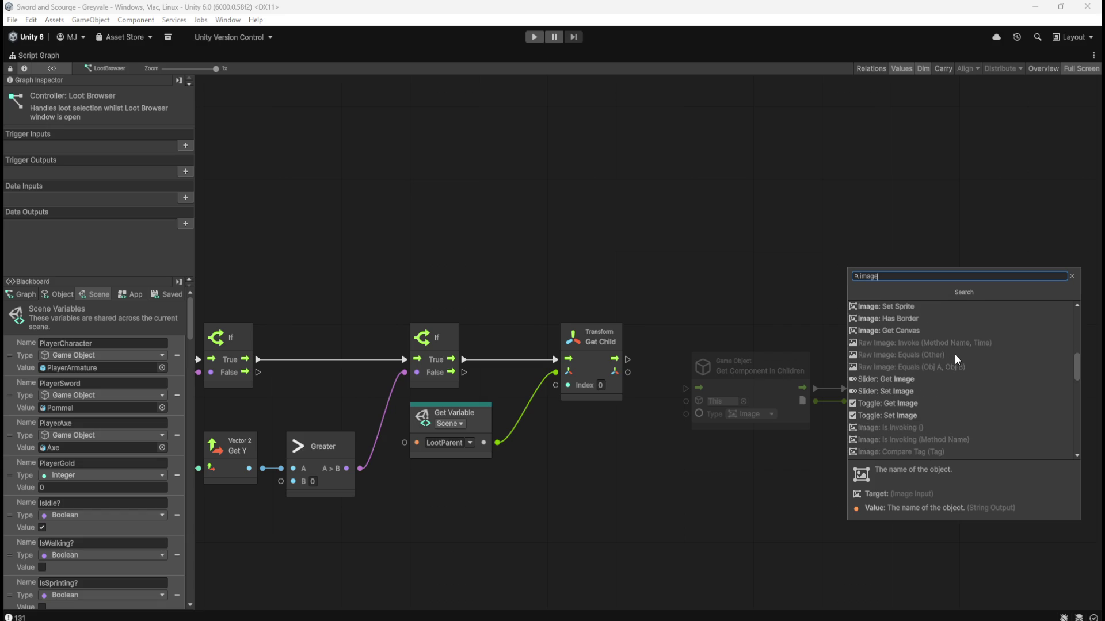
{"action": "scroll", "coordinate": [955, 355], "scroll_direction": "down", "scroll_amount": 4}
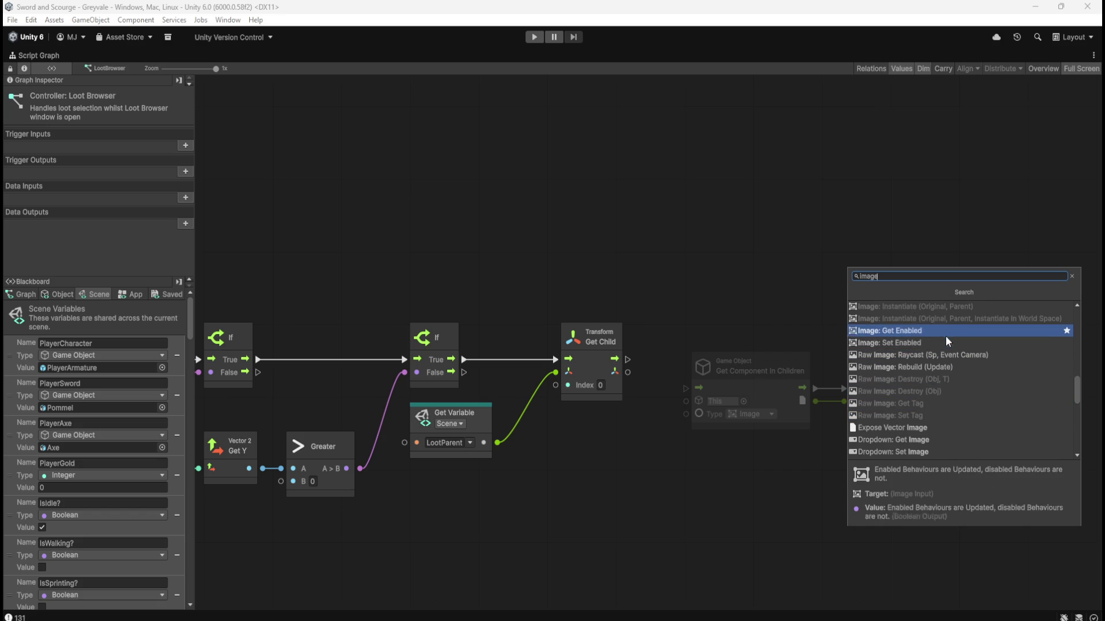
{"action": "left_click", "coordinate": [920, 344]}
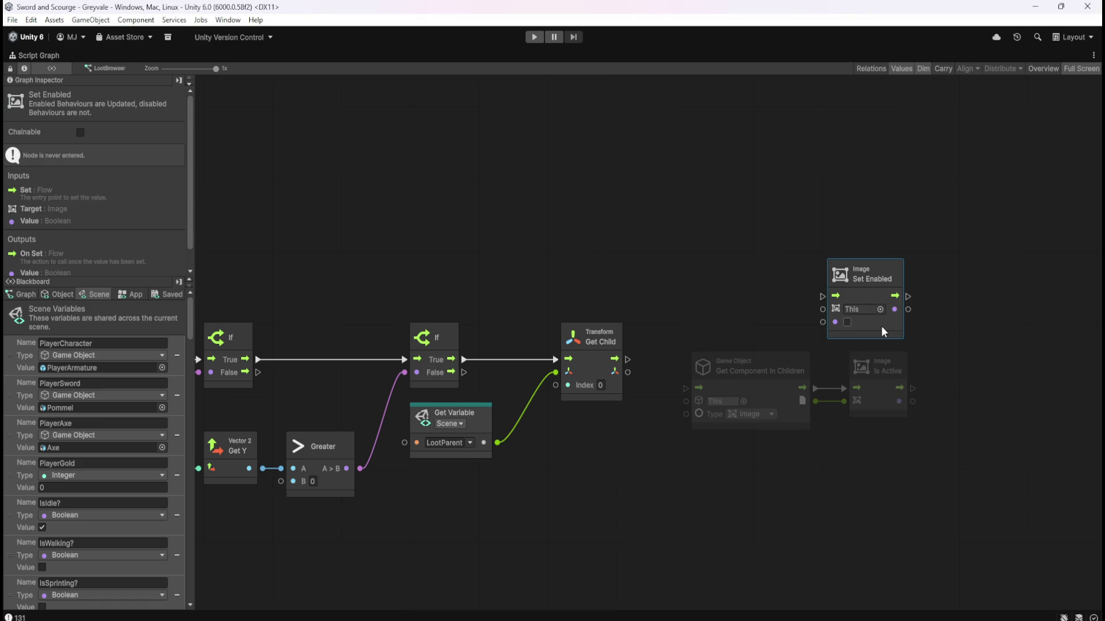
{"action": "right_click", "coordinate": [956, 305]}
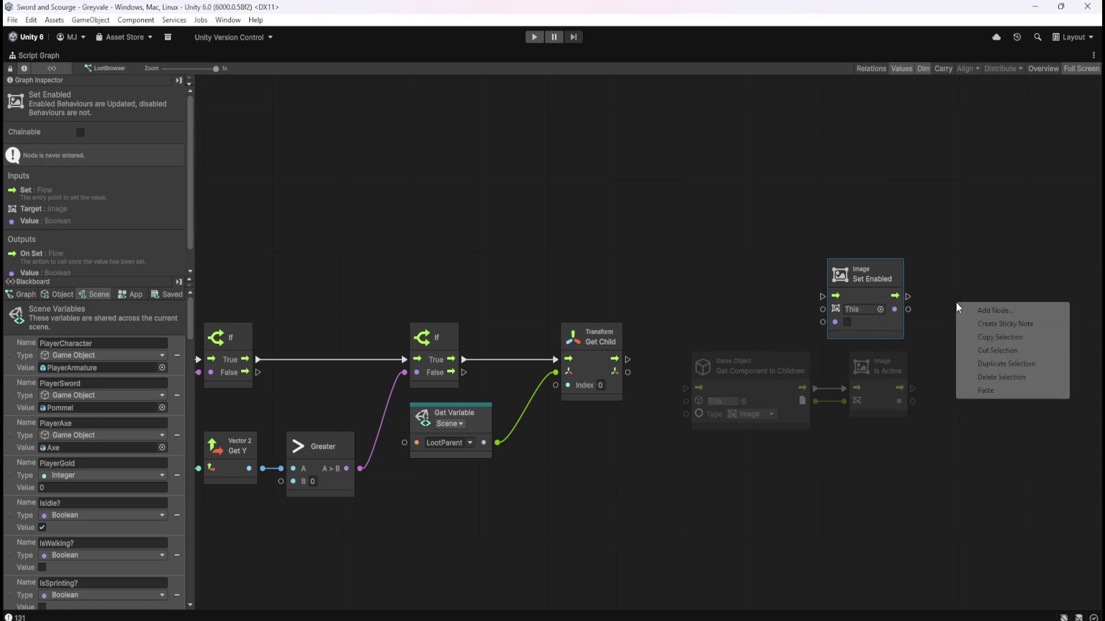
Search the node finder for 'image' again, then close it without adding anything.
{"action": "left_click", "coordinate": [991, 311]}
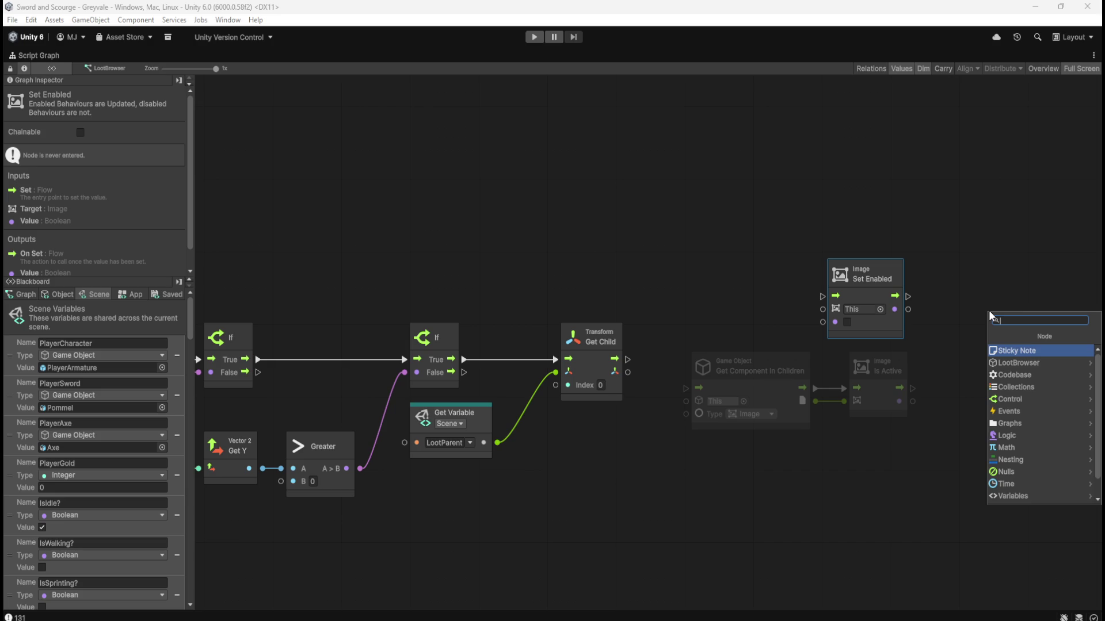
{"action": "type", "text": "image"}
{"action": "scroll", "coordinate": [961, 418], "scroll_direction": "down", "scroll_amount": 5}
{"action": "scroll", "coordinate": [964, 415], "scroll_direction": "down", "scroll_amount": 2}
{"action": "scroll", "coordinate": [972, 403], "scroll_direction": "down", "scroll_amount": 2}
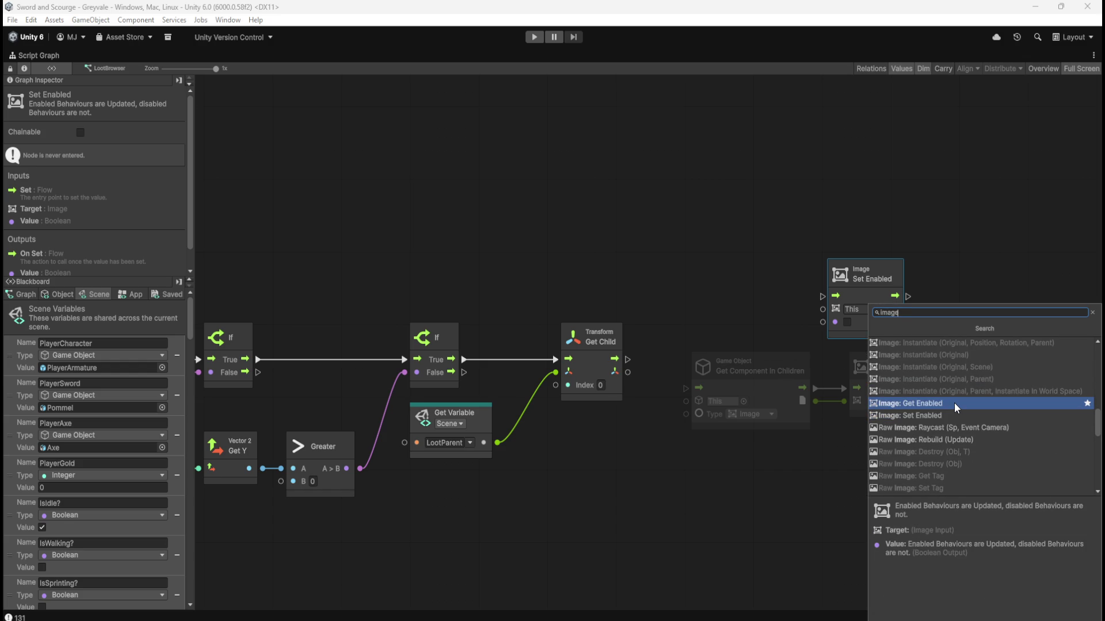
{"action": "key", "text": "Escape"}
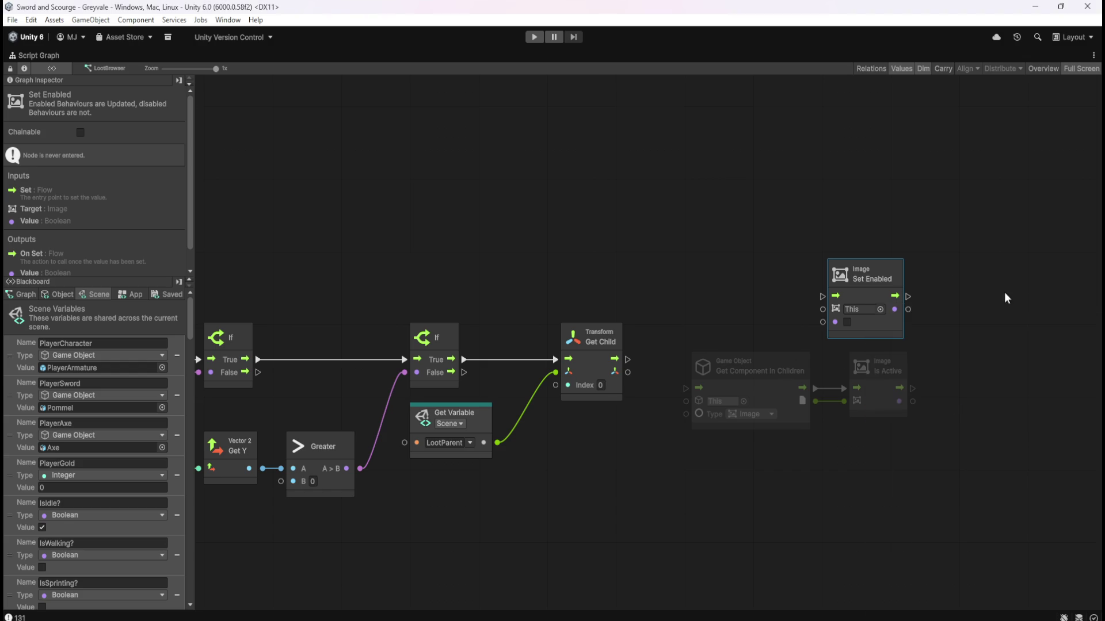
Delete the Image Is Active node.
{"action": "left_click", "coordinate": [978, 322]}
{"action": "left_click_drag", "start_coordinate": [944, 374], "coordinate": [879, 398]}
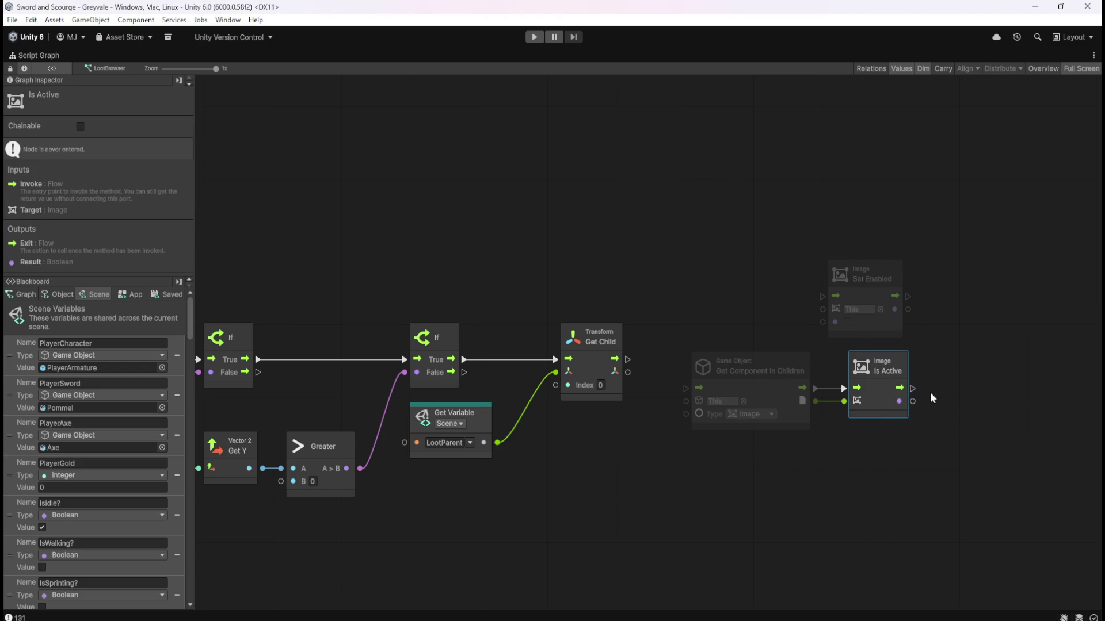
{"action": "key", "text": "Delete"}
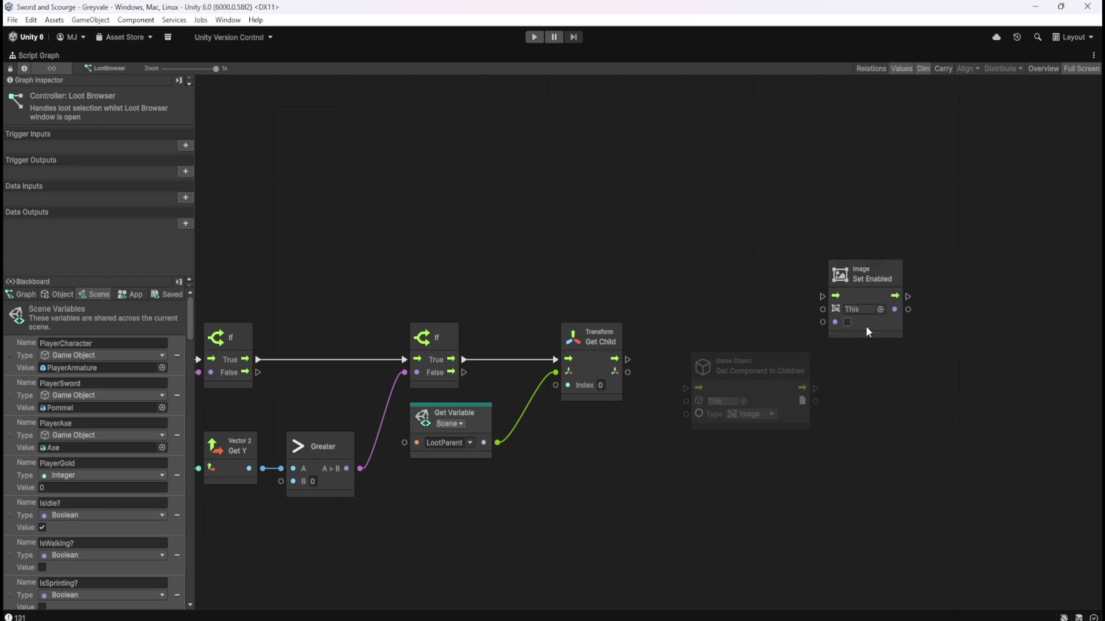
Place Set Enabled beside Get Component In Children, wire them, and tick Value true.
{"action": "left_click", "coordinate": [879, 335]}
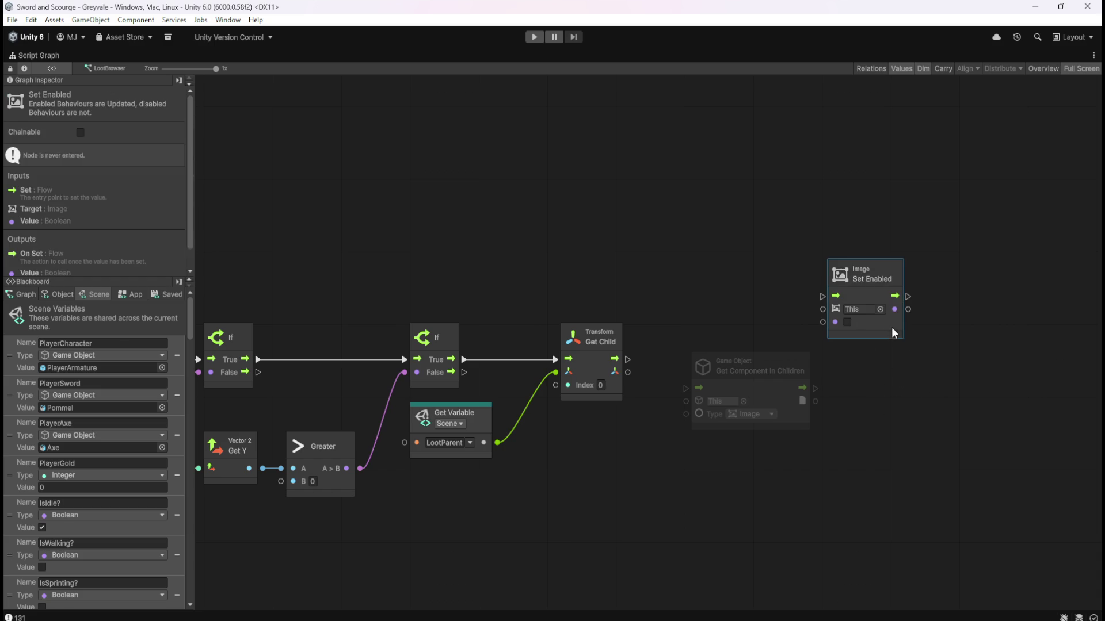
{"action": "left_click_drag", "start_coordinate": [879, 335], "coordinate": [899, 418]}
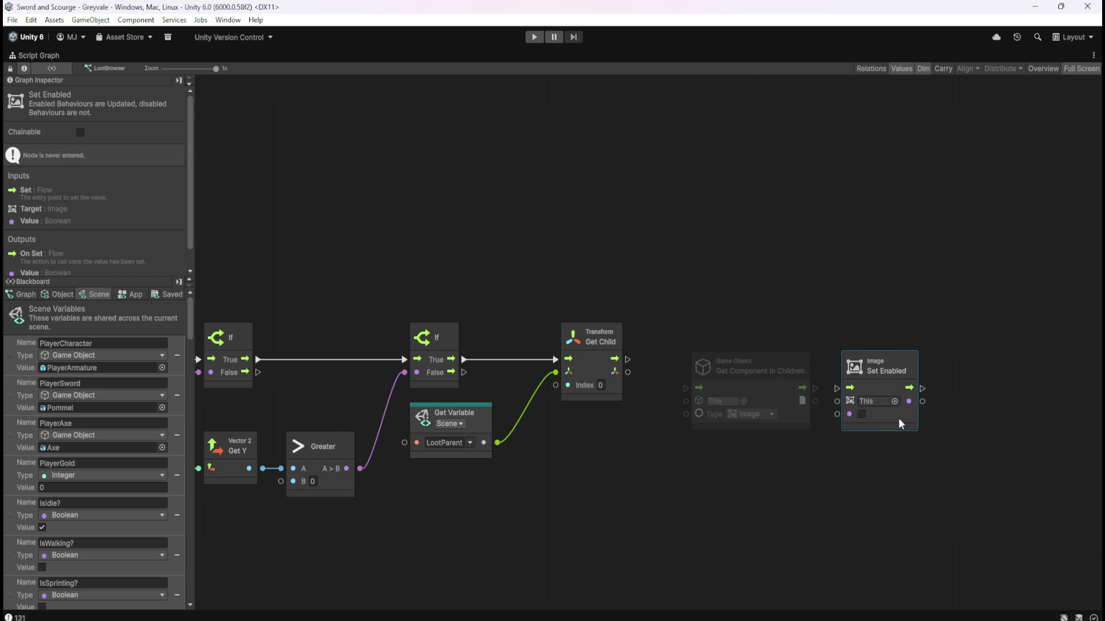
{"action": "mouse_move", "coordinate": [813, 386]}
{"action": "left_mouse_down"}
{"action": "mouse_move", "coordinate": [835, 388]}
{"action": "mouse_move", "coordinate": [837, 401]}
{"action": "left_mouse_up"}
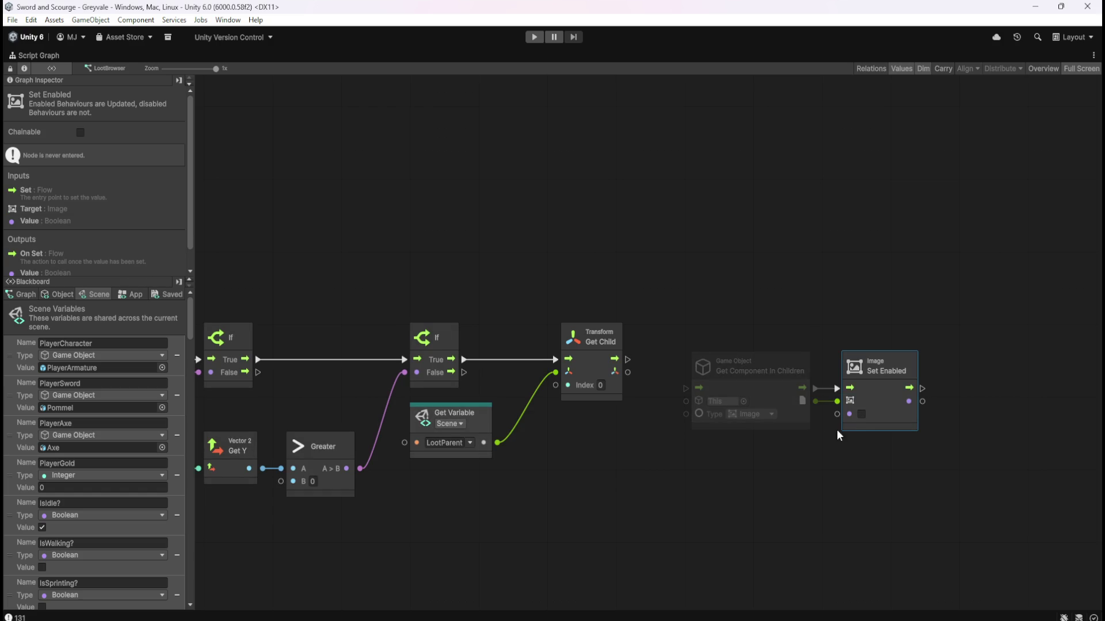
{"action": "left_click", "coordinate": [862, 414]}
Move both nodes nearer Get Child and connect Get Child's flow into Get Component In Children.
{"action": "left_click_drag", "start_coordinate": [740, 306], "coordinate": [866, 370]}
{"action": "left_click_drag", "start_coordinate": [776, 390], "coordinate": [759, 361]}
{"action": "left_click", "coordinate": [652, 410]}
{"action": "mouse_move", "coordinate": [627, 359]}
{"action": "left_mouse_down"}
{"action": "mouse_move", "coordinate": [666, 360]}
{"action": "mouse_move", "coordinate": [666, 372]}
{"action": "left_mouse_up"}
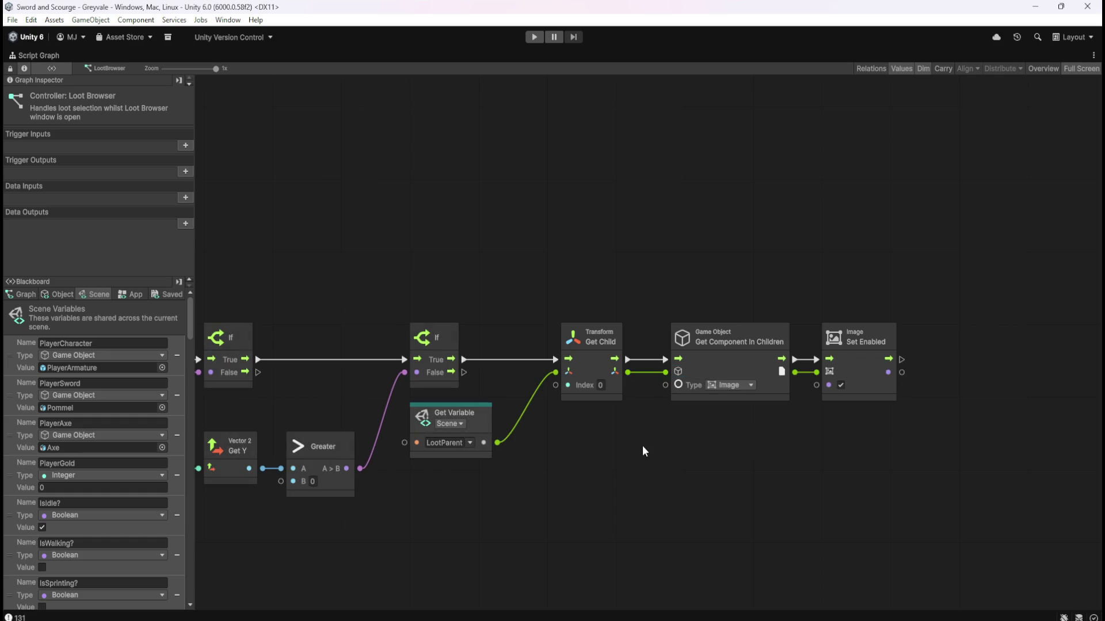
Pan over the Get Child to Set Enabled chain, then un-maximize the Script Graph.
{"action": "scroll", "coordinate": [662, 466], "scroll_direction": "left", "scroll_amount": 5}
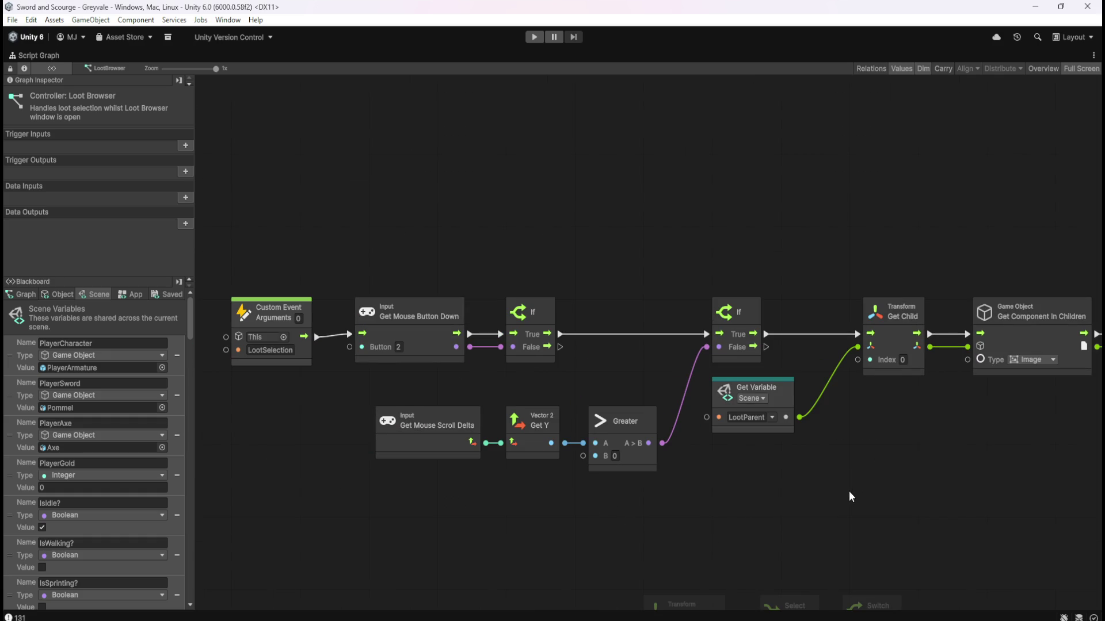
{"action": "scroll", "coordinate": [798, 509], "scroll_direction": "down", "scroll_amount": 5}
{"action": "scroll", "coordinate": [789, 357], "scroll_direction": "left", "scroll_amount": 4}
{"action": "scroll", "coordinate": [804, 338], "scroll_direction": "up", "scroll_amount": 3}
{"action": "scroll", "coordinate": [637, 433], "scroll_direction": "right", "scroll_amount": 4}
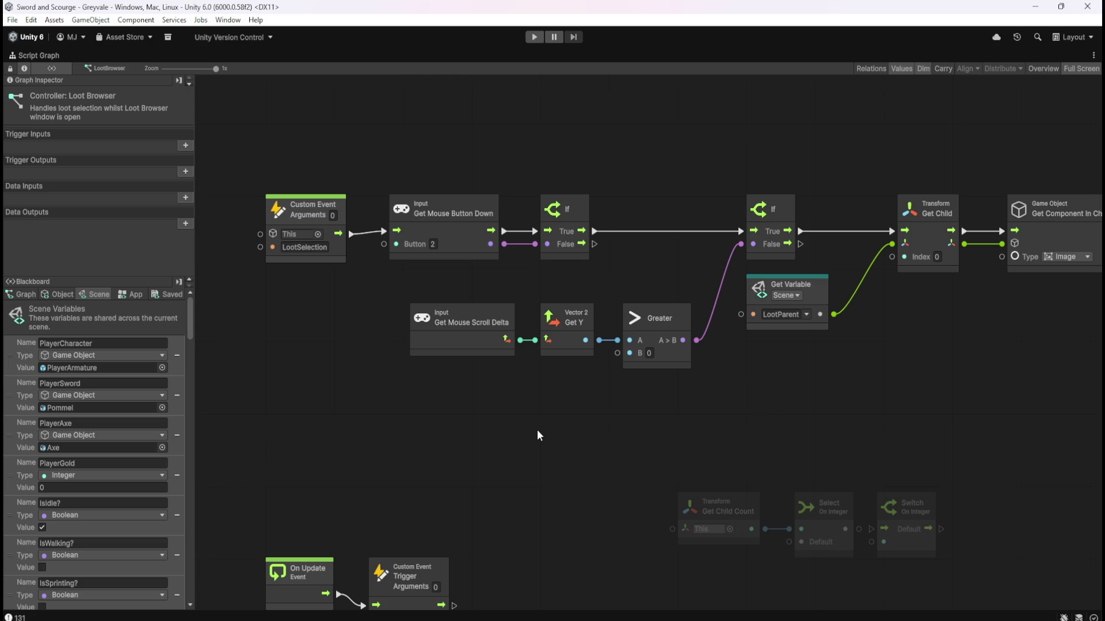
{"action": "scroll", "coordinate": [606, 468], "scroll_direction": "down", "scroll_amount": 4}
{"action": "scroll", "coordinate": [605, 468], "scroll_direction": "left", "scroll_amount": 2}
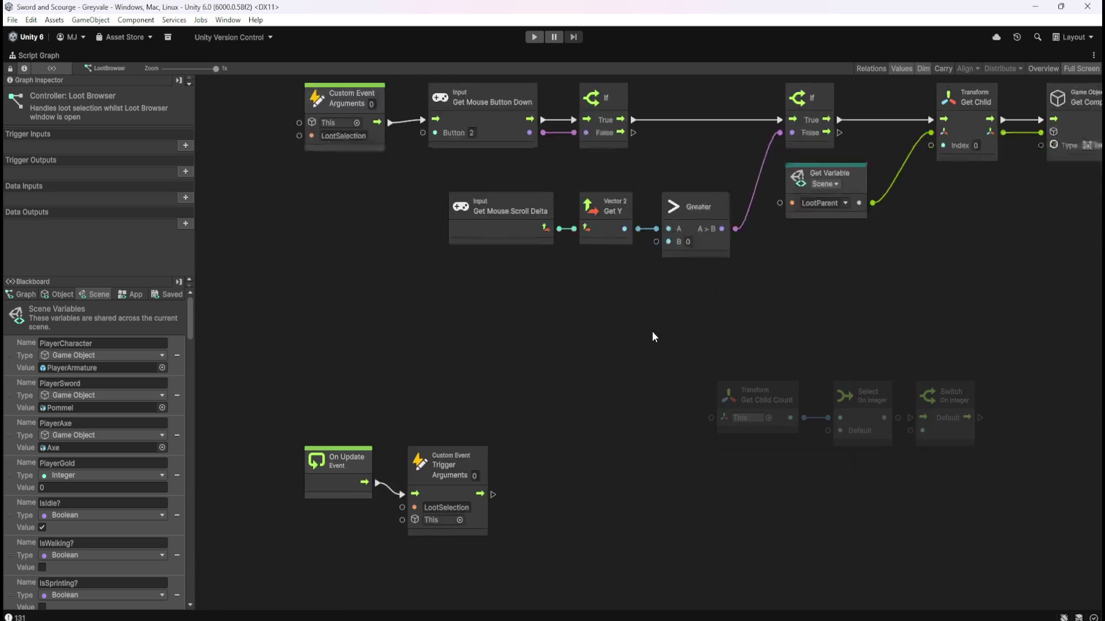
{"action": "scroll", "coordinate": [689, 273], "scroll_direction": "up", "scroll_amount": 2}
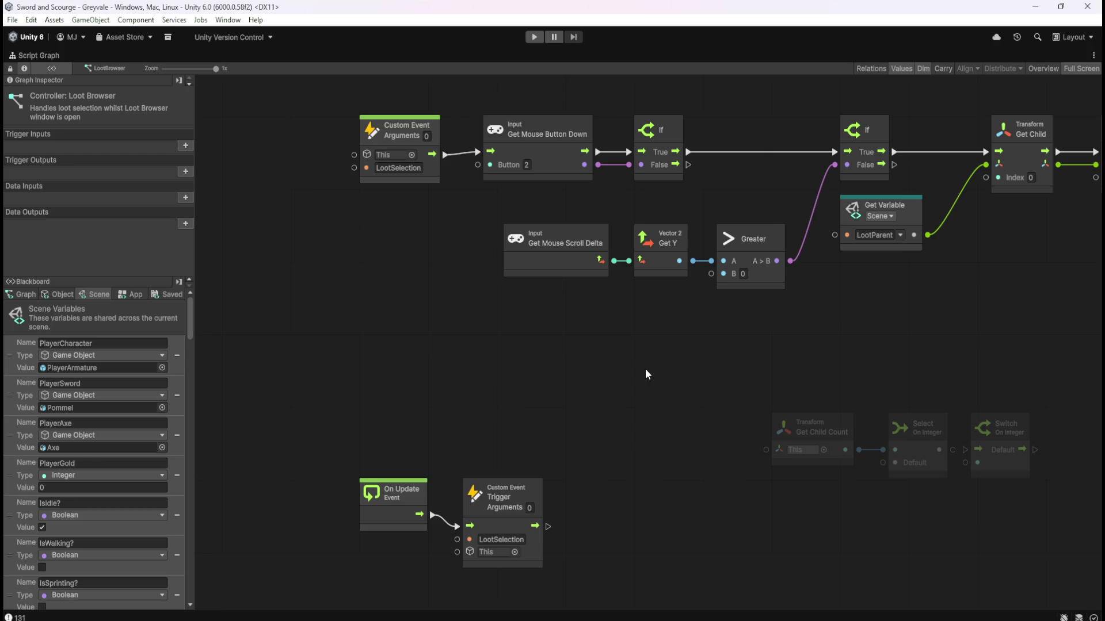
{"action": "key", "text": "shift+space"}
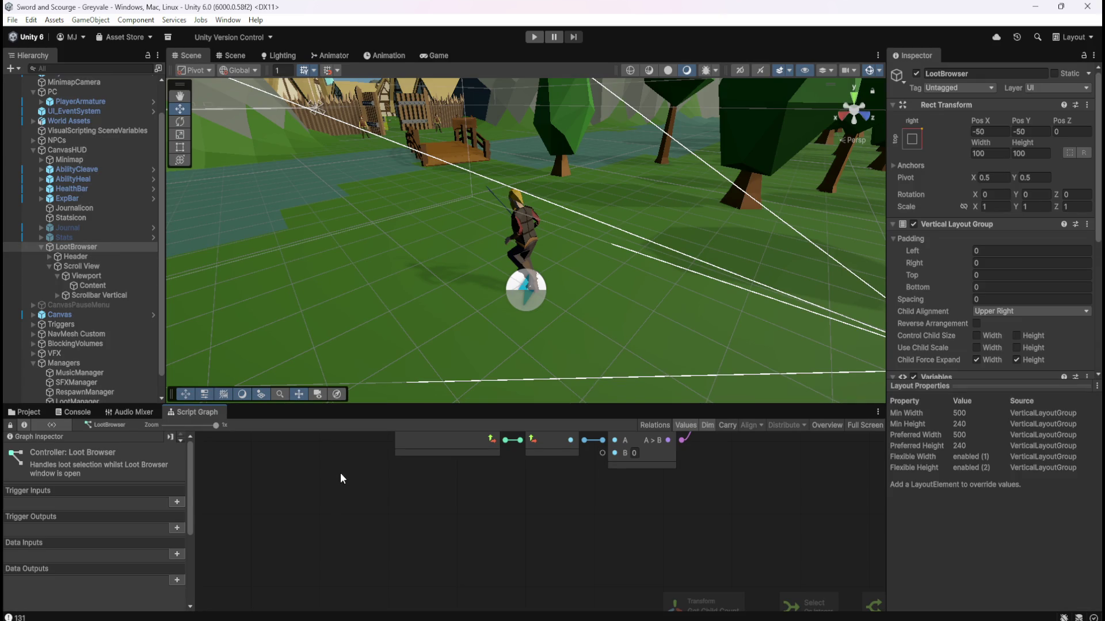
Look over the LootManager graph full-screen, then show the LootBrowser graph maximized.
{"action": "scroll", "coordinate": [93, 353], "scroll_direction": "down", "scroll_amount": 1}
{"action": "left_click", "coordinate": [81, 379]}
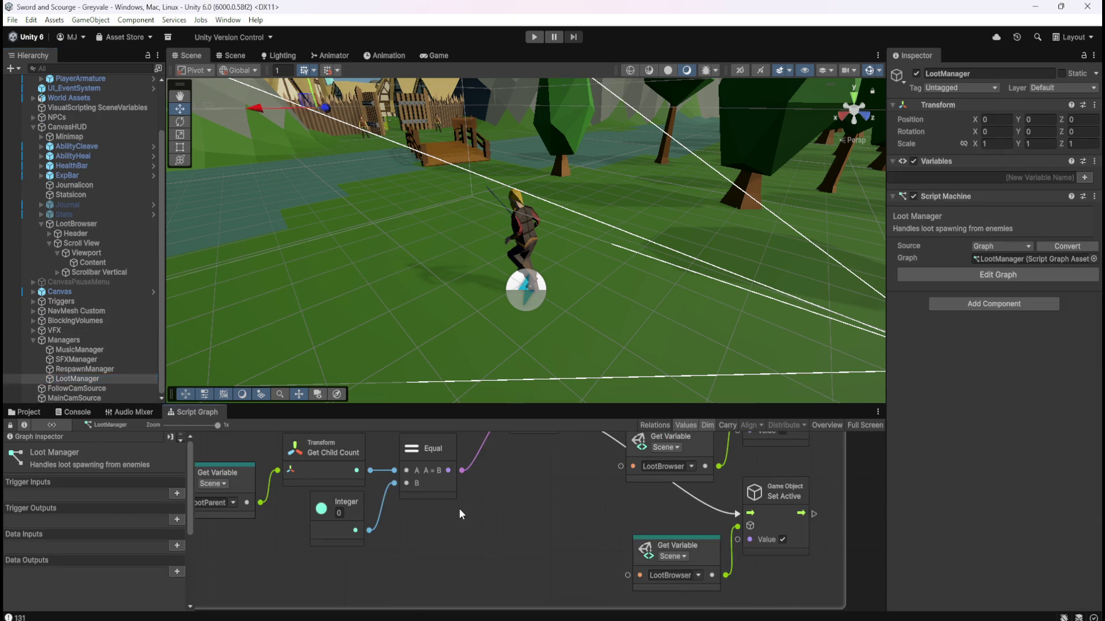
{"action": "key", "text": "shift+space"}
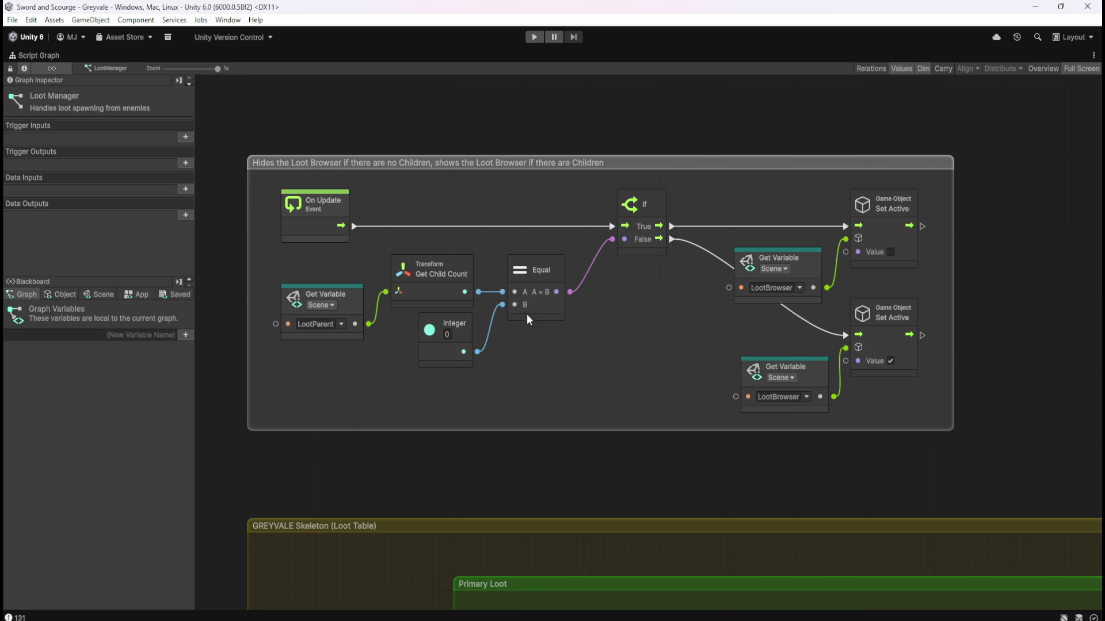
{"action": "key", "text": "shift+space"}
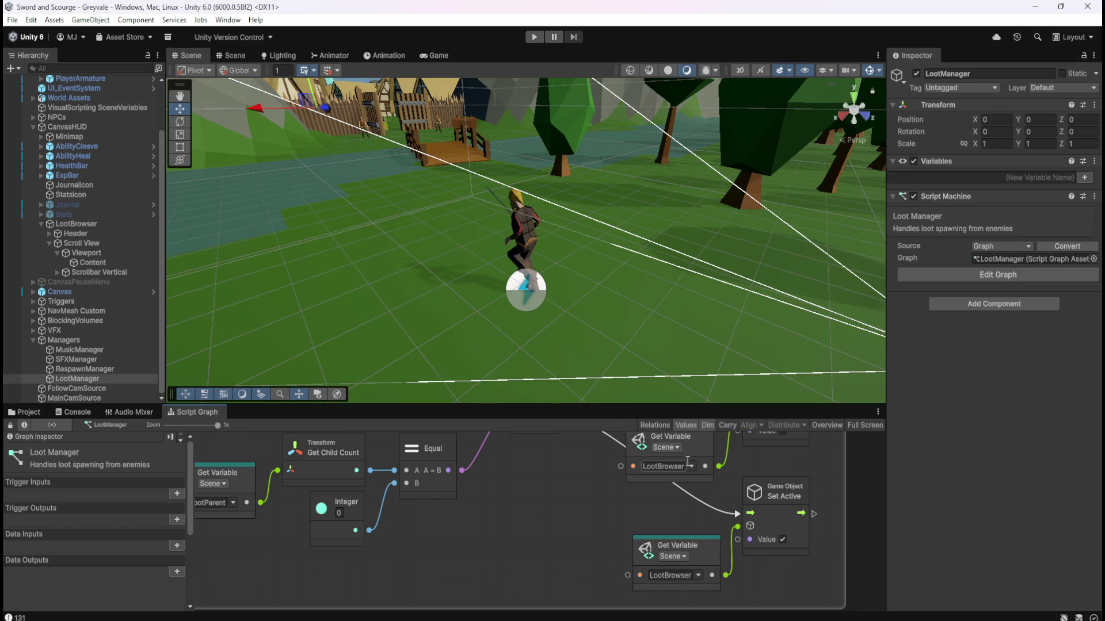
{"action": "left_click", "coordinate": [104, 225]}
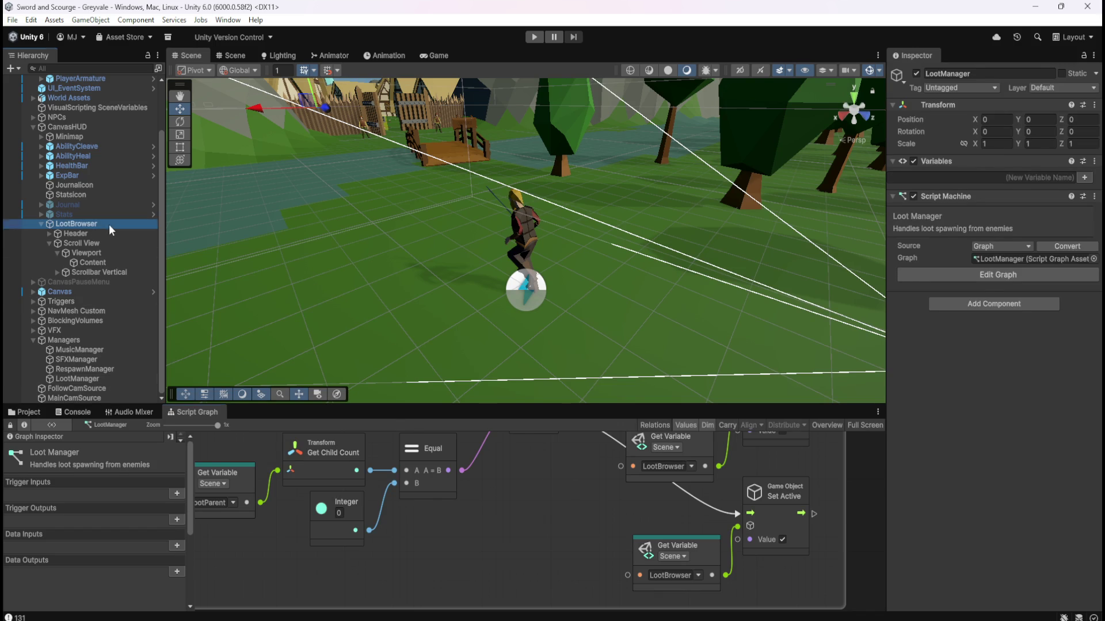
{"action": "key", "text": "shift+space"}
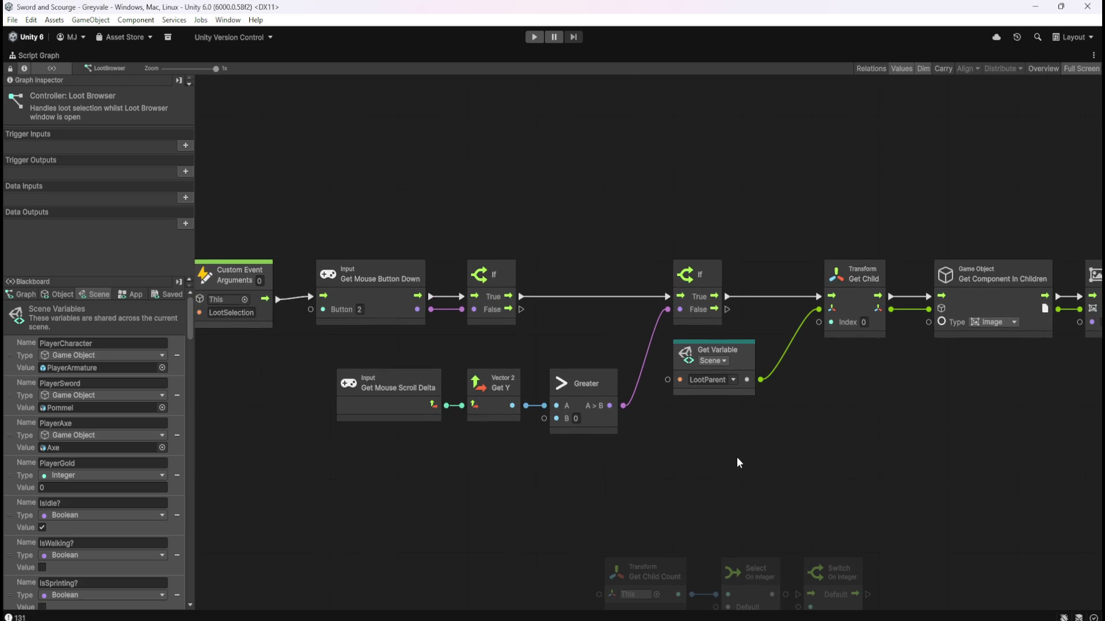
Pan across the Loot Browser graph to review the On Update, Trigger and Set Enabled nodes.
{"action": "mouse_move", "coordinate": [603, 492]}
{"action": "left_mouse_down"}
{"action": "mouse_move", "coordinate": [701, 472]}
{"action": "mouse_move", "coordinate": [747, 317]}
{"action": "left_mouse_up"}
{"action": "left_click_drag", "start_coordinate": [266, 335], "coordinate": [578, 530]}
{"action": "left_click_drag", "start_coordinate": [623, 318], "coordinate": [595, 485]}
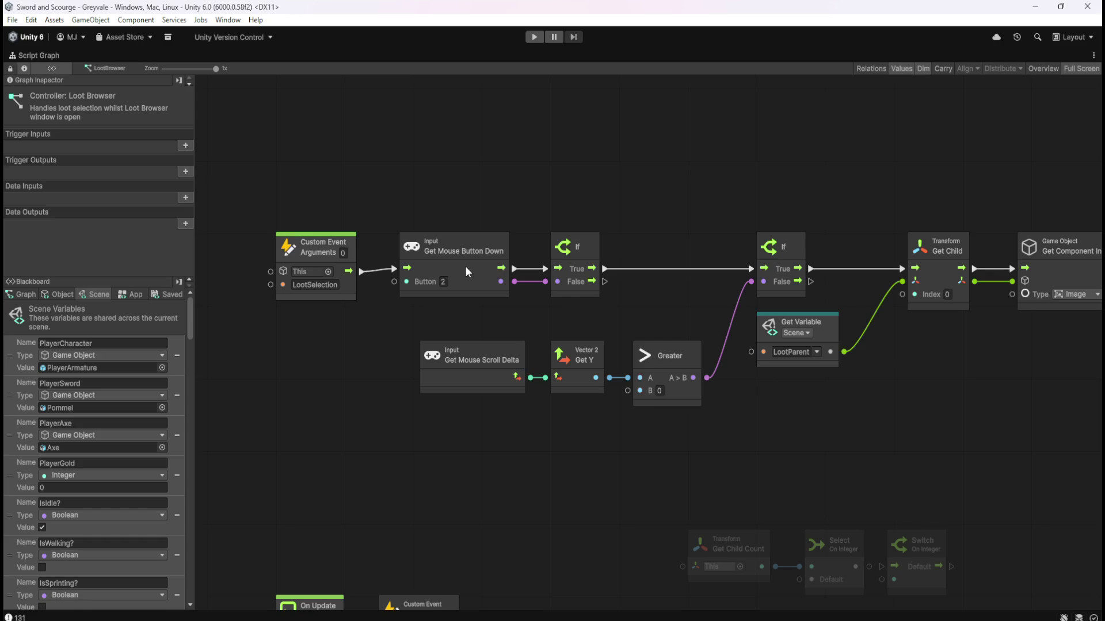
{"action": "mouse_move", "coordinate": [760, 429]}
{"action": "left_mouse_down"}
{"action": "mouse_move", "coordinate": [592, 438]}
{"action": "mouse_move", "coordinate": [589, 417]}
{"action": "left_mouse_up"}
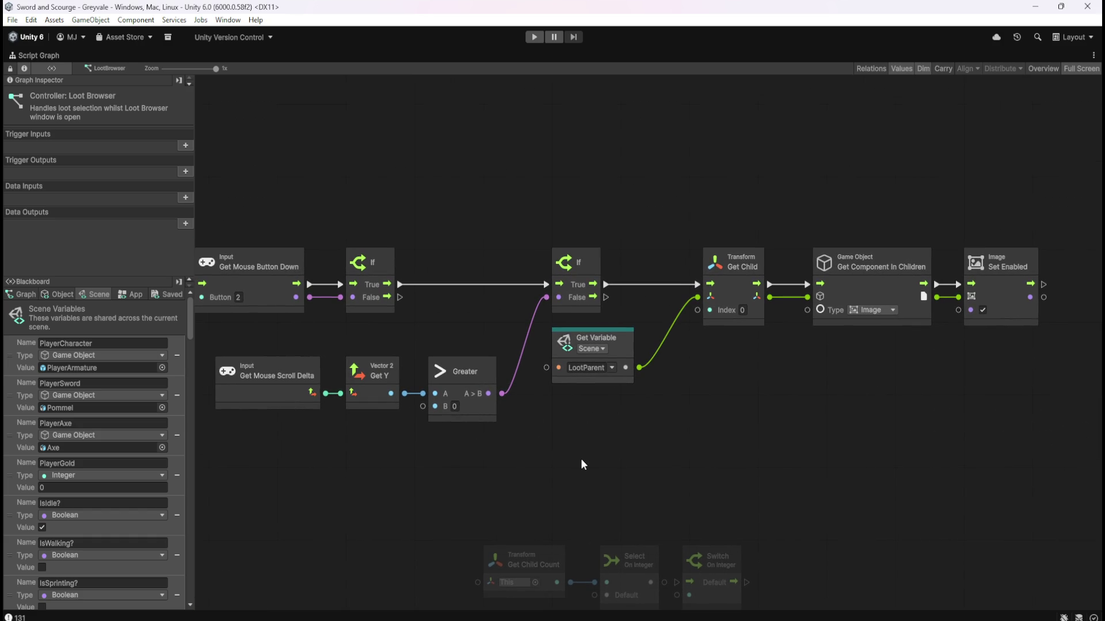
{"action": "scroll", "coordinate": [583, 475], "scroll_direction": "up", "scroll_amount": 5}
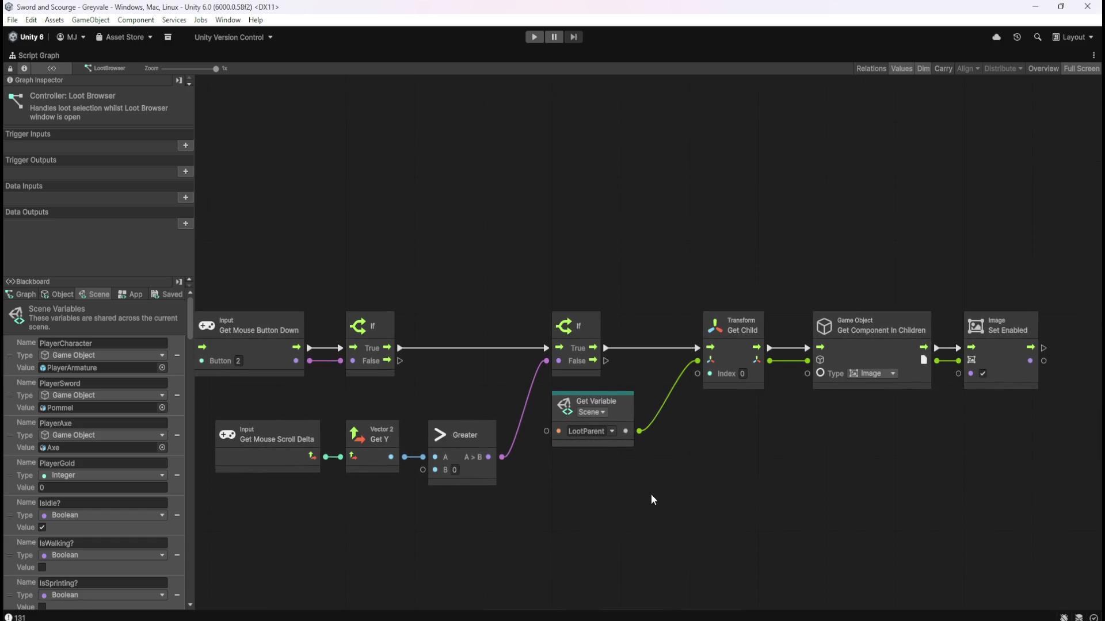
{"action": "mouse_move", "coordinate": [685, 504]}
{"action": "left_mouse_down"}
{"action": "mouse_move", "coordinate": [761, 403]}
{"action": "mouse_move", "coordinate": [631, 413]}
{"action": "left_mouse_up"}
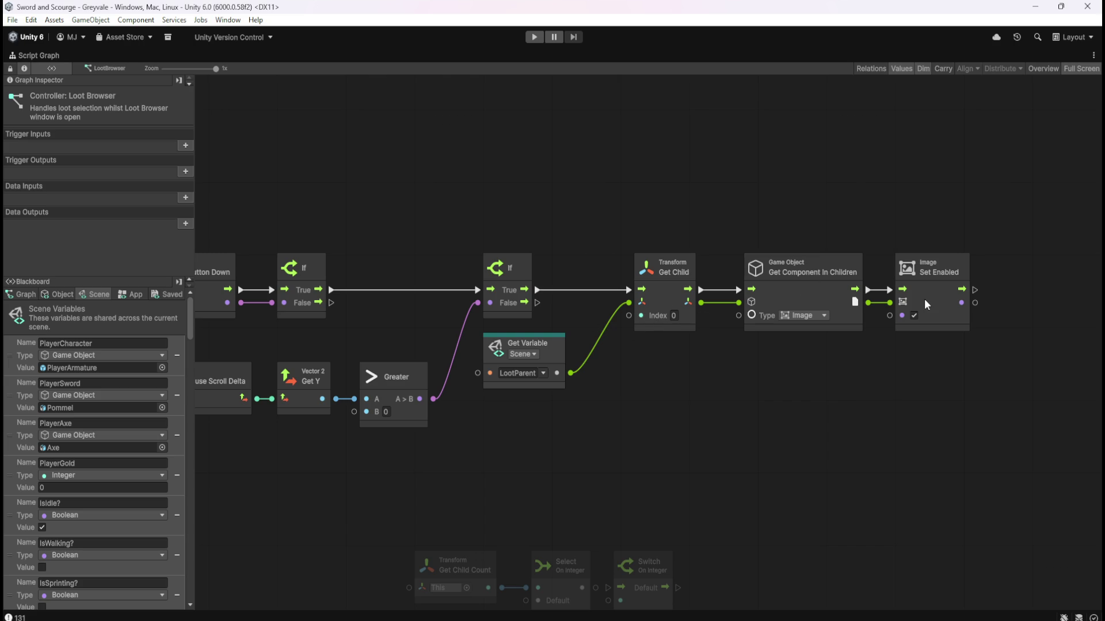
Check the Input nodes on the left, restore the docked layout and enter Play mode.
{"action": "scroll", "coordinate": [561, 464], "scroll_direction": "left", "scroll_amount": 5}
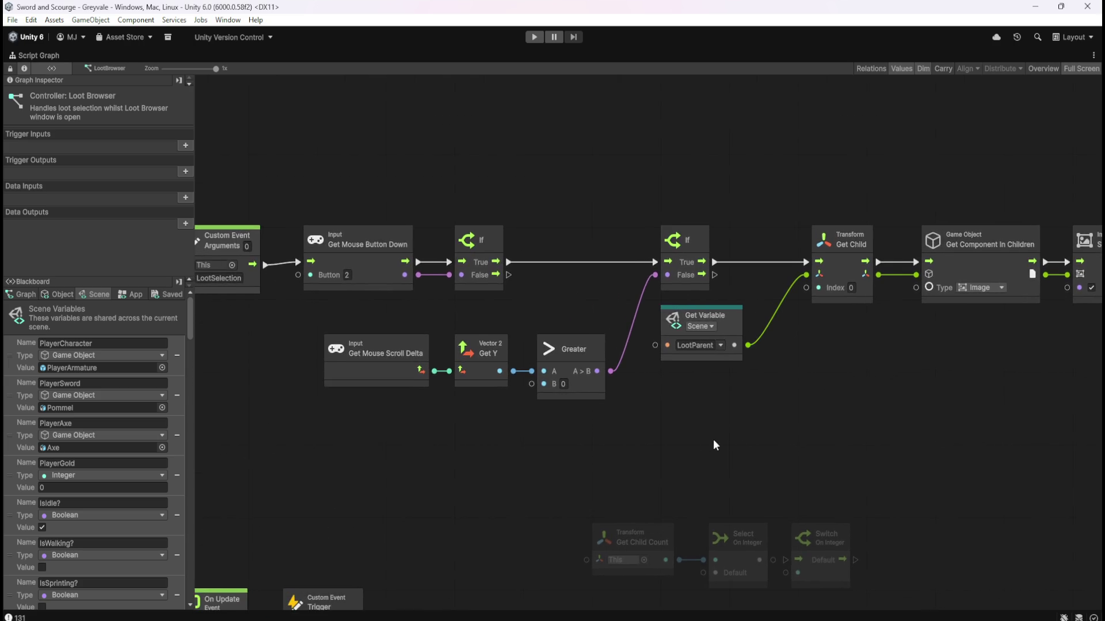
{"action": "scroll", "coordinate": [652, 464], "scroll_direction": "right", "scroll_amount": 5}
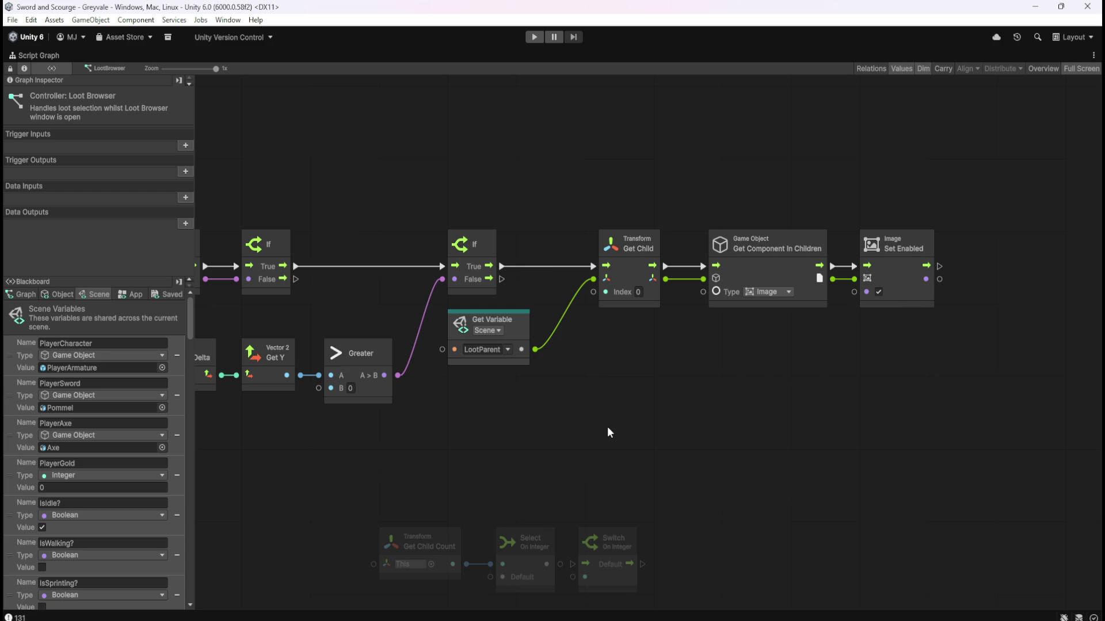
{"action": "left_click_drag", "start_coordinate": [574, 418], "coordinate": [721, 417]}
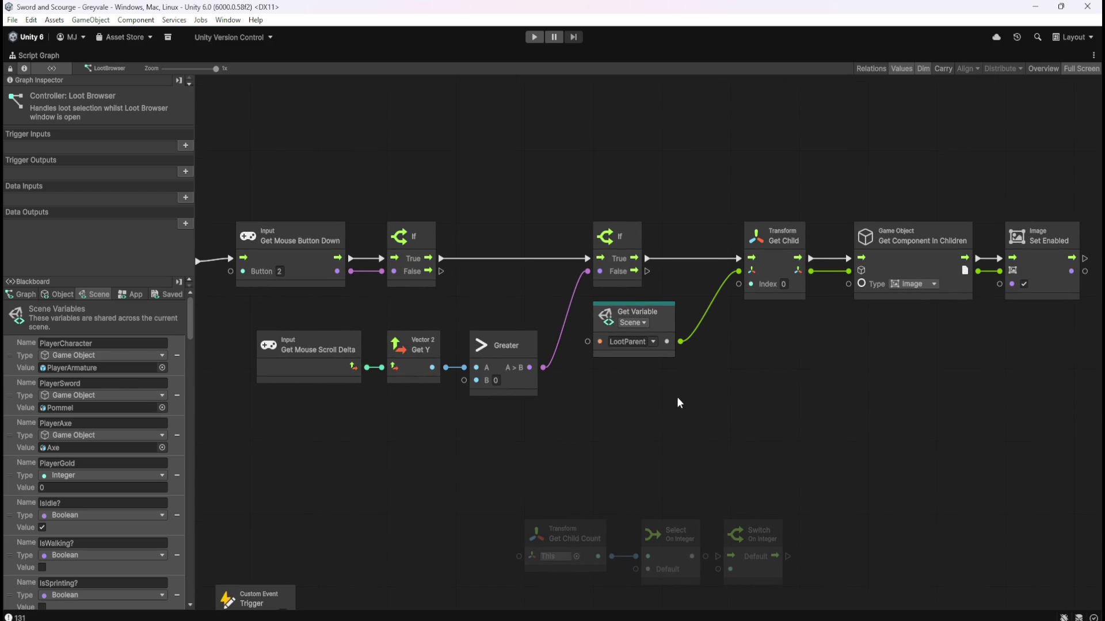
{"action": "key", "text": "shift+space"}
{"action": "left_click", "coordinate": [534, 37]}
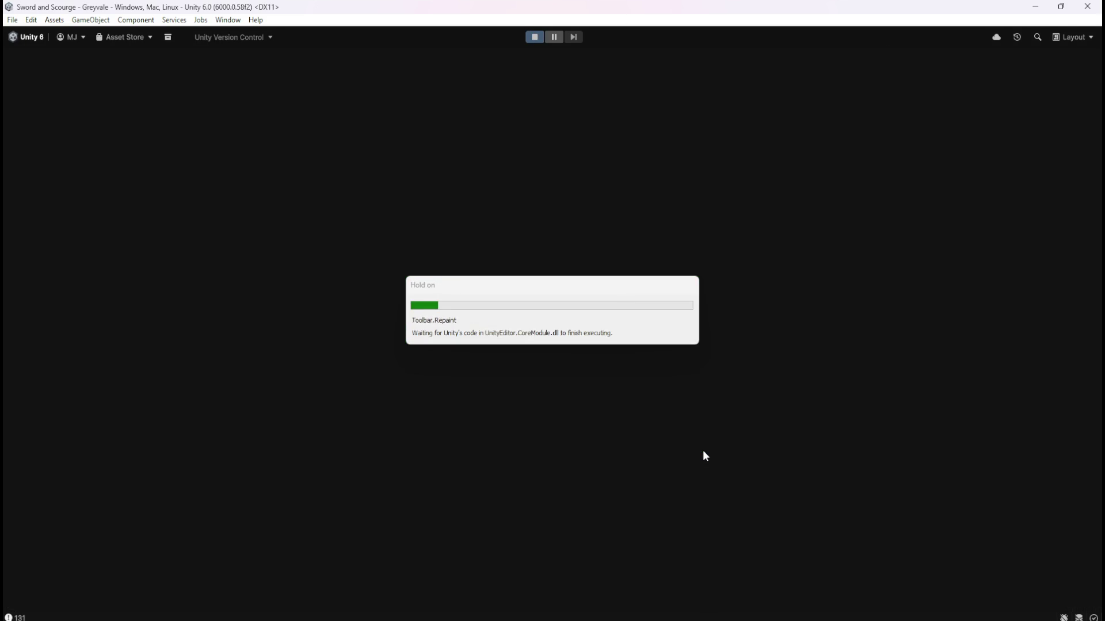
Run the character across the bridge, through the village and into the graveyard.
{"action": "key", "text": "w"}
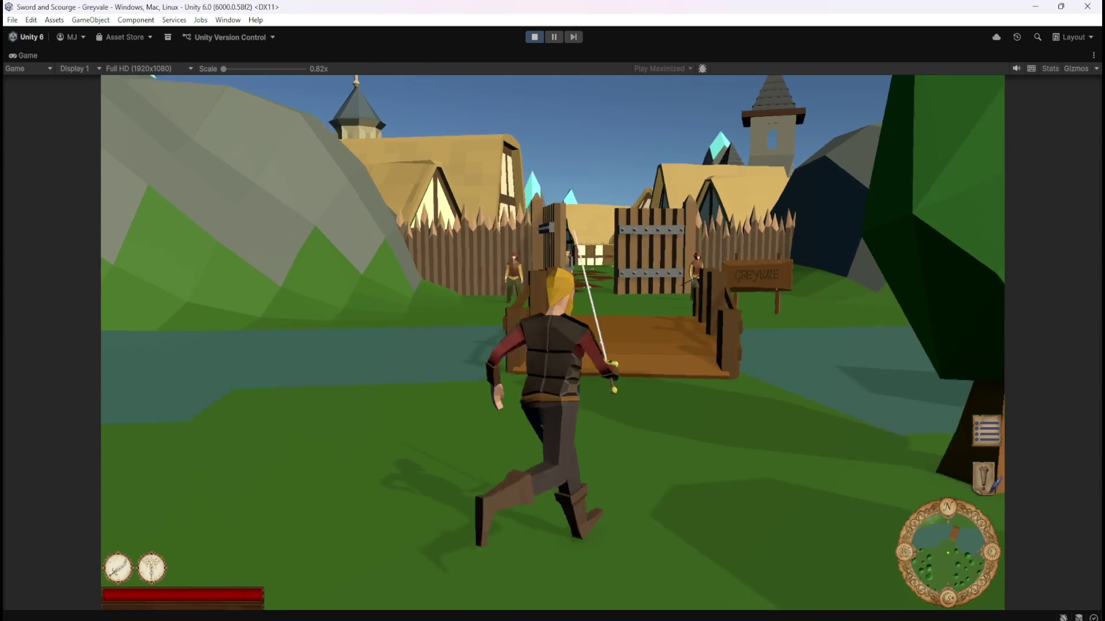
{"action": "key", "text": "w"}
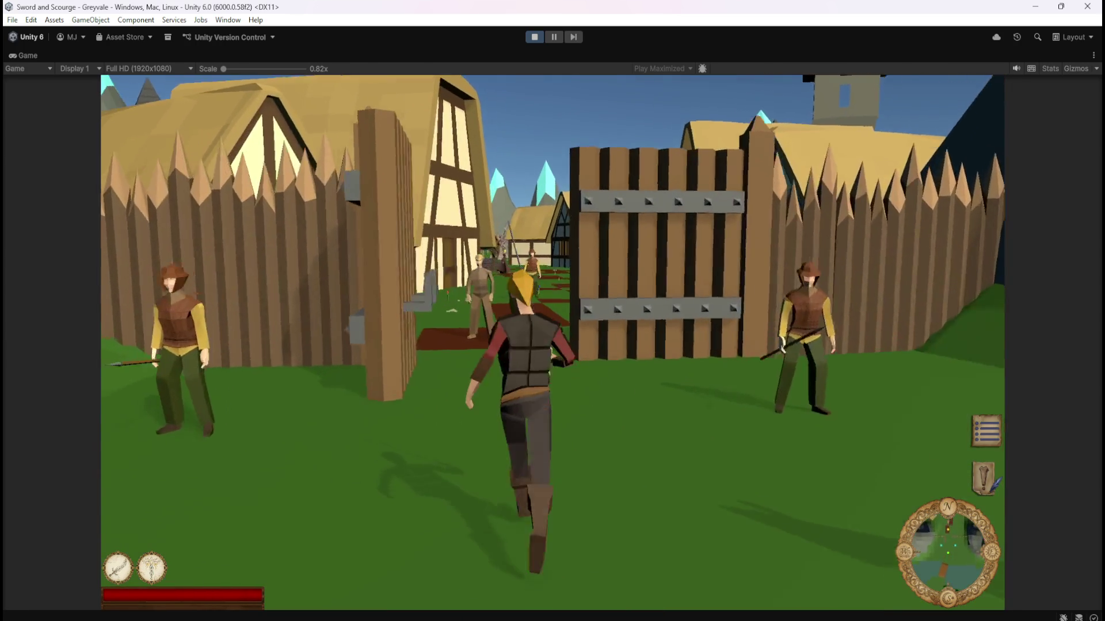
{"action": "key", "text": "w"}
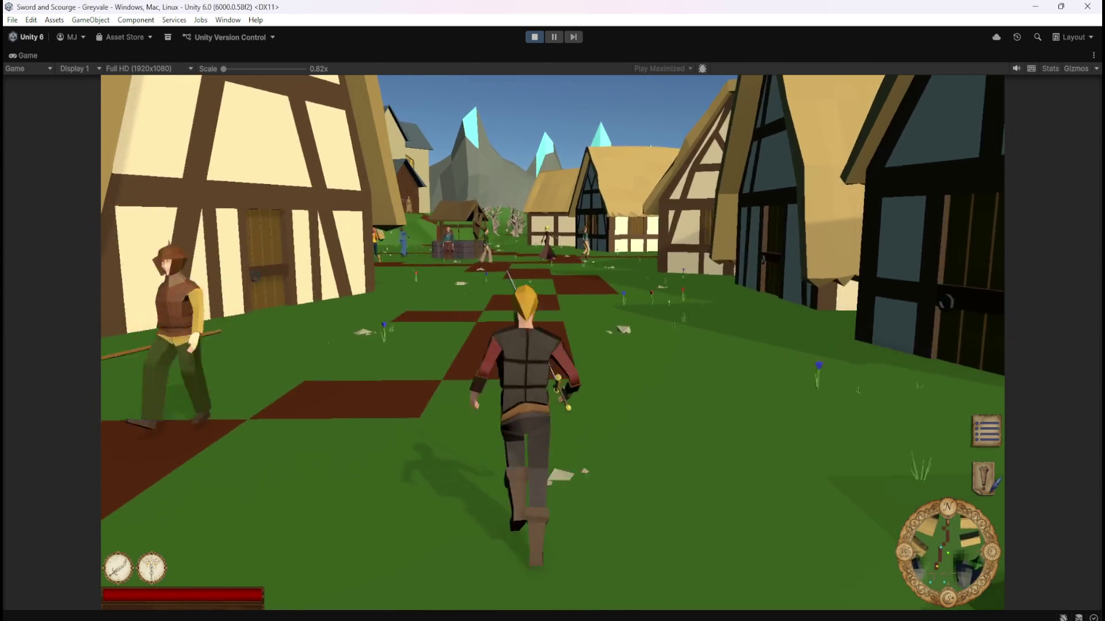
{"action": "key", "text": "w"}
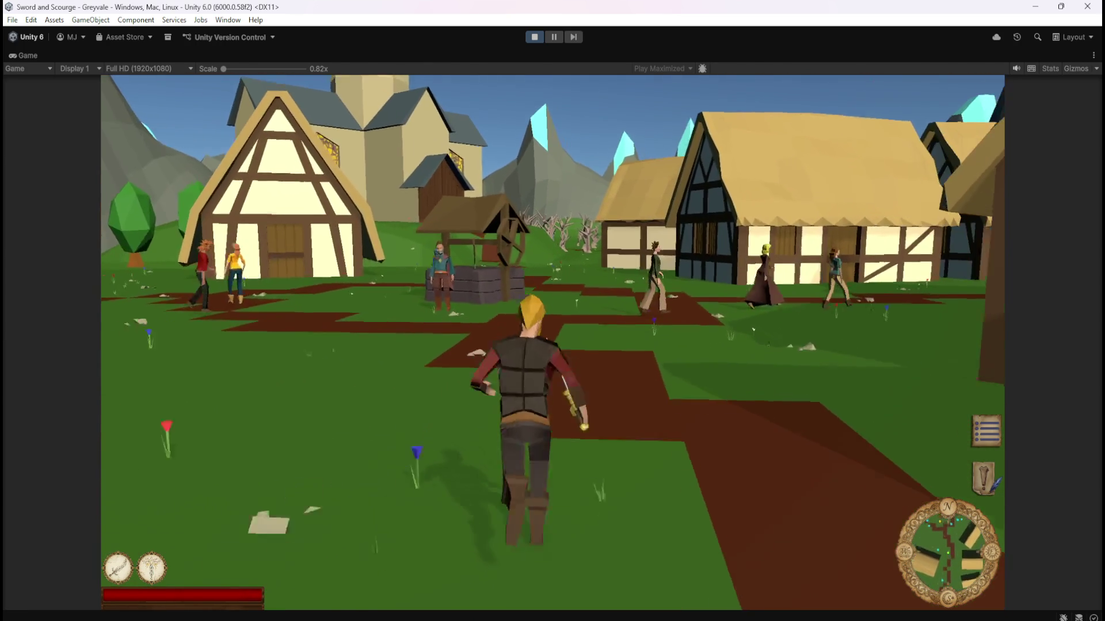
{"action": "key", "text": "w"}
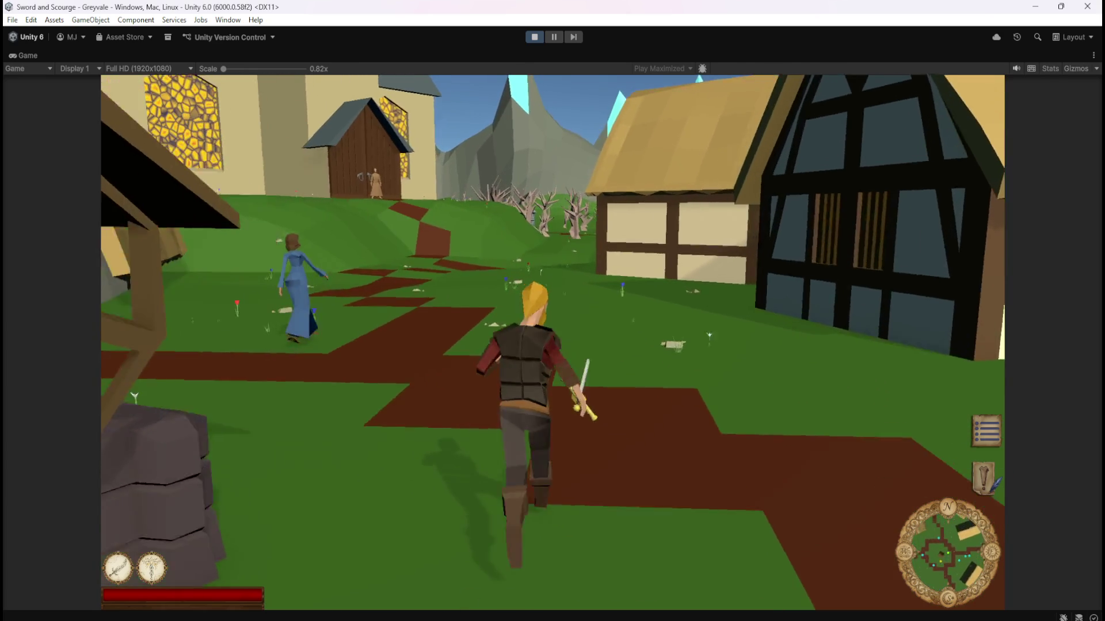
{"action": "key", "text": "w"}
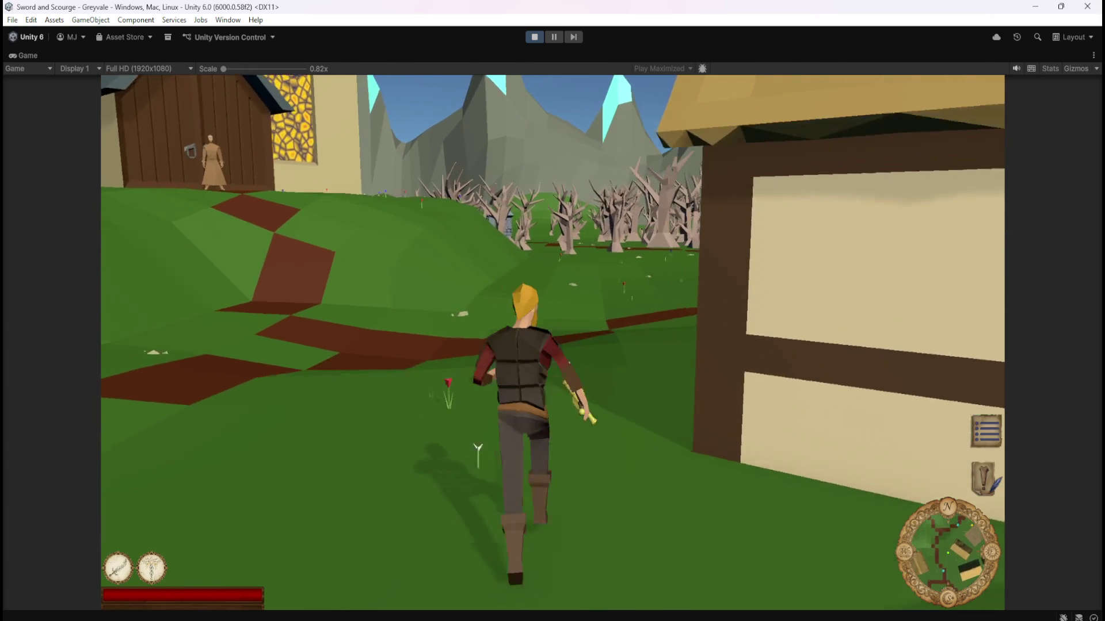
{"action": "key", "text": "w"}
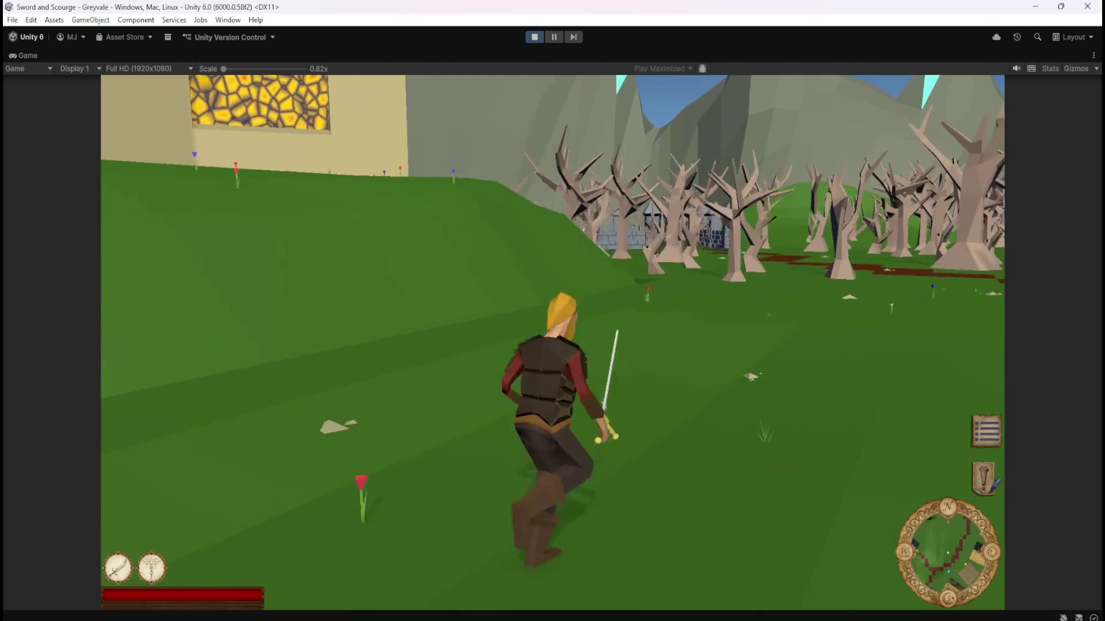
{"action": "key", "text": "w"}
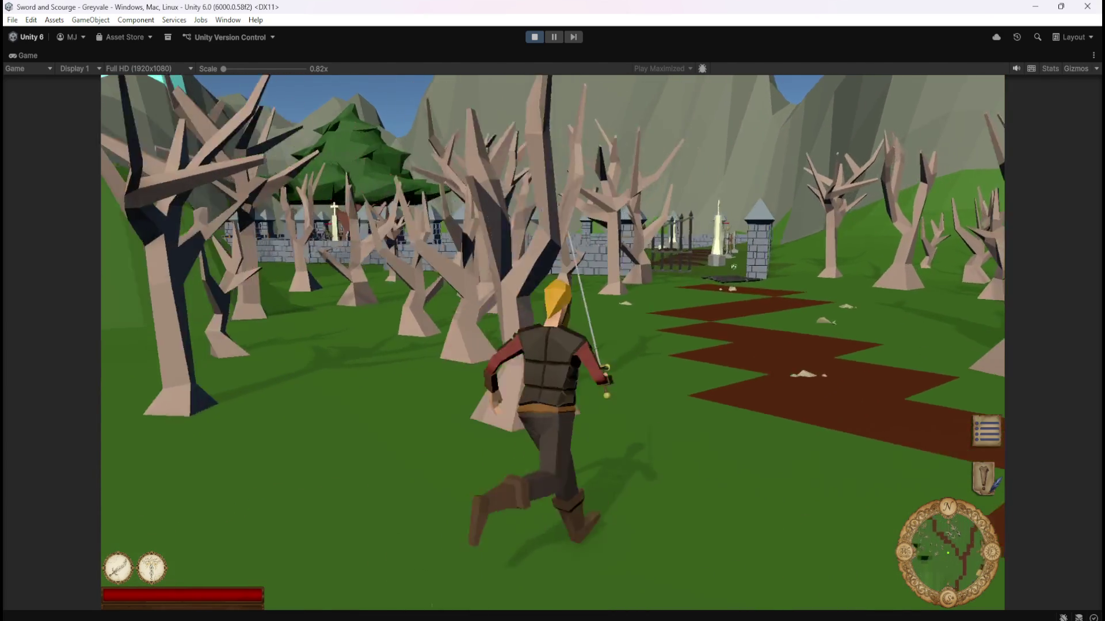
{"action": "key", "text": "w"}
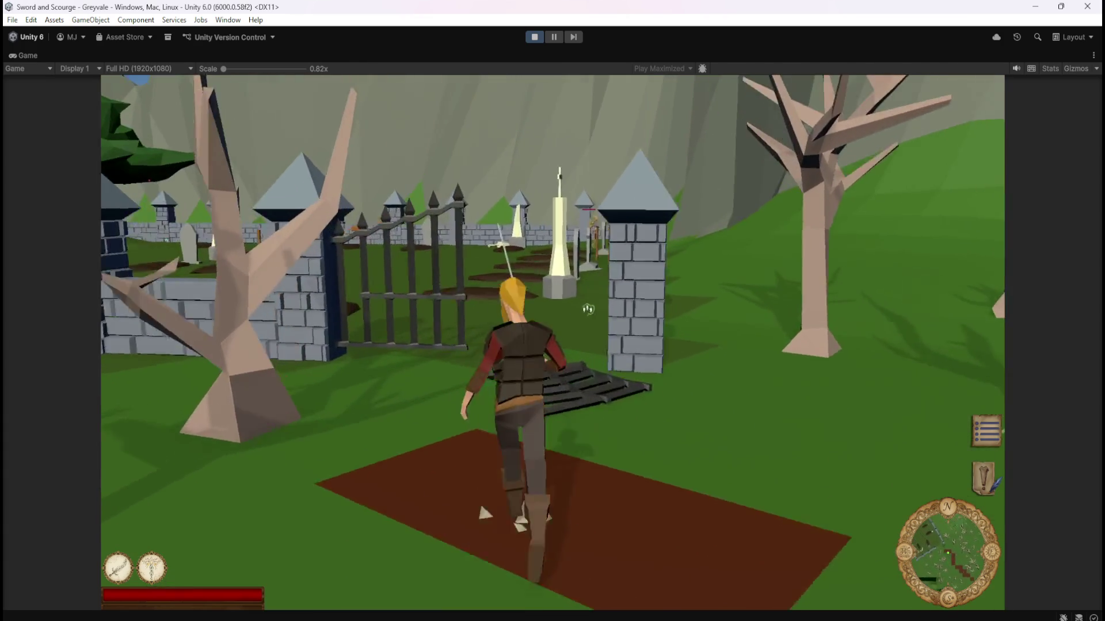
{"action": "key", "text": "w"}
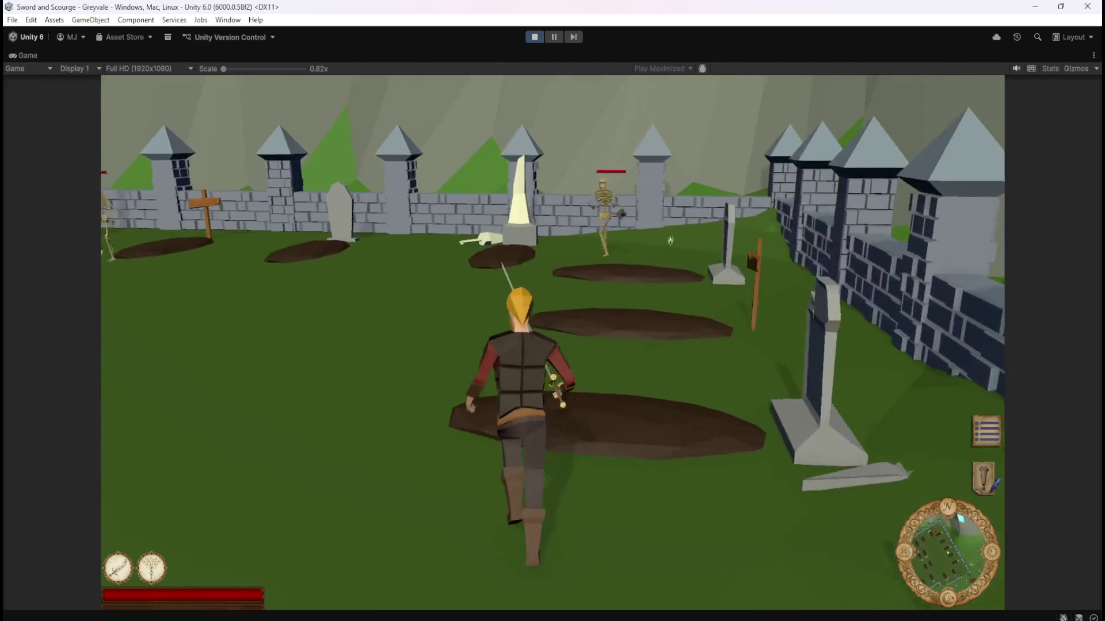
Kill a skeleton, open its loot showing Bones, then pause and stop the play test.
{"action": "left_click", "coordinate": [552, 310]}
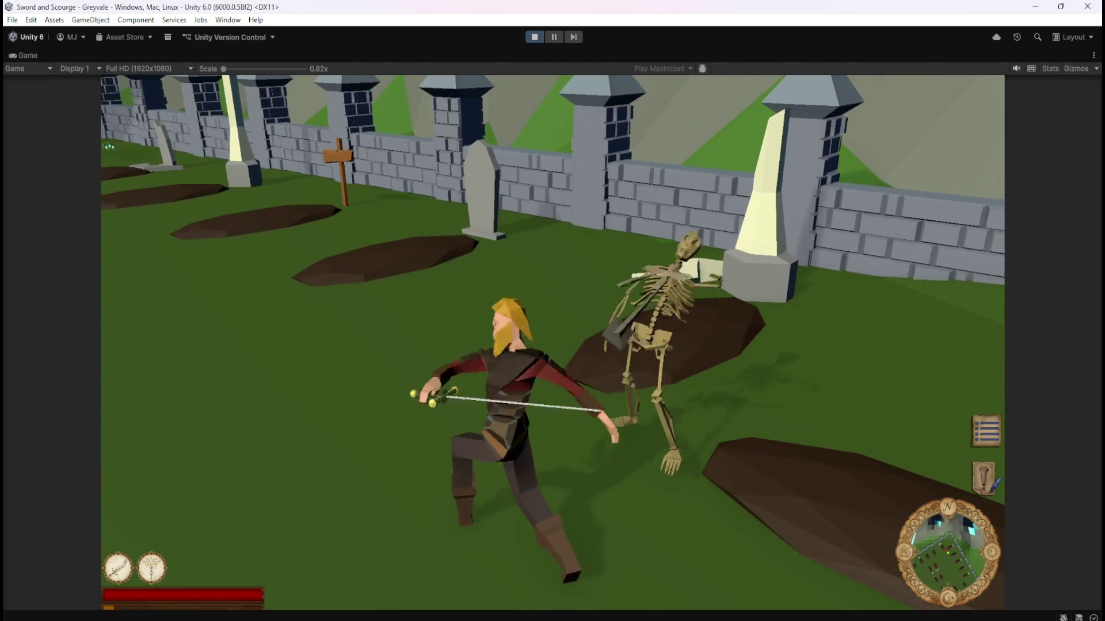
{"action": "key", "text": "w"}
{"action": "key", "text": "e"}
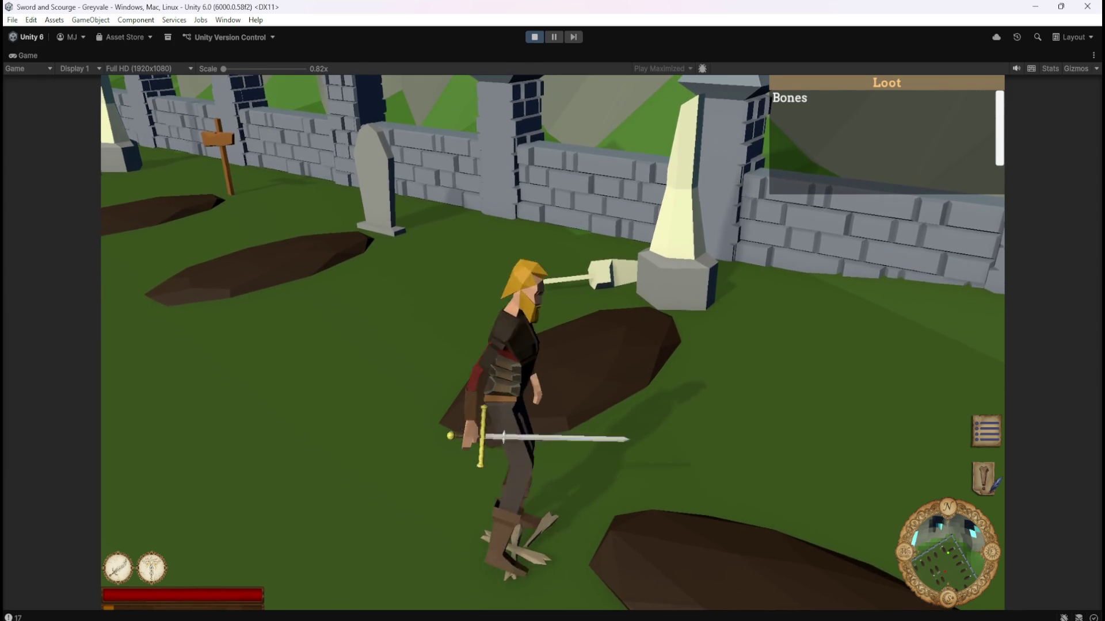
{"action": "key", "text": "Left"}
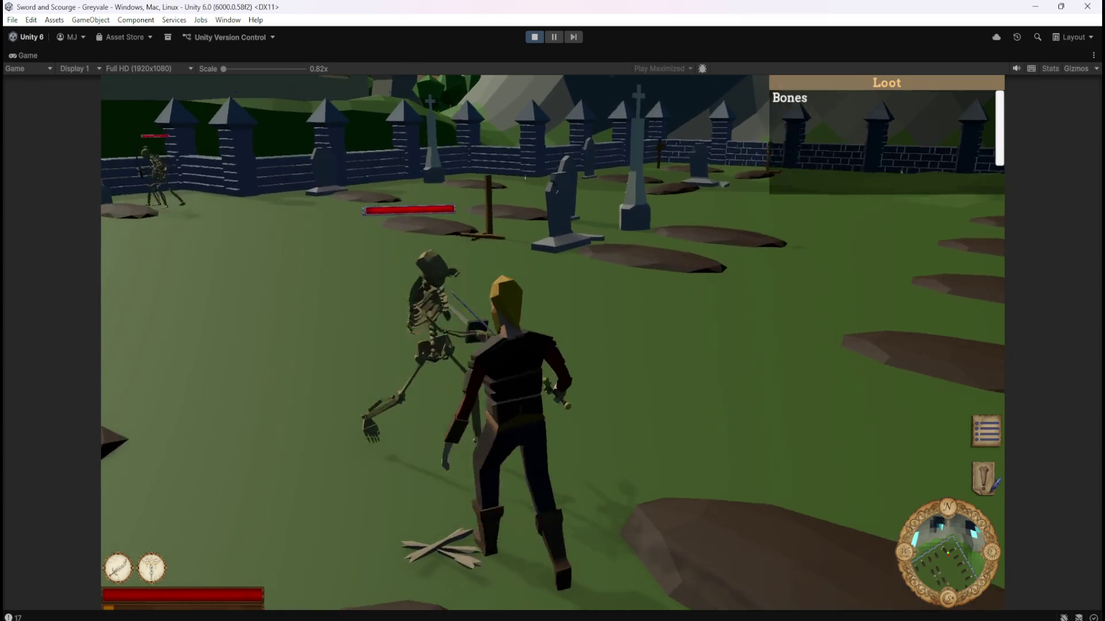
{"action": "key", "text": "Left"}
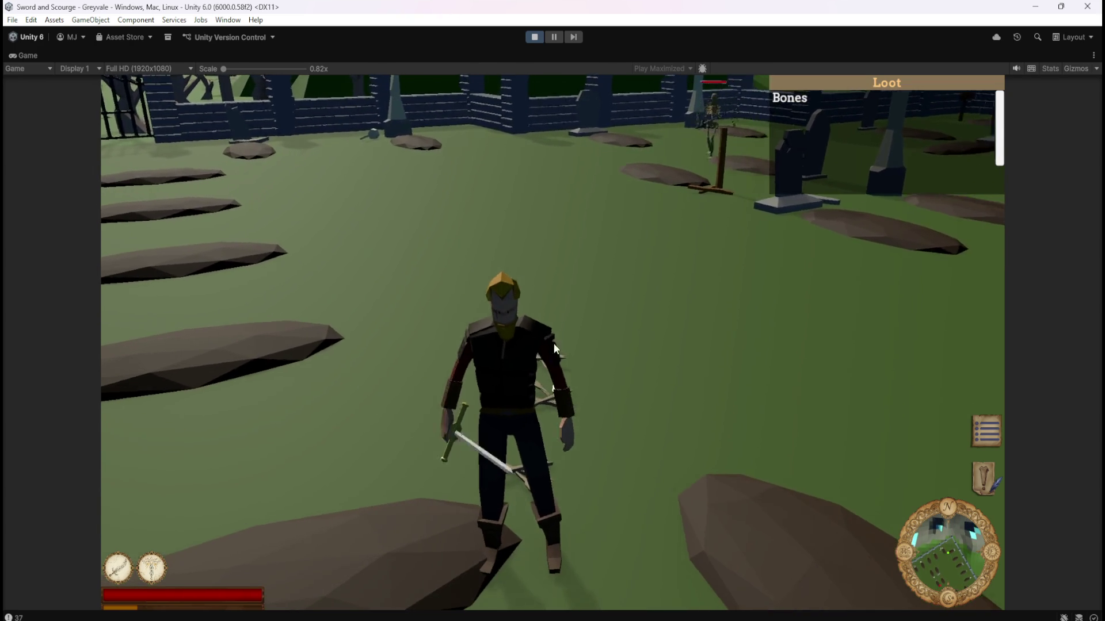
{"action": "key", "text": "Escape"}
{"action": "left_click", "coordinate": [536, 40]}
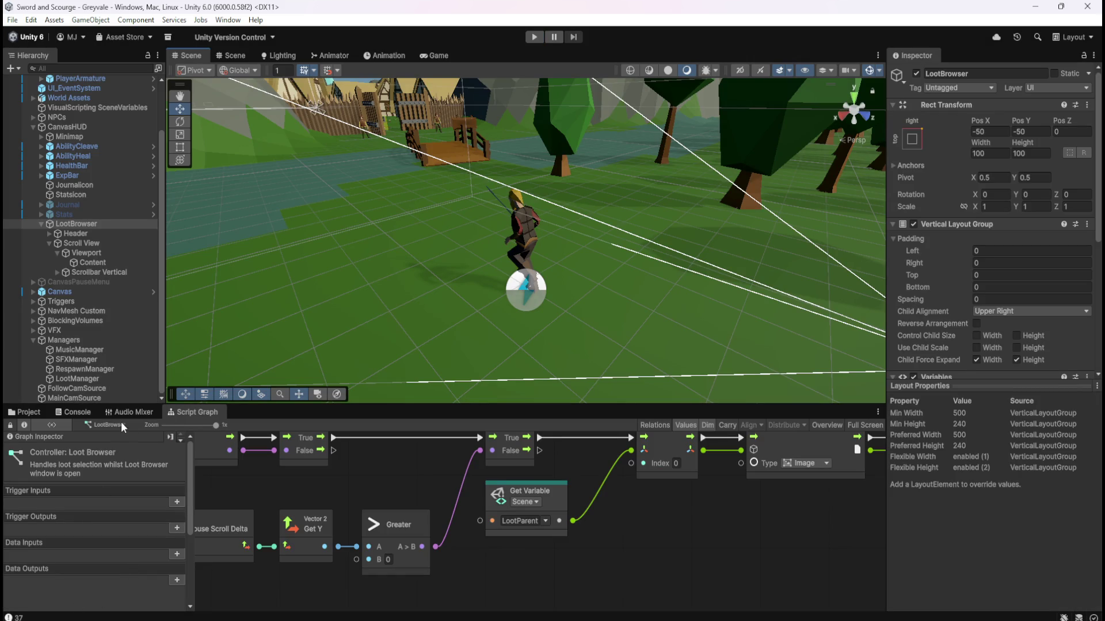
Read the Console's logged values, then maximize the Loot Browser graph and select Get Mouse Button Down.
{"action": "left_click", "coordinate": [89, 413]}
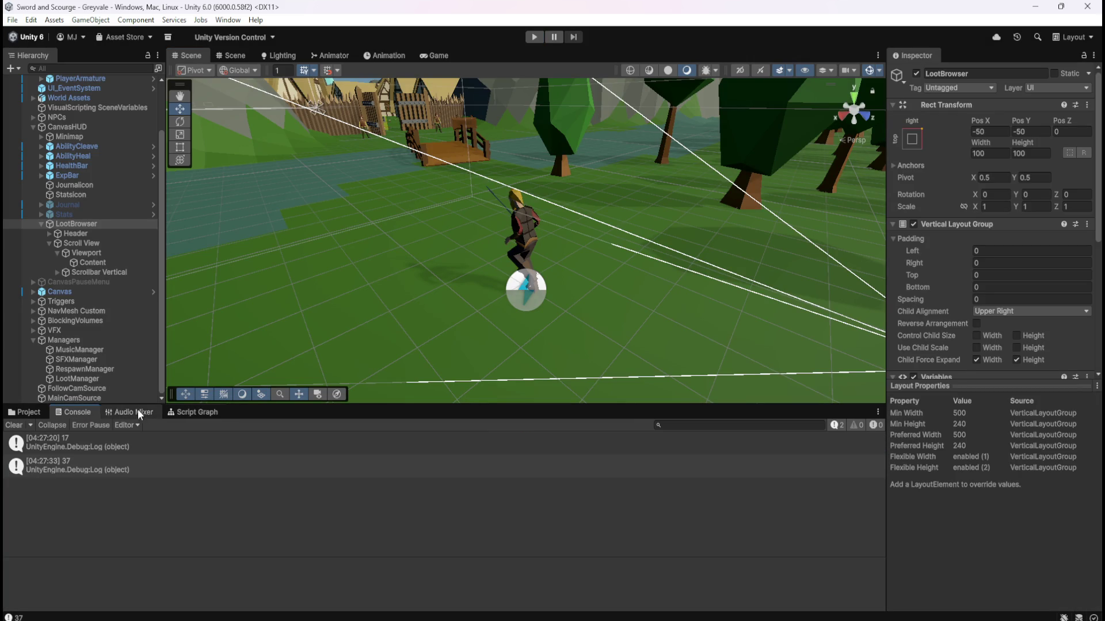
{"action": "left_click", "coordinate": [175, 413]}
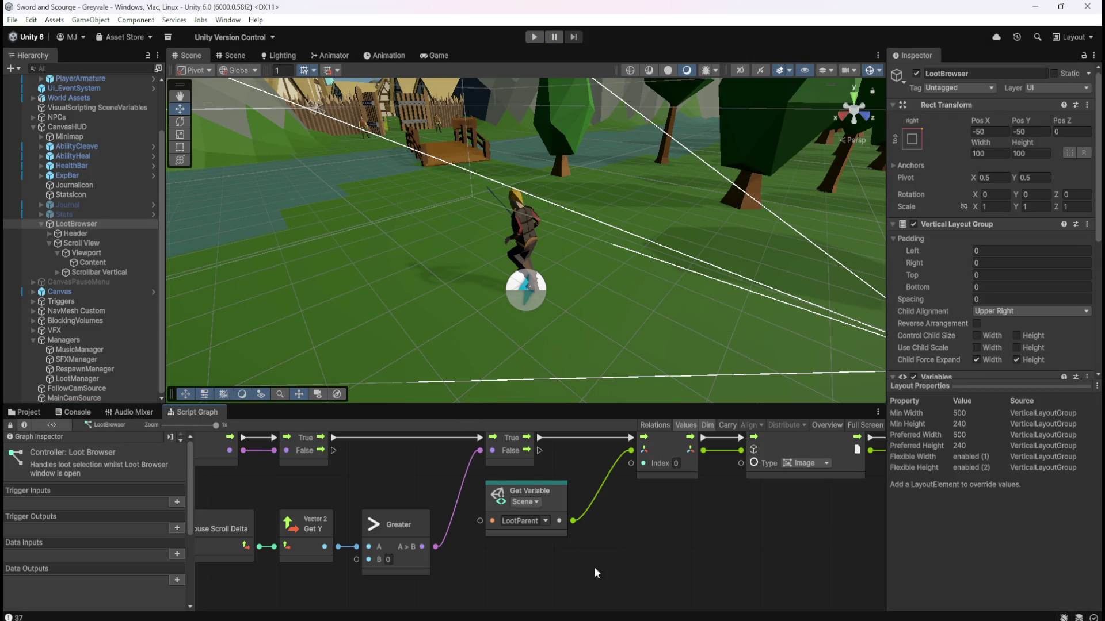
{"action": "key", "text": "shift+space"}
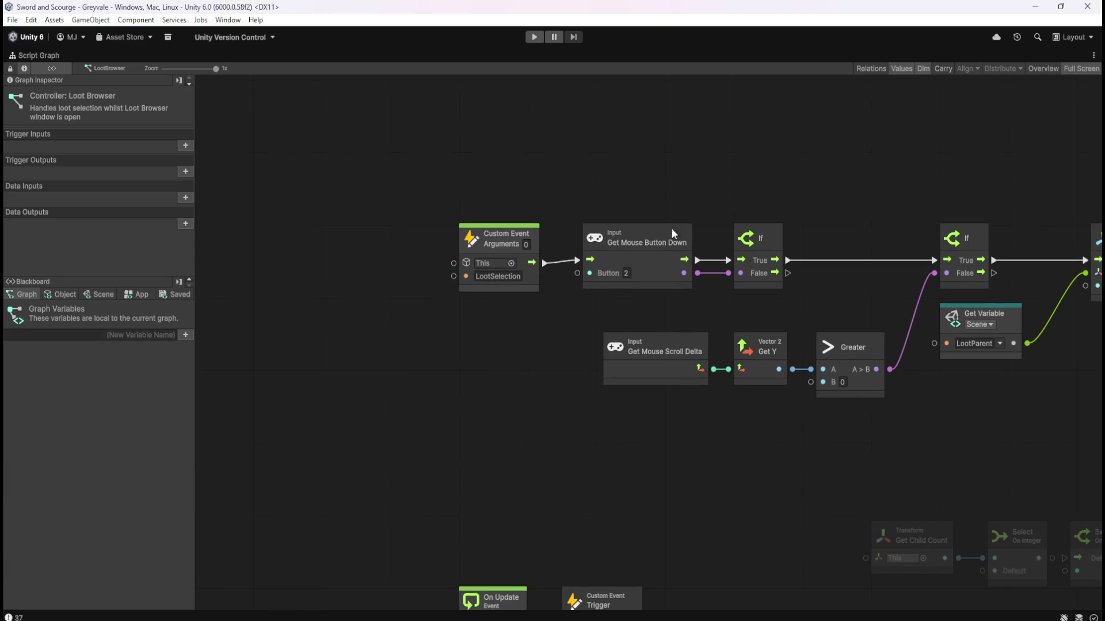
{"action": "left_click_drag", "start_coordinate": [567, 175], "coordinate": [710, 302]}
{"action": "left_click", "coordinate": [703, 147]}
{"action": "right_click", "coordinate": [703, 147]}
{"action": "type", "text": "ddtect"}
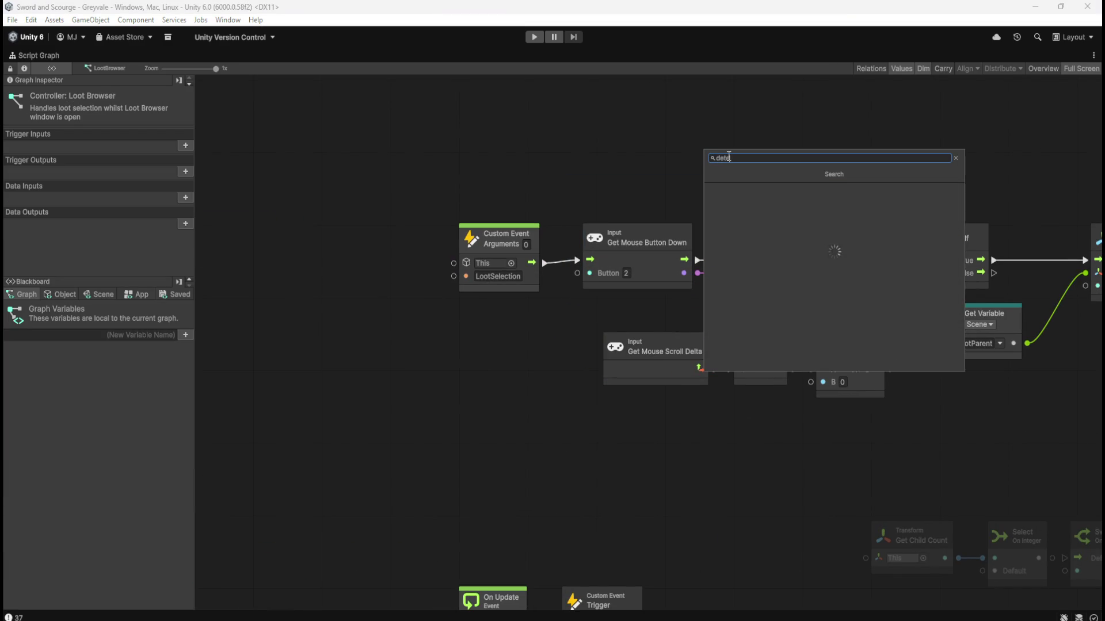
{"action": "scroll", "coordinate": [770, 233], "scroll_direction": "down", "scroll_amount": 4}
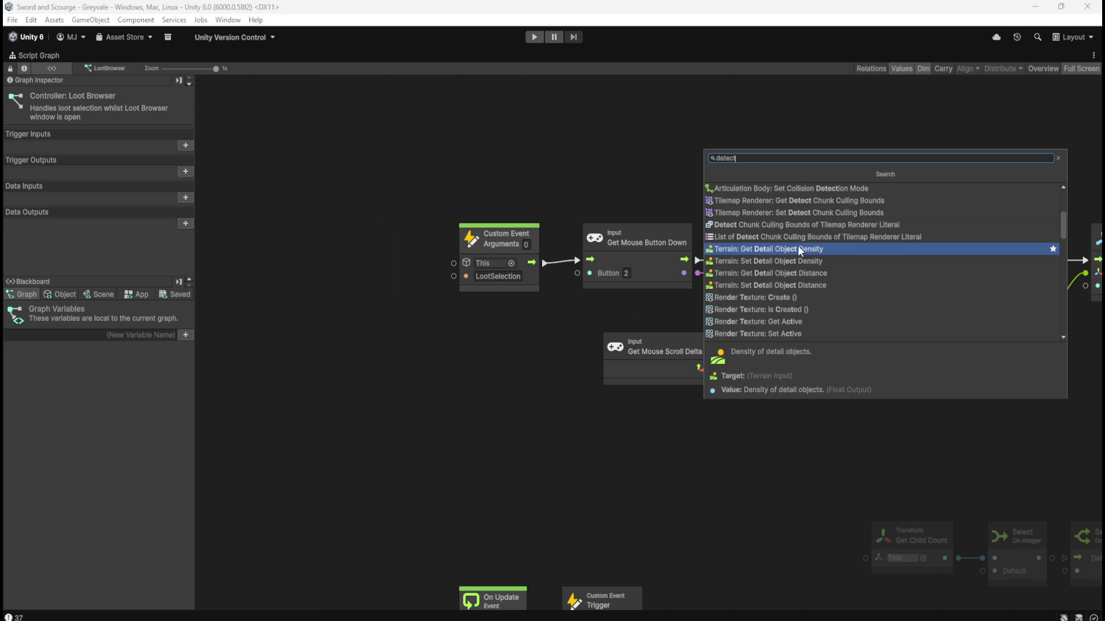
{"action": "scroll", "coordinate": [825, 307], "scroll_direction": "down", "scroll_amount": 3}
{"action": "scroll", "coordinate": [827, 302], "scroll_direction": "down", "scroll_amount": 6}
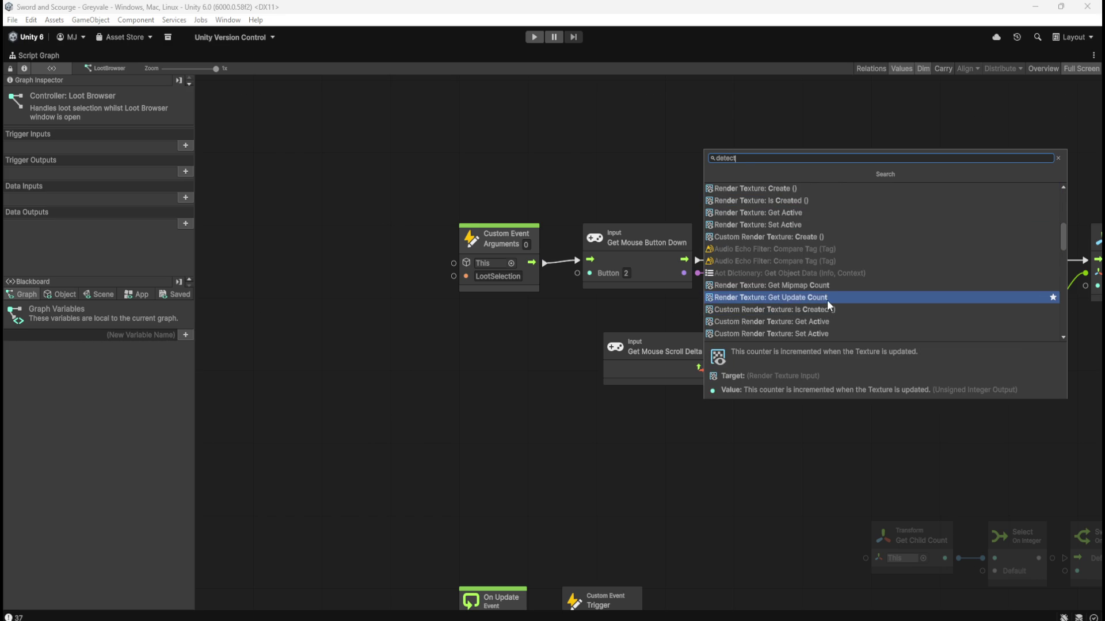
{"action": "scroll", "coordinate": [827, 297], "scroll_direction": "down", "scroll_amount": 8}
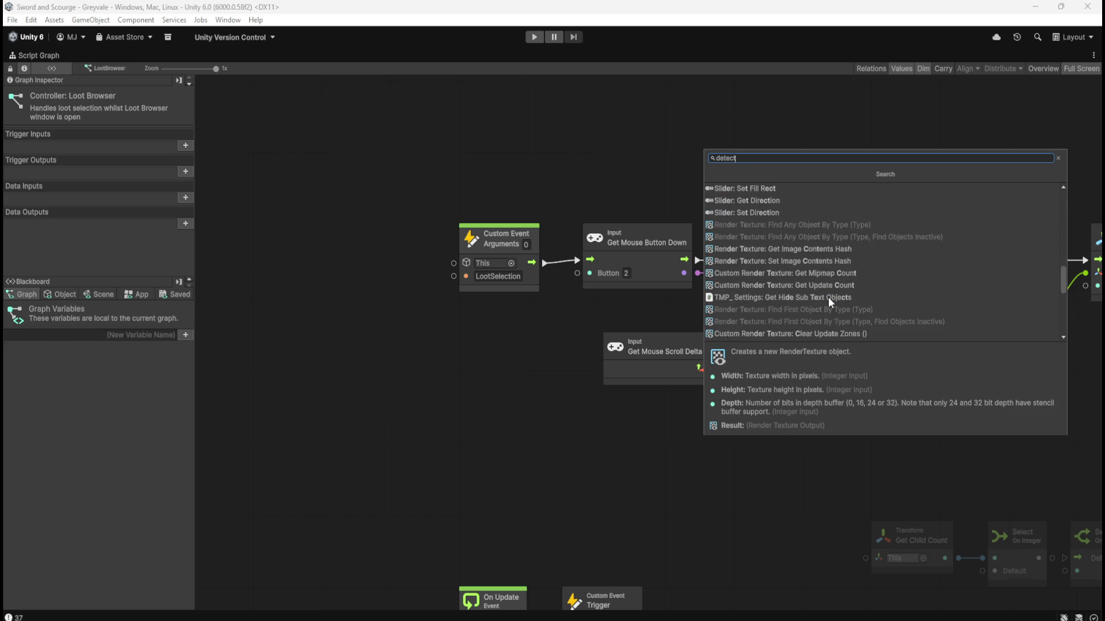
{"action": "scroll", "coordinate": [827, 297], "scroll_direction": "down", "scroll_amount": 4}
{"action": "left_click", "coordinate": [482, 369]}
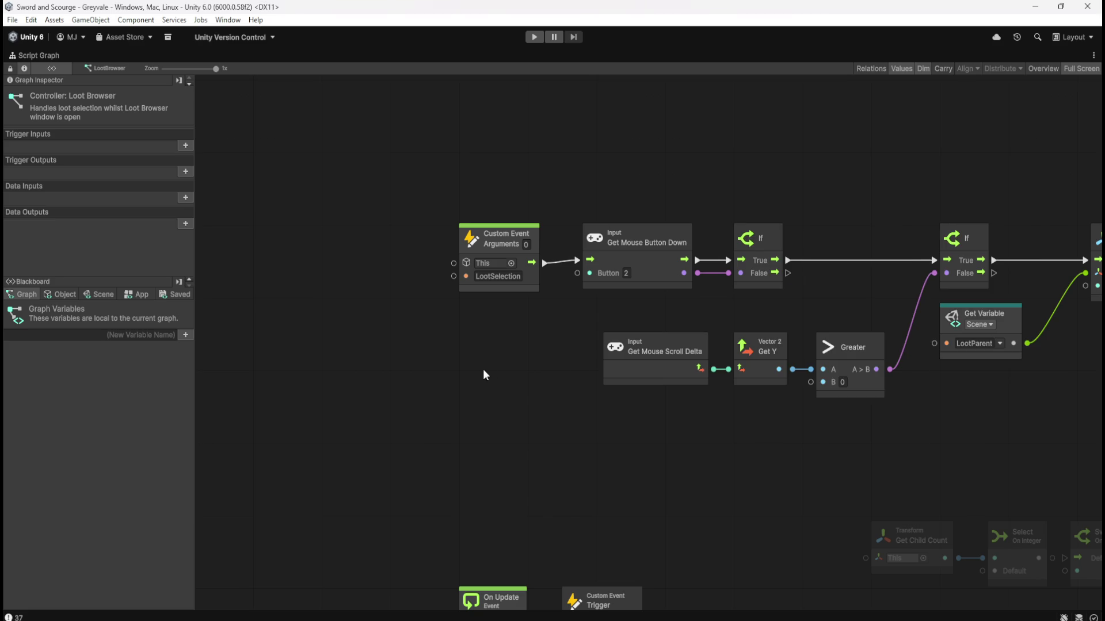
Unlink Get Mouse Button Down and wire the LootSelection event's flow straight into the scroll-delta If.
{"action": "left_click_drag", "start_coordinate": [823, 445], "coordinate": [612, 423]}
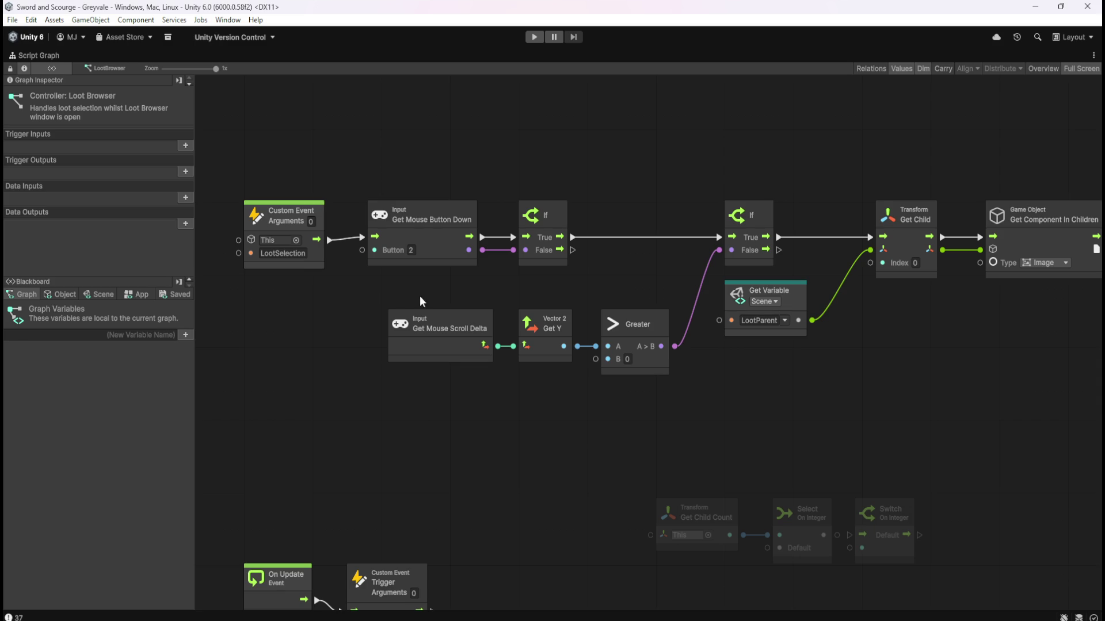
{"action": "right_click", "coordinate": [332, 241]}
{"action": "right_click", "coordinate": [512, 237]}
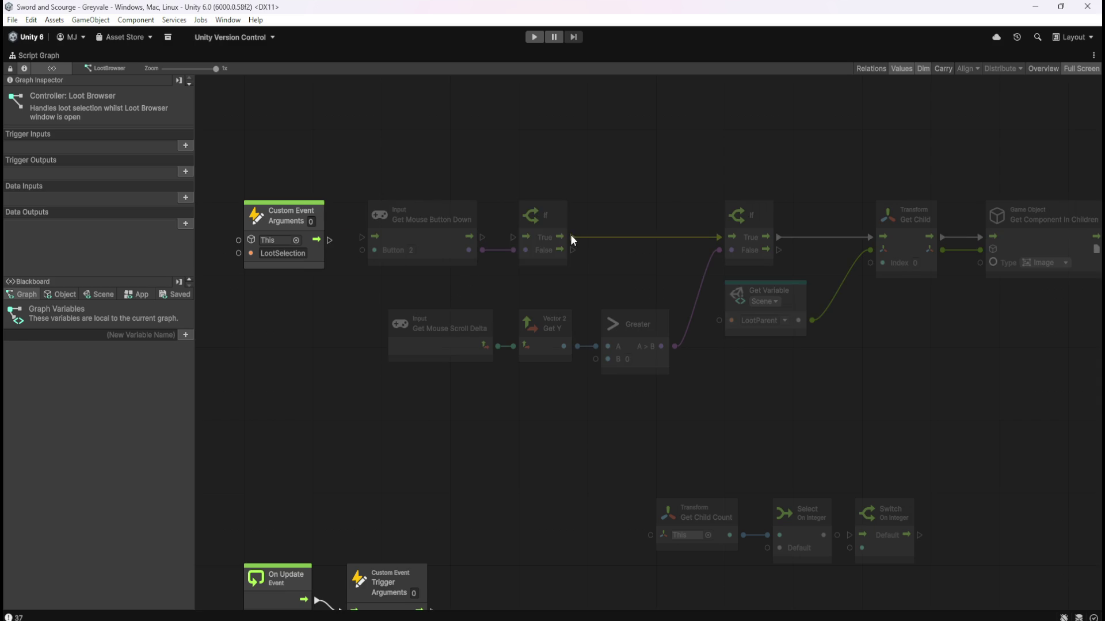
{"action": "left_click_drag", "start_coordinate": [329, 239], "coordinate": [720, 241]}
{"action": "left_click_drag", "start_coordinate": [648, 164], "coordinate": [626, 174]}
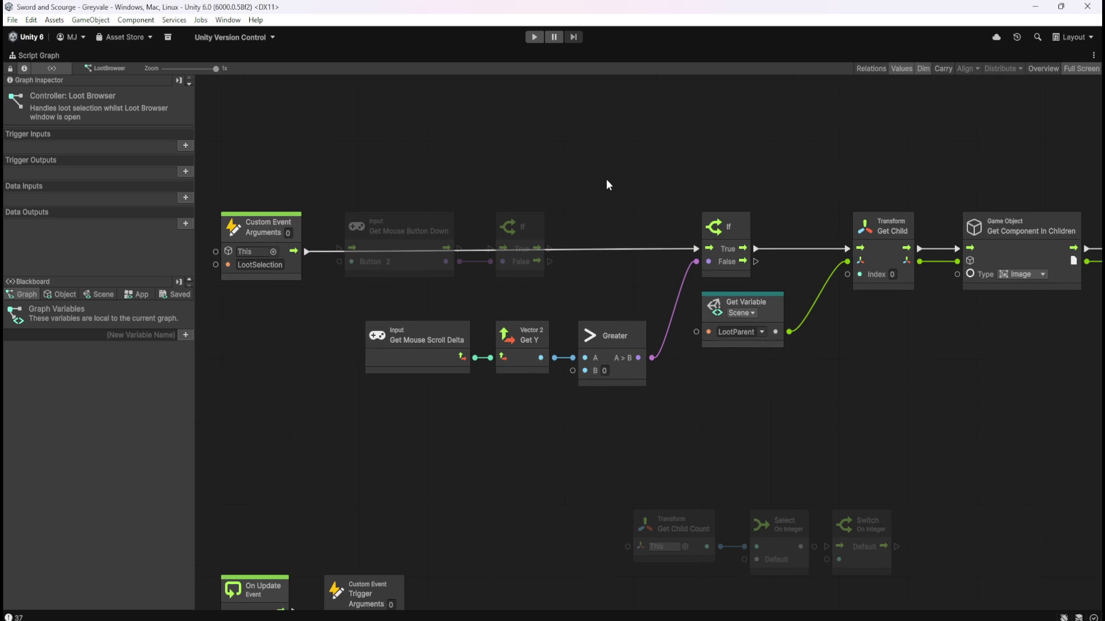
{"action": "key", "text": "shift+space"}
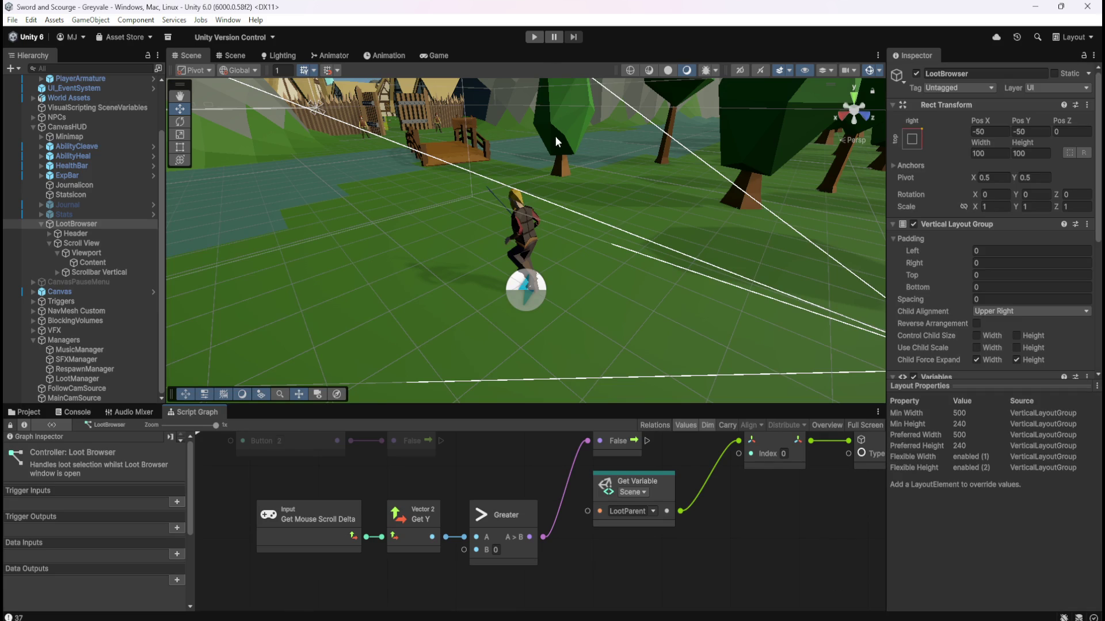
Start Play mode and run the character through Greyvale village into the graveyard.
{"action": "left_click", "coordinate": [534, 38]}
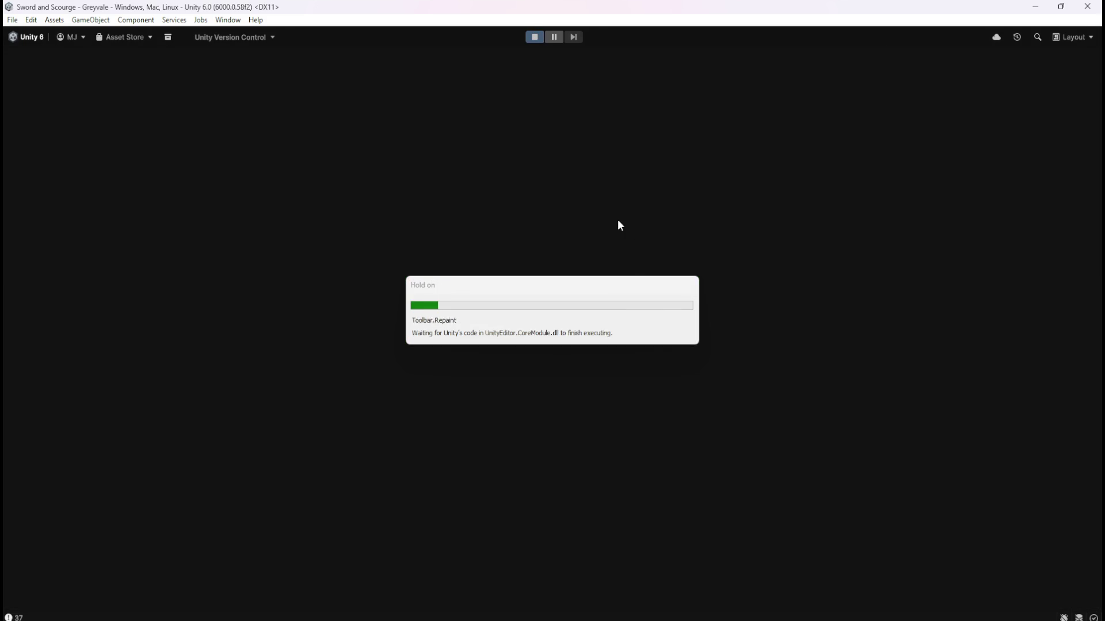
{"action": "key", "text": "w"}
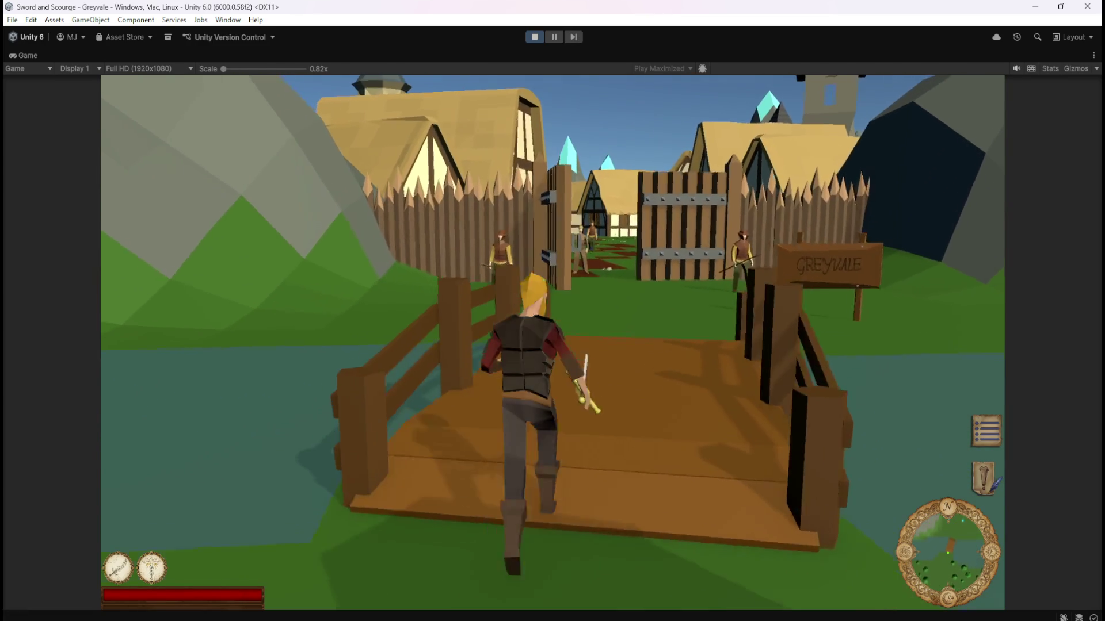
{"action": "key", "text": "w"}
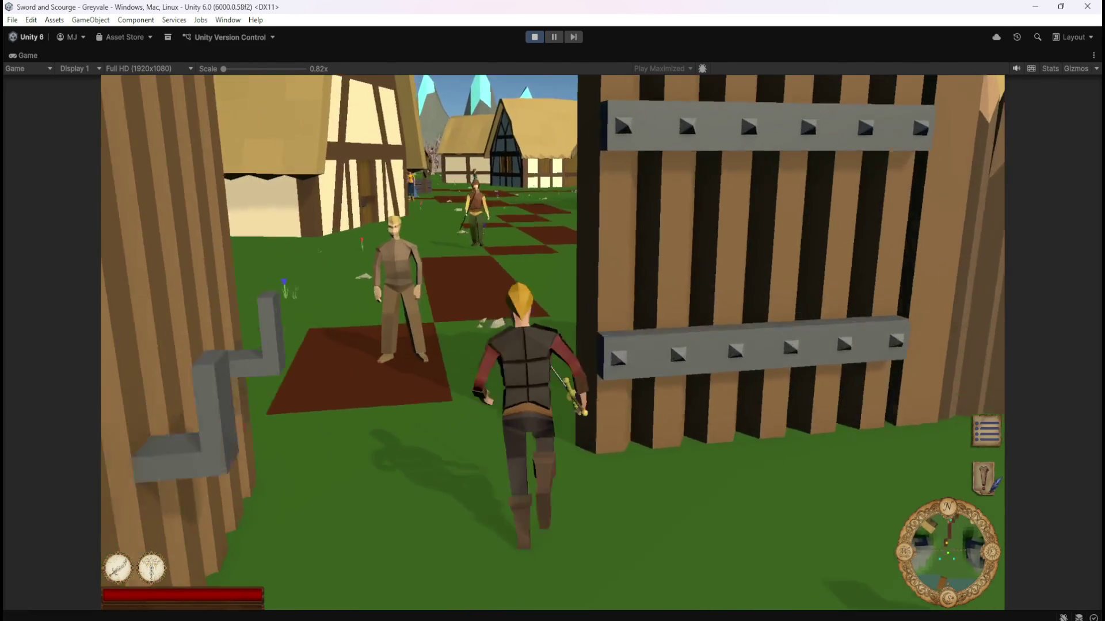
{"action": "key", "text": "w"}
{"action": "key", "text": "w"}
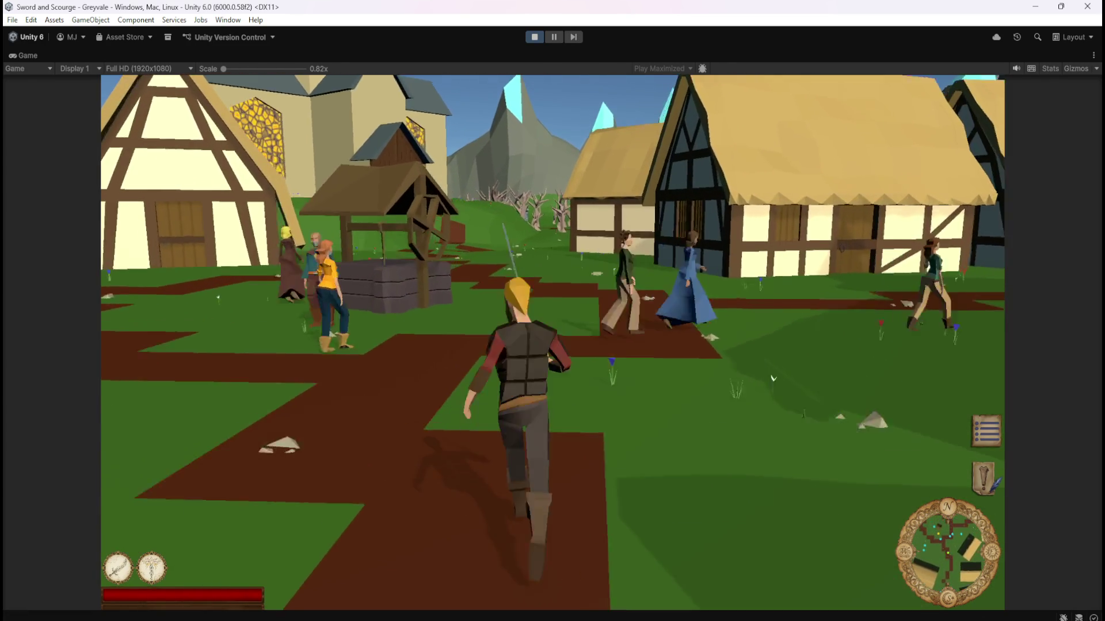
{"action": "key", "text": "w"}
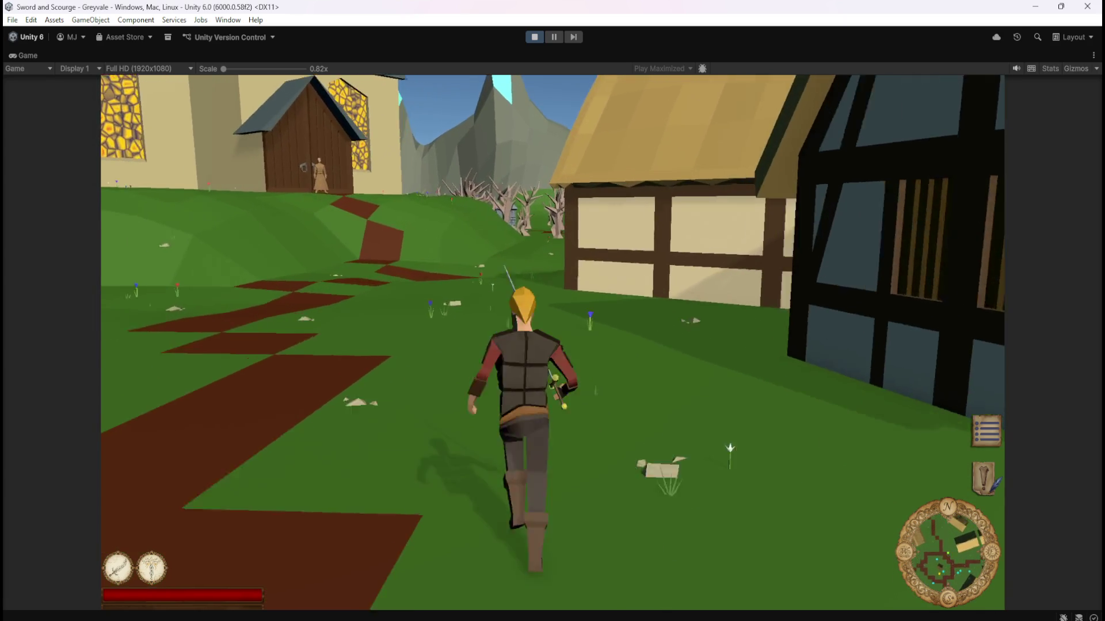
{"action": "key", "text": "w"}
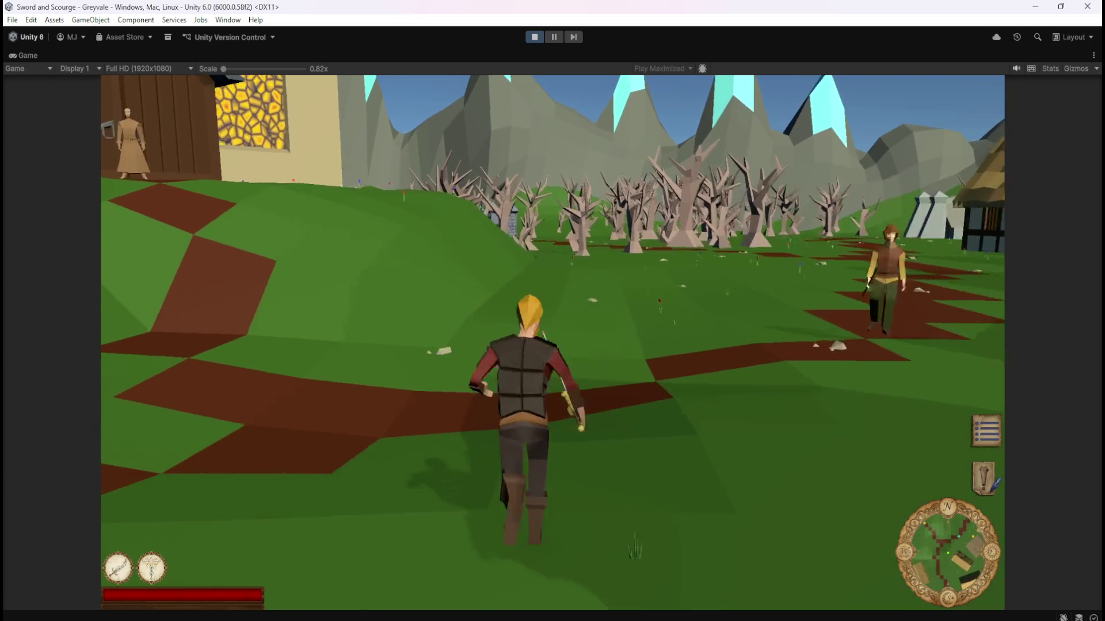
{"action": "key", "text": "w"}
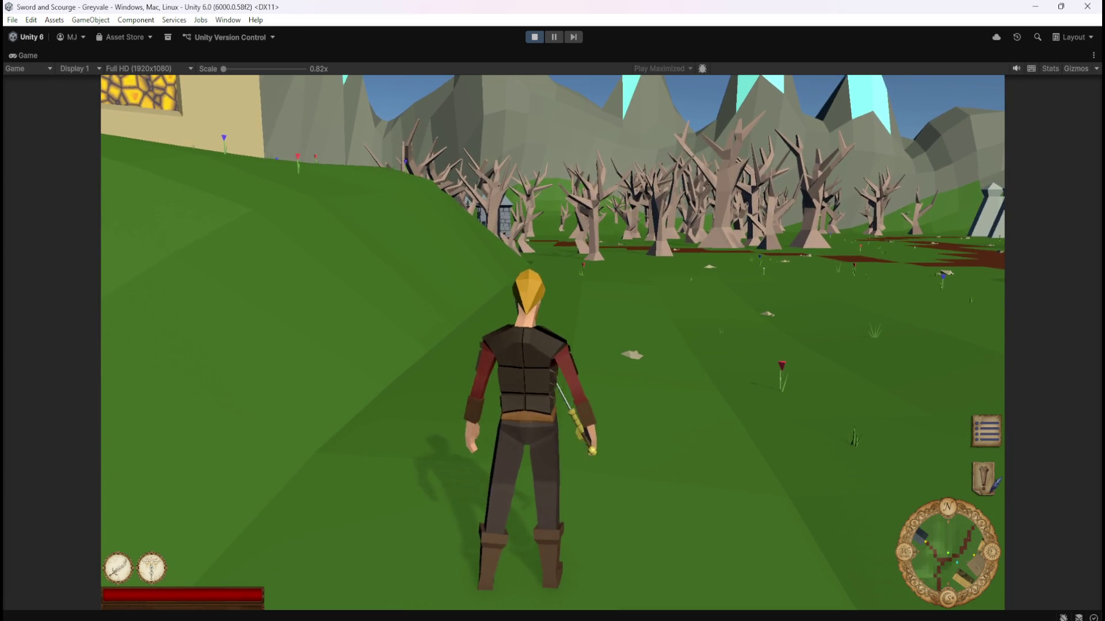
{"action": "key", "text": "w"}
{"action": "key", "text": "w"}
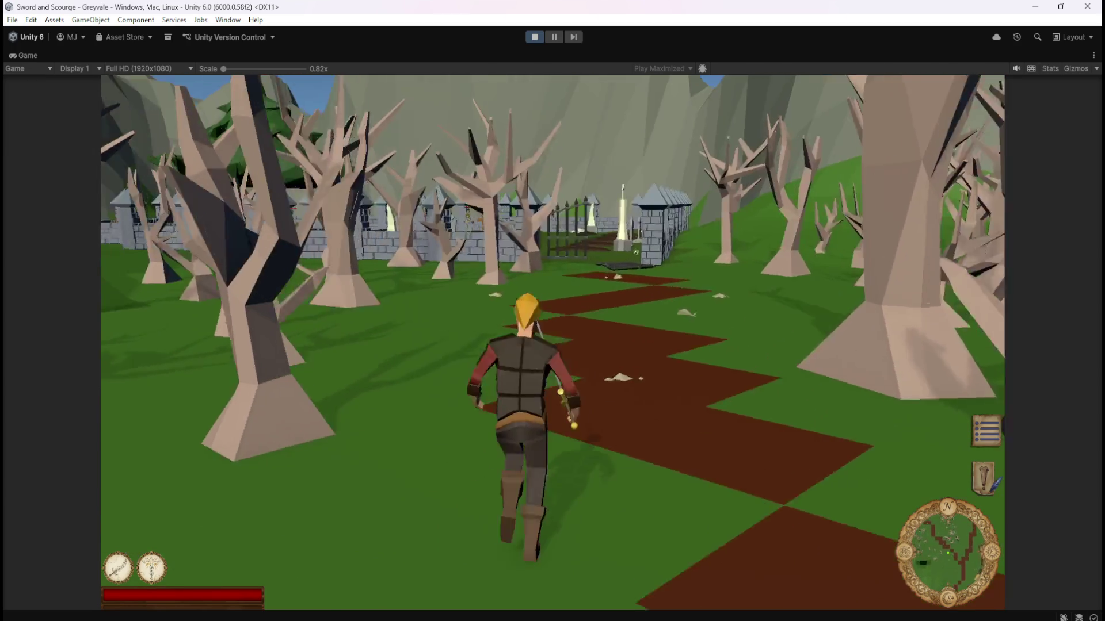
{"action": "key", "text": "w"}
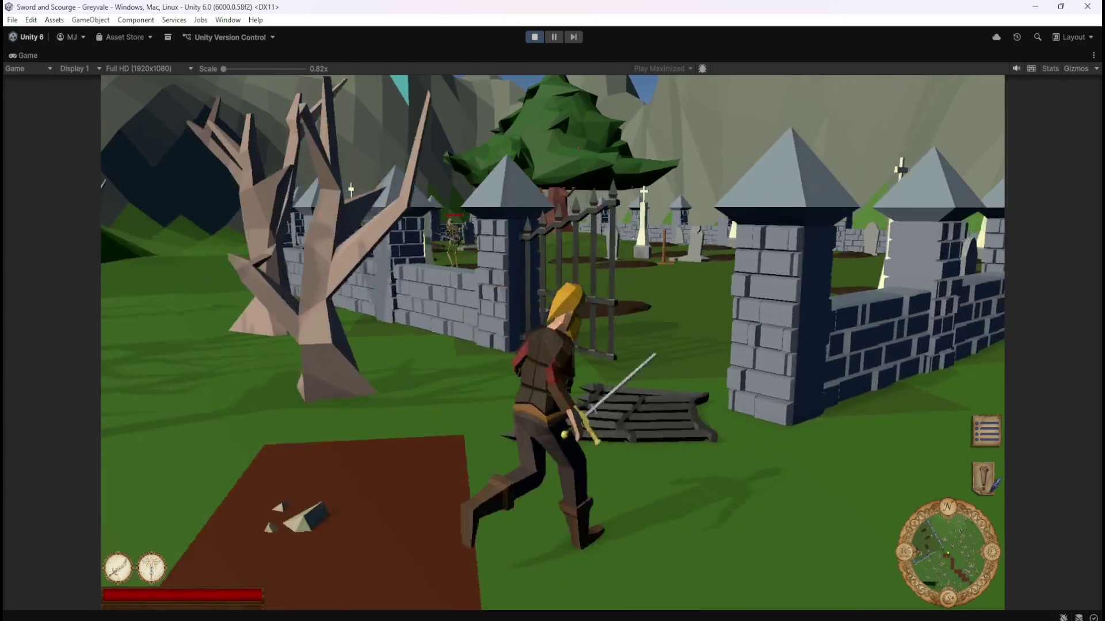
{"action": "key", "text": "w"}
{"action": "key", "text": "w"}
{"action": "key", "text": "w"}
{"action": "key", "text": "w"}
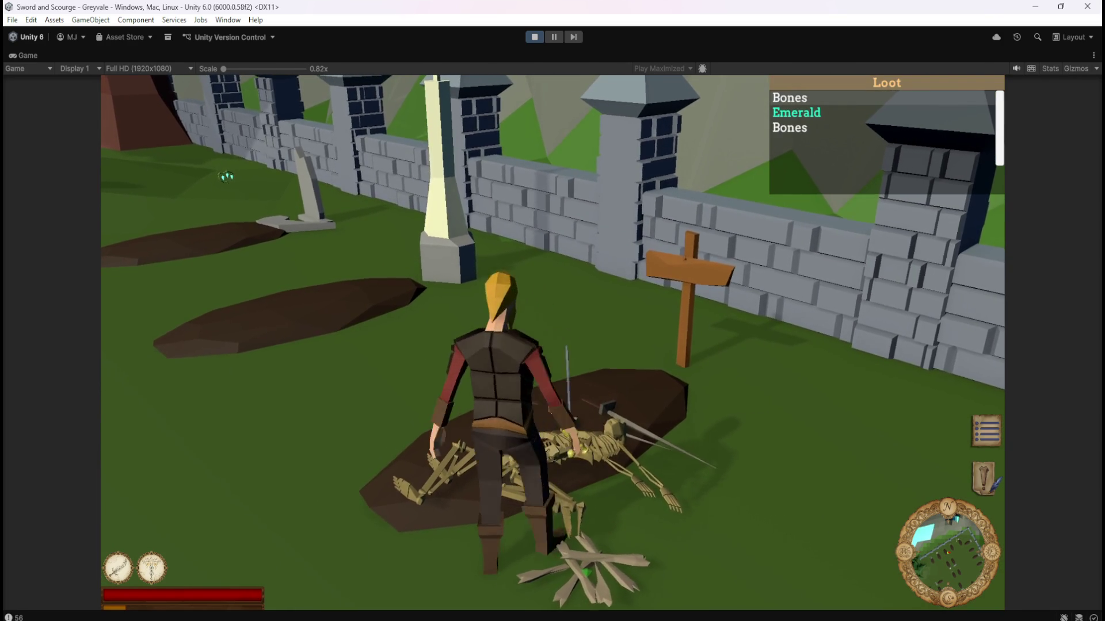
Look around the graveyard, fight a skeleton and loot the Emerald from a bone pile.
{"action": "key", "text": "s"}
{"action": "key", "text": "a"}
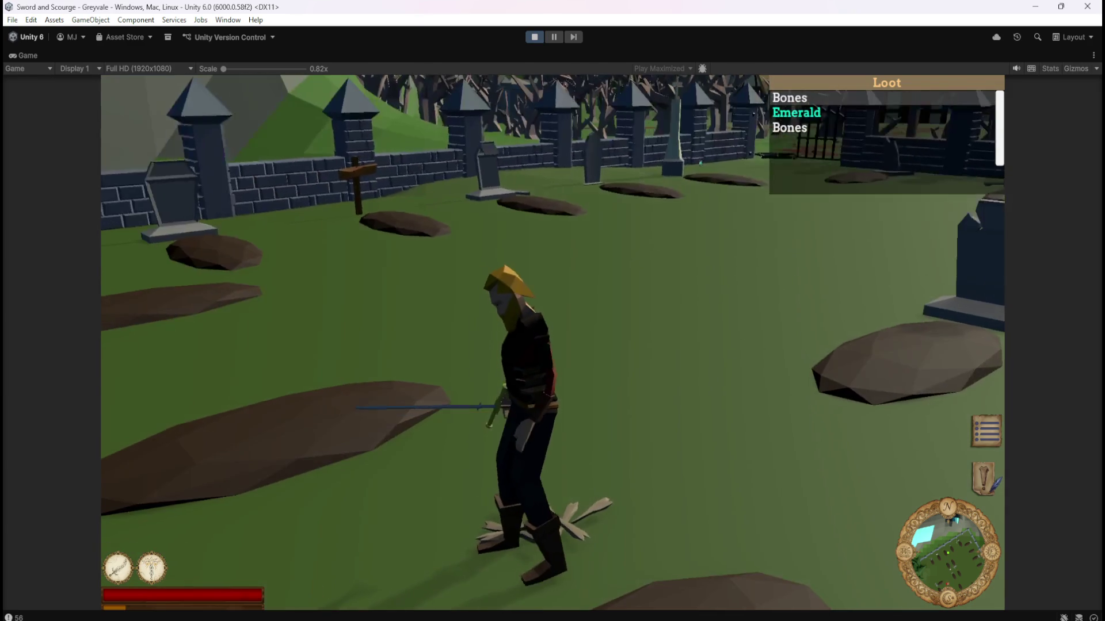
{"action": "key", "text": "a"}
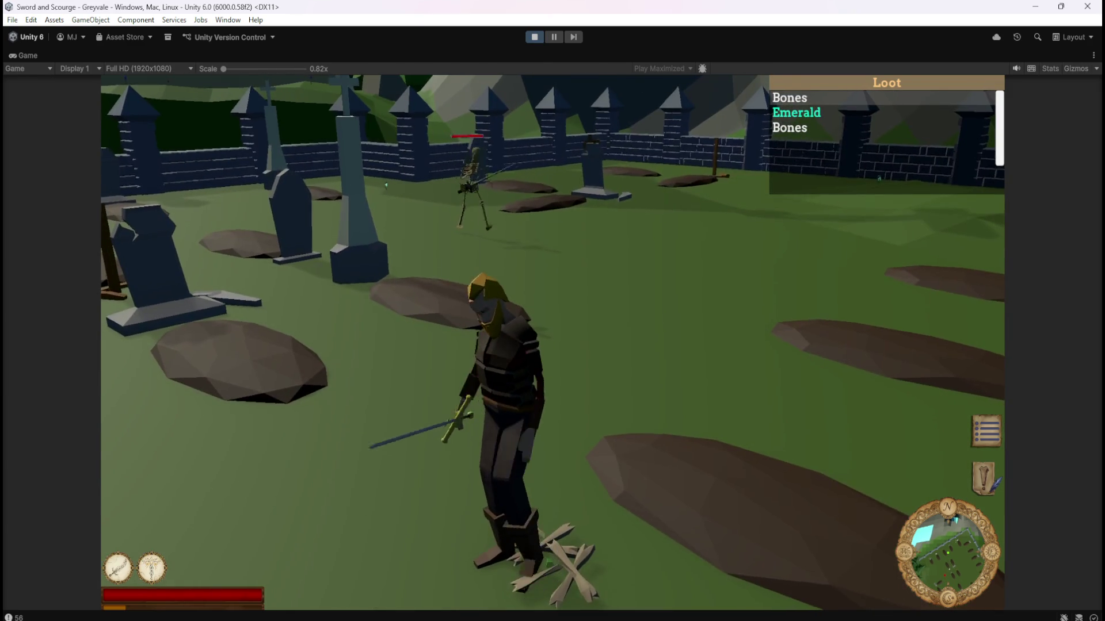
{"action": "key", "text": "a"}
{"action": "key", "text": "a"}
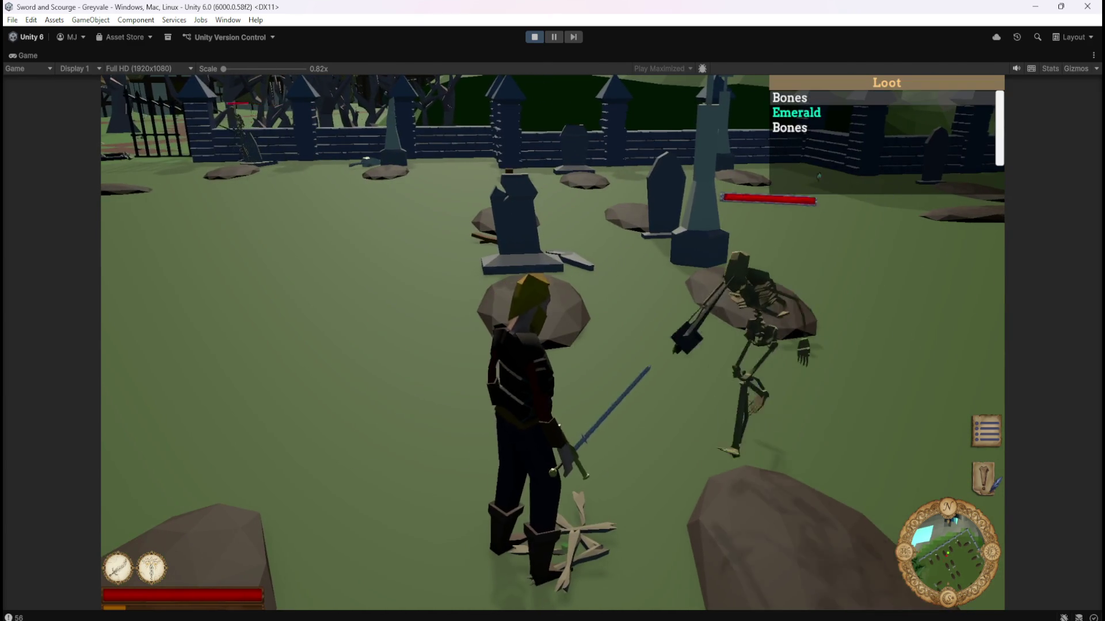
{"action": "key", "text": "a"}
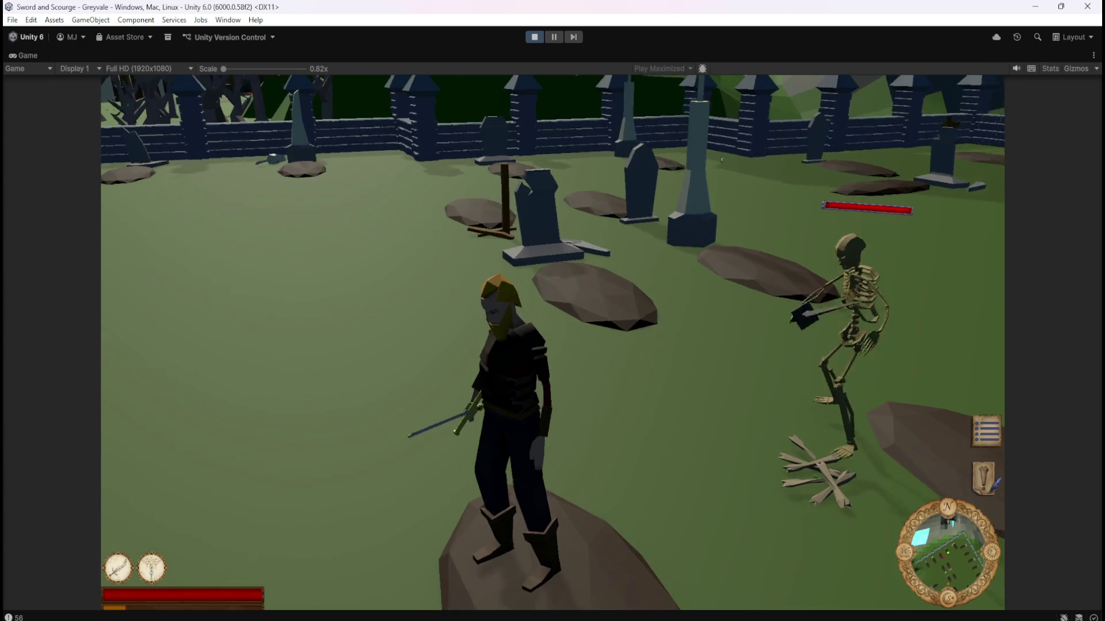
{"action": "key", "text": "a"}
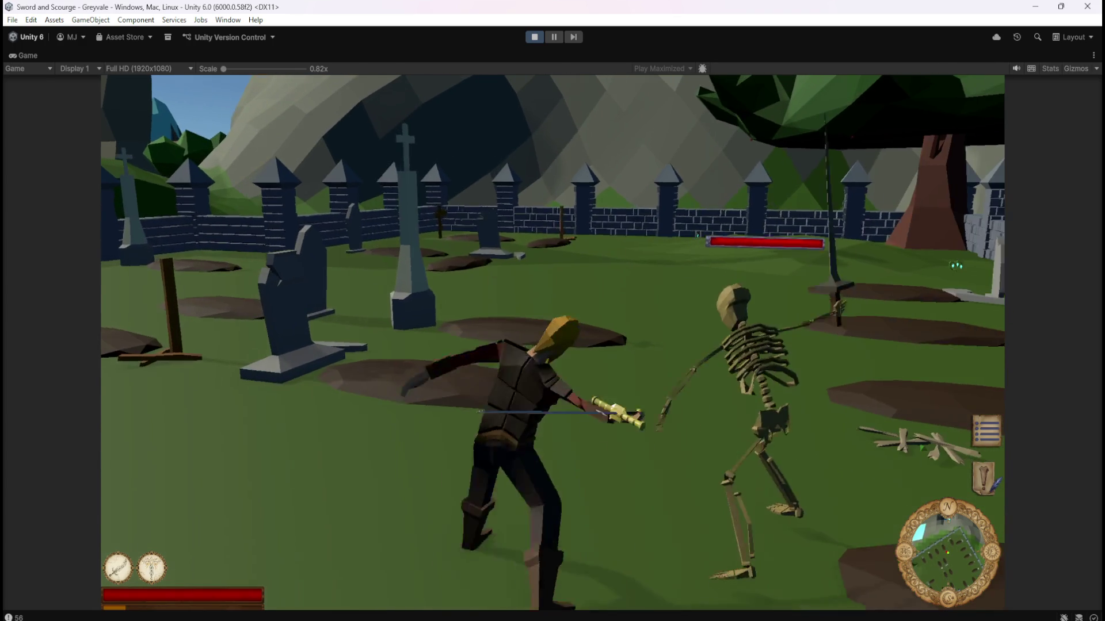
{"action": "key", "text": "s"}
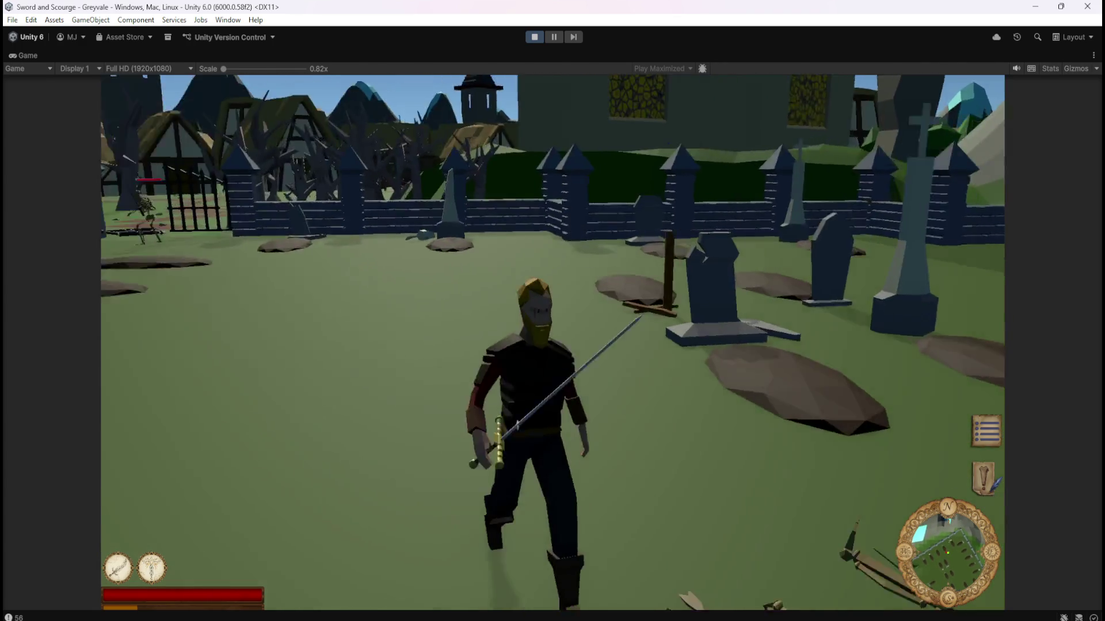
{"action": "key", "text": "w"}
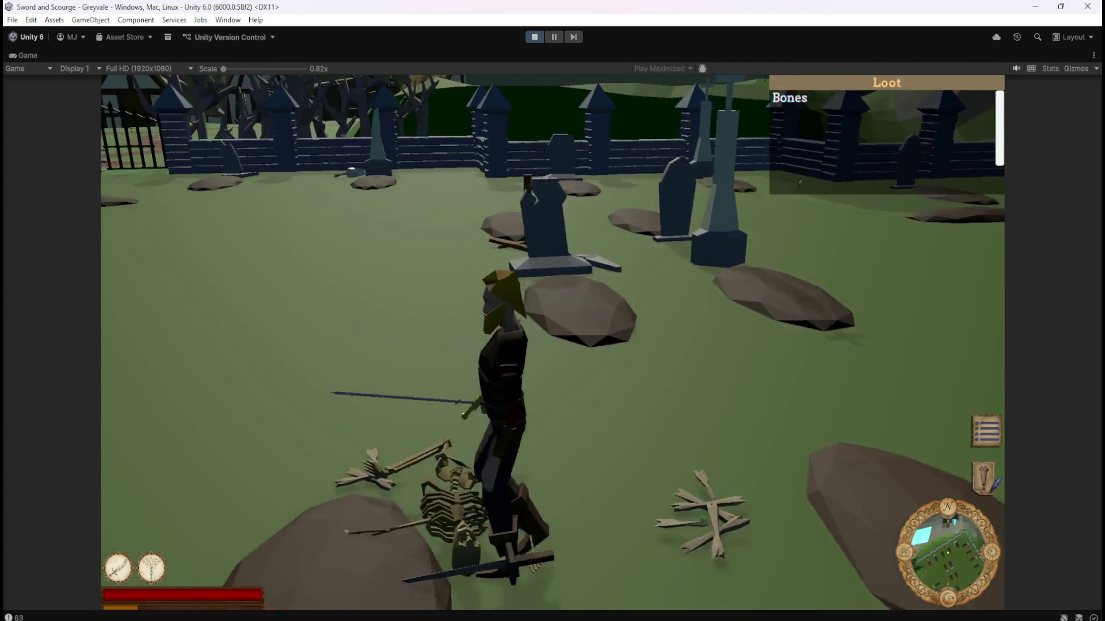
{"action": "key", "text": "e"}
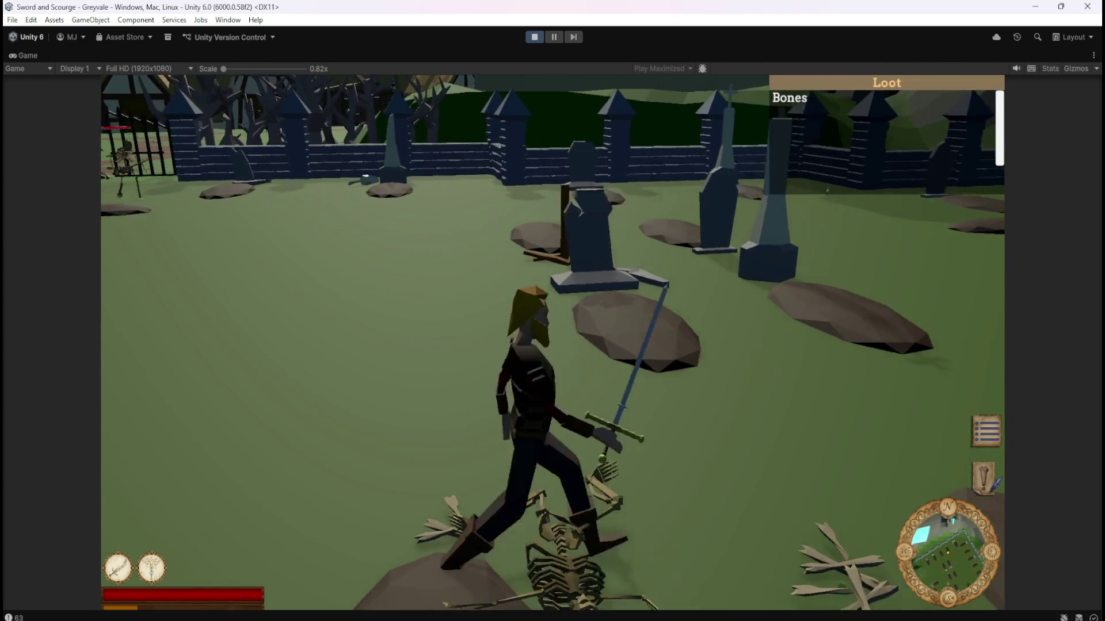
Loot further bone piles, fight more skeletons, then pause and stop the play test.
{"action": "key", "text": "w"}
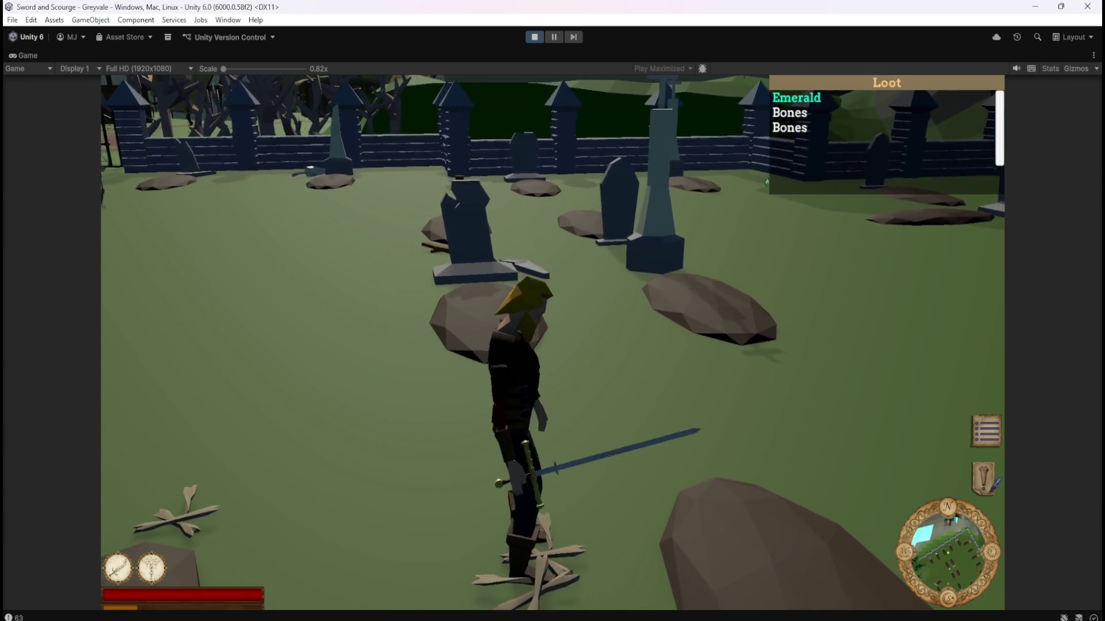
{"action": "key", "text": "w"}
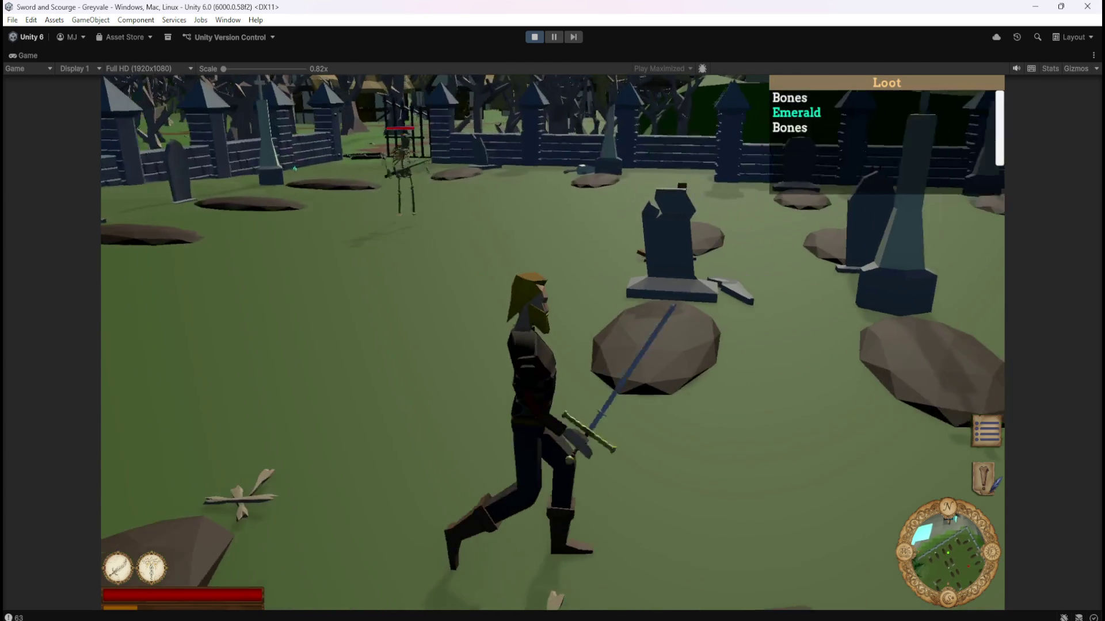
{"action": "key", "text": "e"}
{"action": "key", "text": "e"}
{"action": "key", "text": "e"}
{"action": "key", "text": "w"}
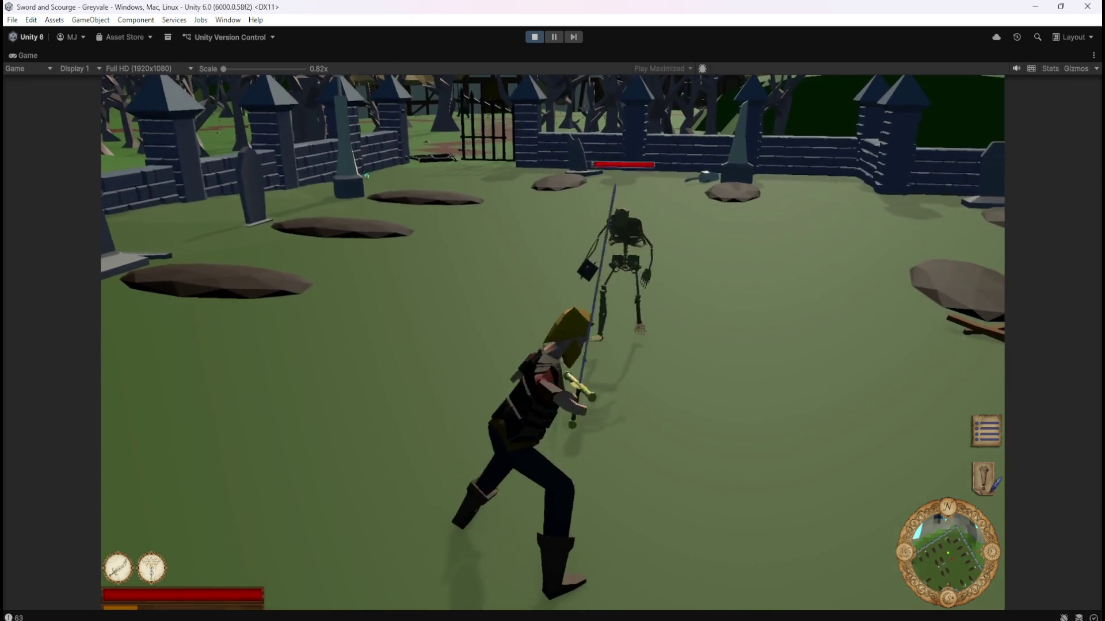
{"action": "key", "text": "w"}
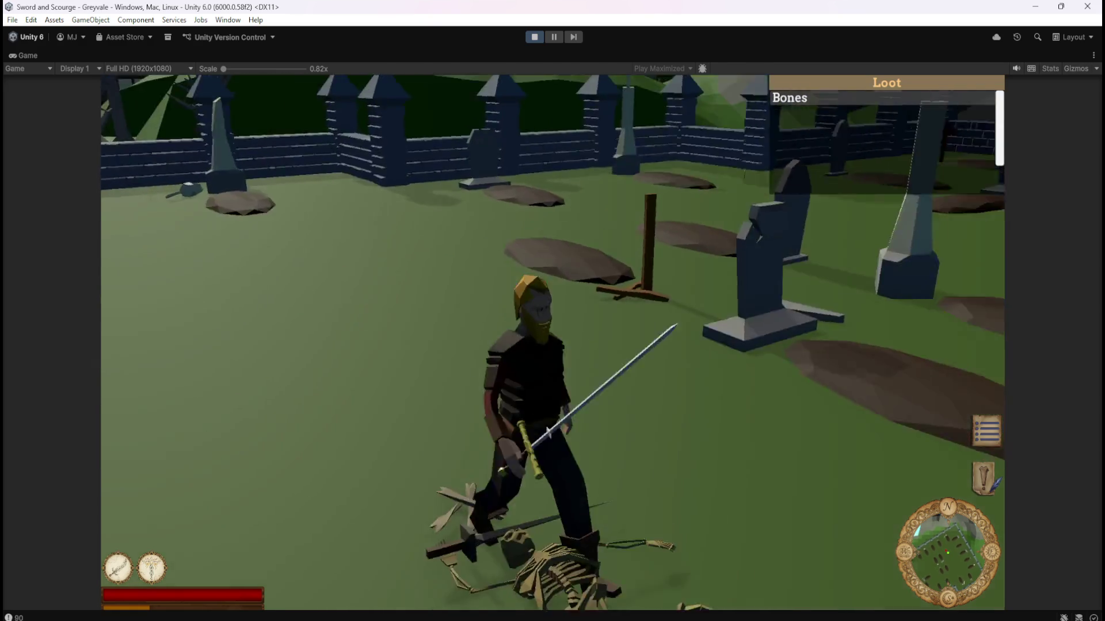
{"action": "key", "text": "w"}
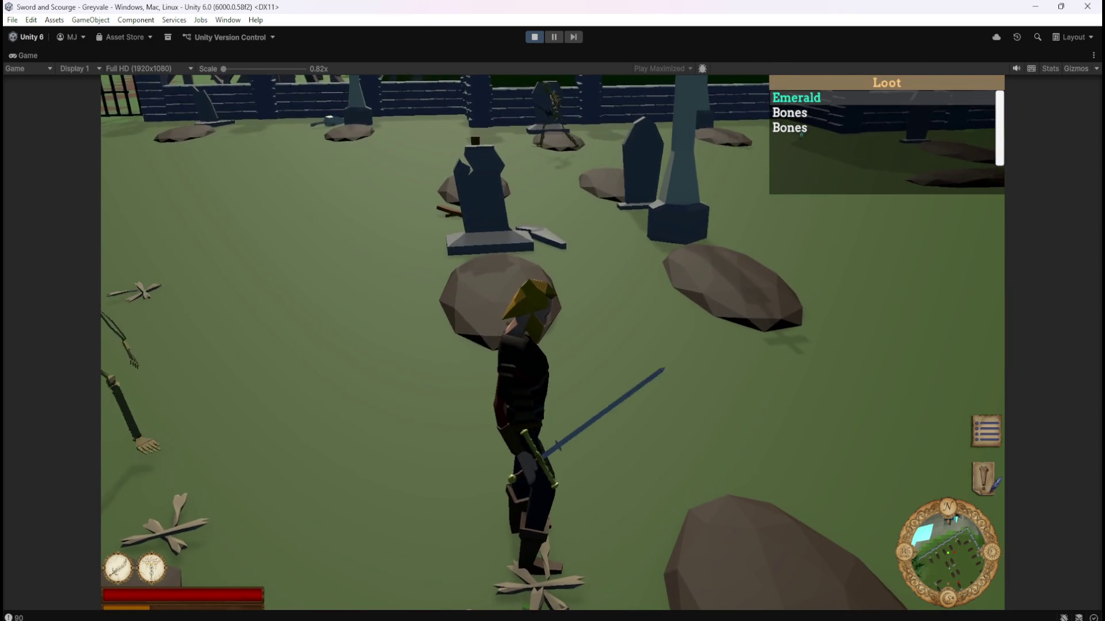
{"action": "key", "text": "w"}
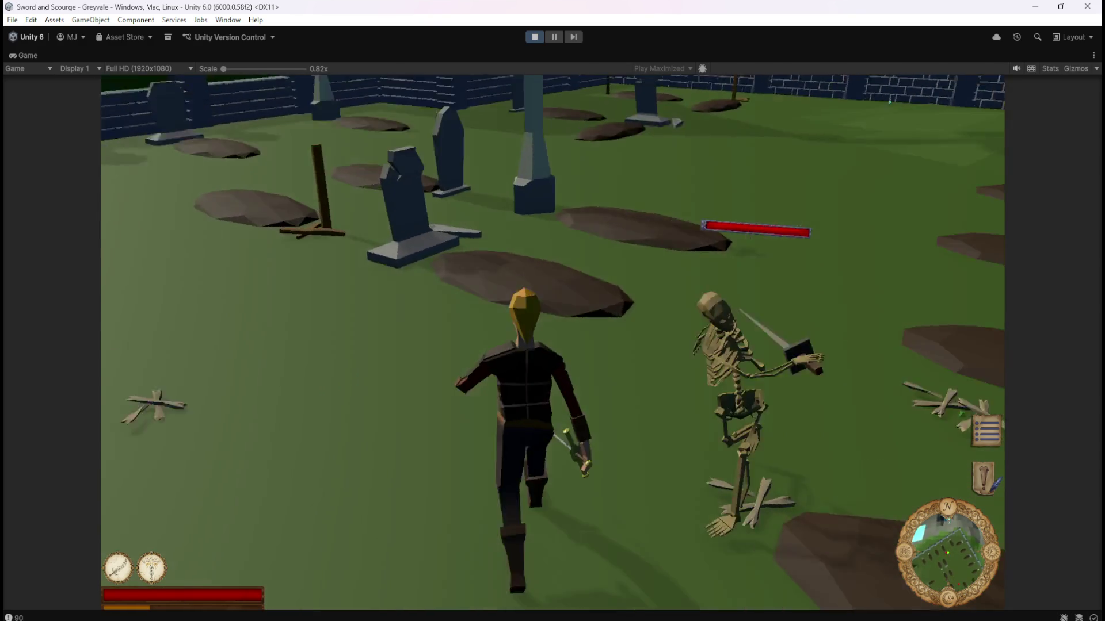
{"action": "key", "text": "w"}
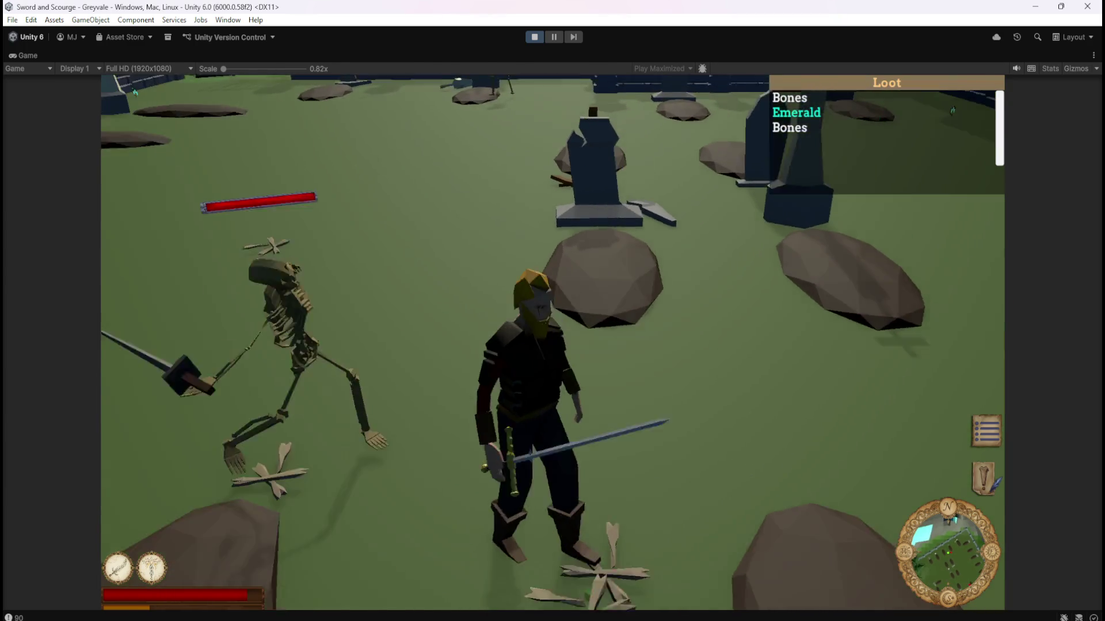
{"action": "key", "text": "w"}
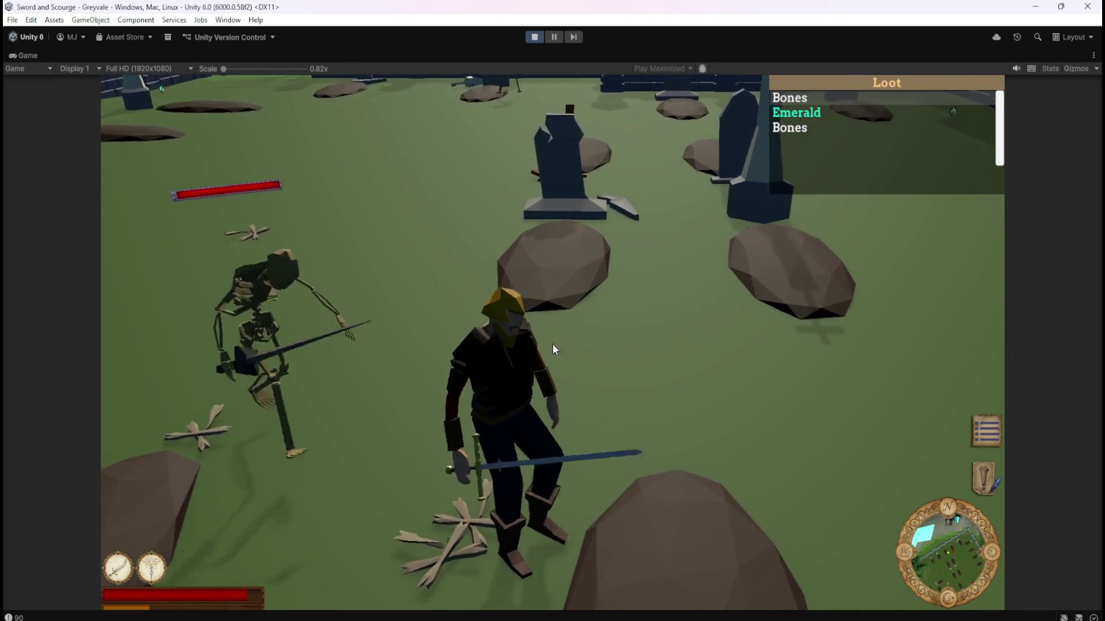
{"action": "key", "text": "Escape"}
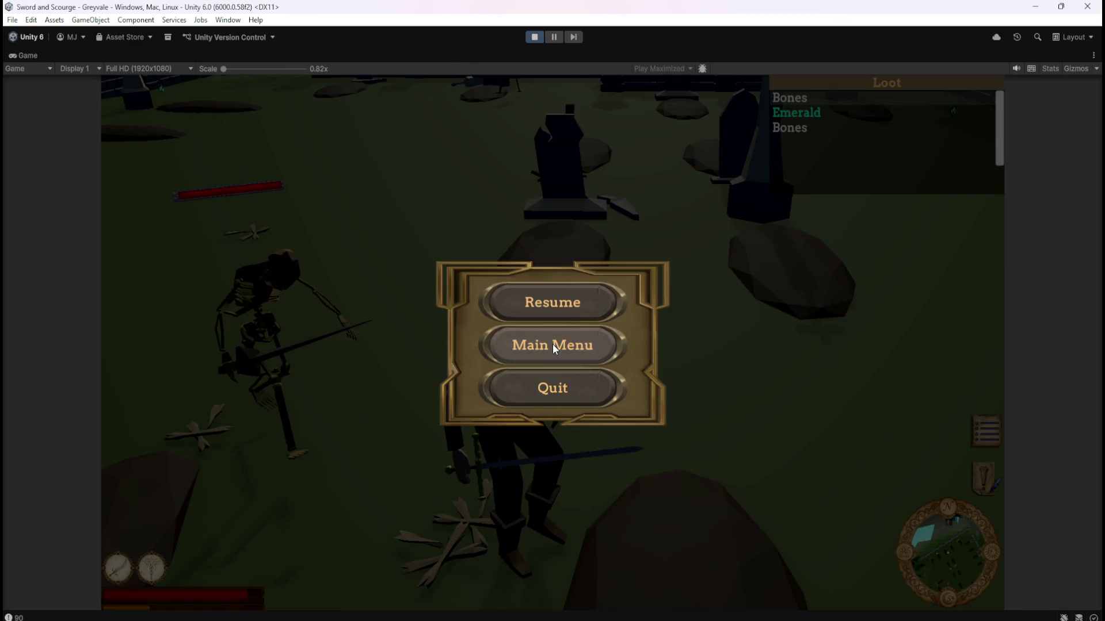
{"action": "left_click", "coordinate": [533, 36]}
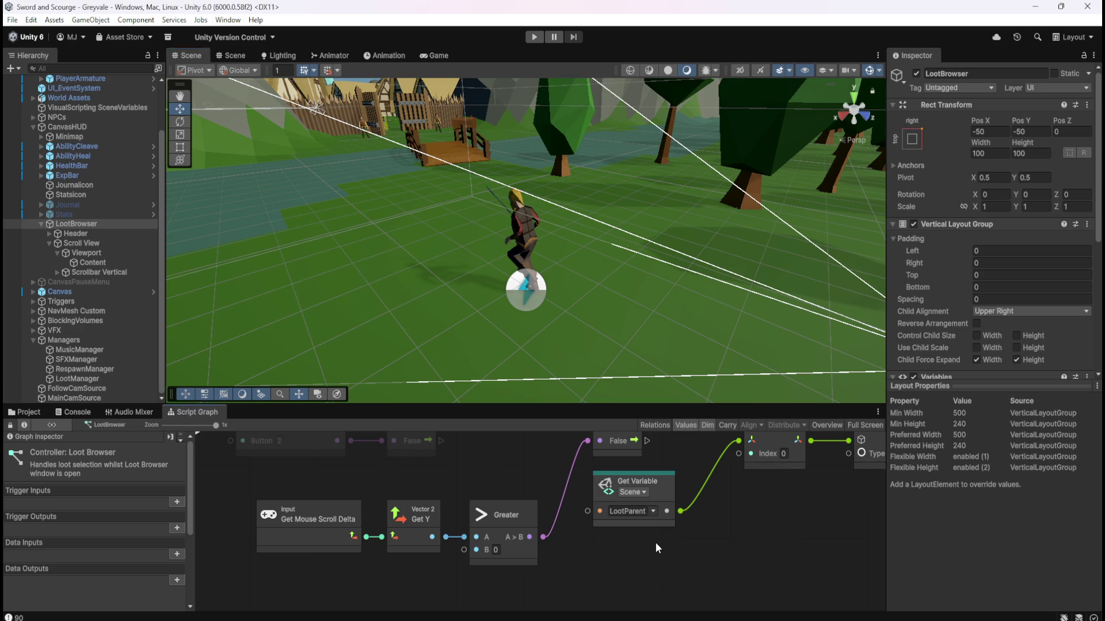
Delete the Get Mouse Button Down node and the first If node from the maximized graph.
{"action": "key", "text": "shift+space"}
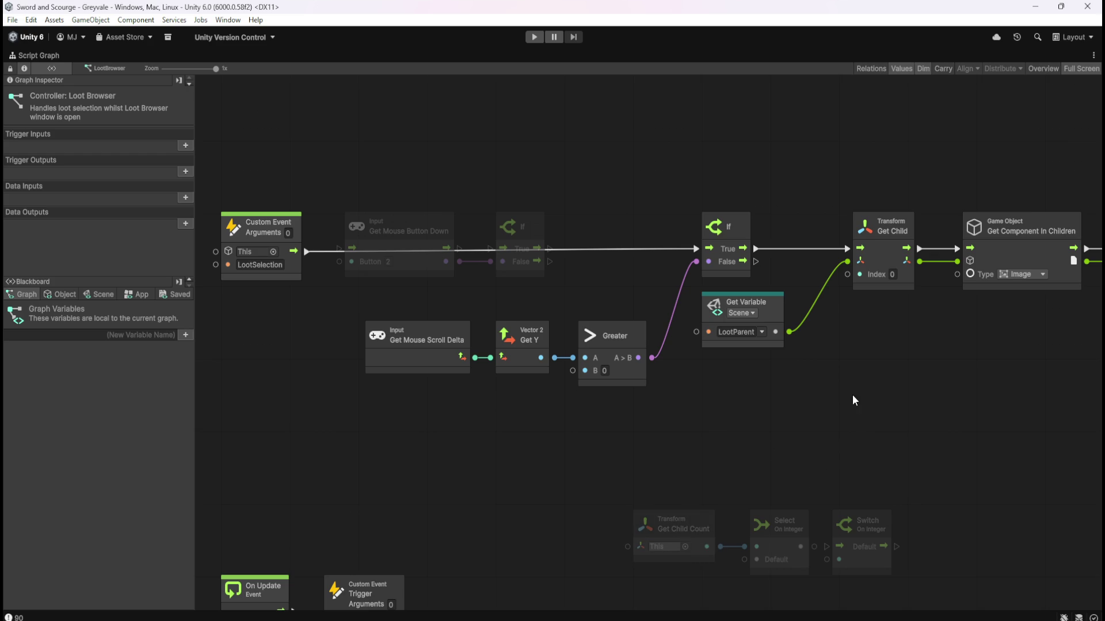
{"action": "mouse_move", "coordinate": [835, 392]}
{"action": "left_mouse_down"}
{"action": "mouse_move", "coordinate": [659, 385]}
{"action": "mouse_move", "coordinate": [852, 399]}
{"action": "mouse_move", "coordinate": [802, 402]}
{"action": "left_mouse_up"}
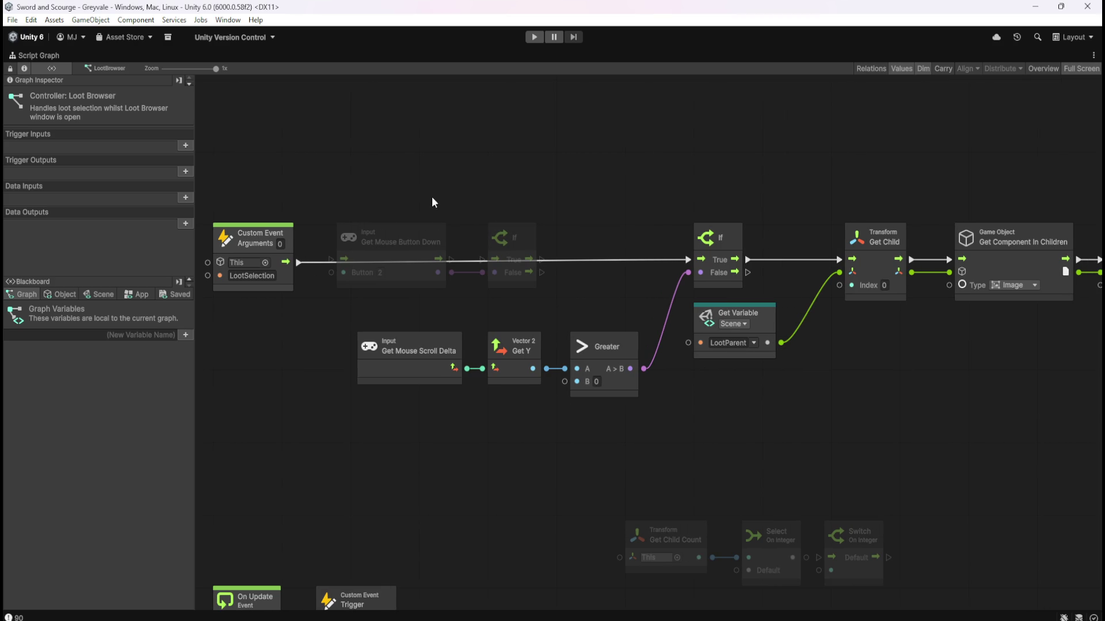
{"action": "left_click_drag", "start_coordinate": [415, 168], "coordinate": [523, 233]}
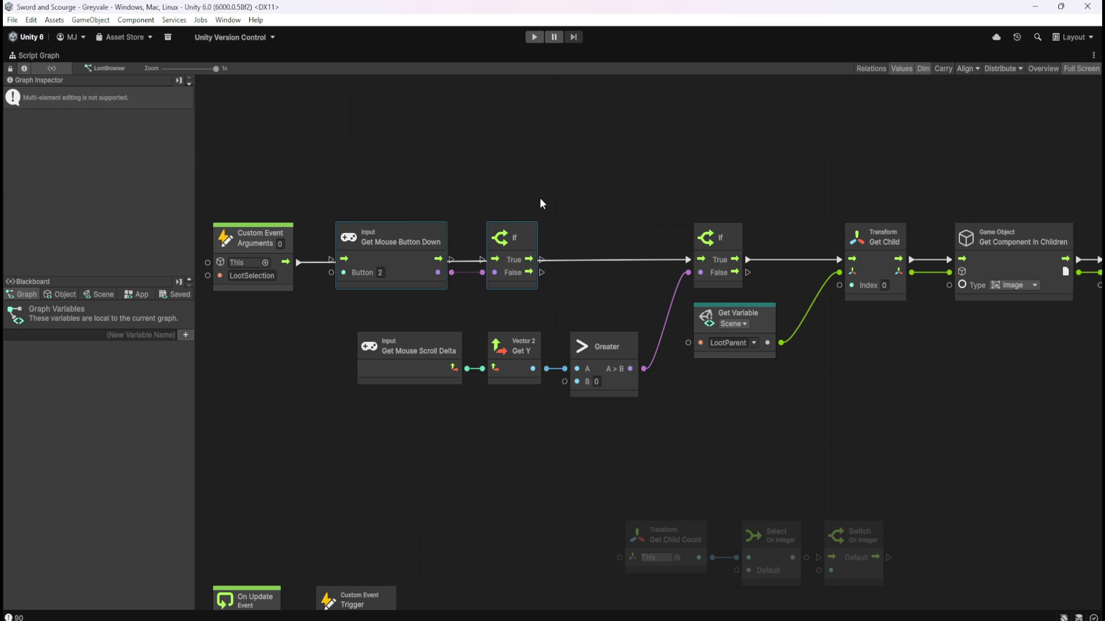
{"action": "key", "text": "Delete"}
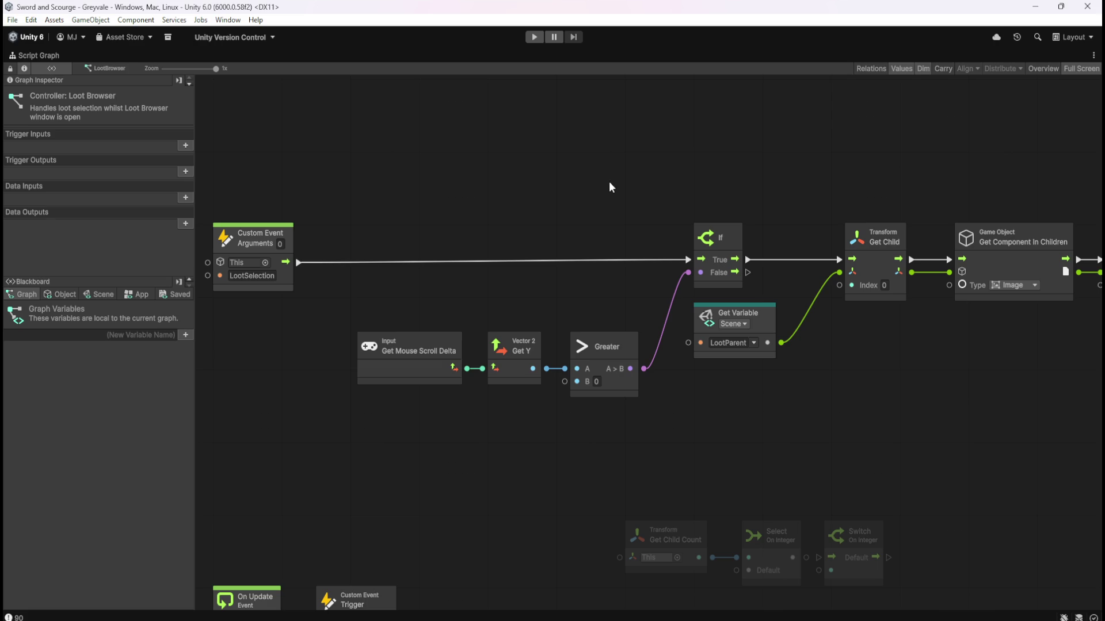
Move the Loot Browser's Custom Event node slightly to the right.
{"action": "mouse_move", "coordinate": [409, 178]}
{"action": "left_mouse_down"}
{"action": "mouse_move", "coordinate": [255, 242]}
{"action": "mouse_move", "coordinate": [322, 243]}
{"action": "left_mouse_up"}
{"action": "left_click", "coordinate": [549, 166]}
{"action": "scroll", "coordinate": [588, 171], "scroll_direction": "right", "scroll_amount": 5}
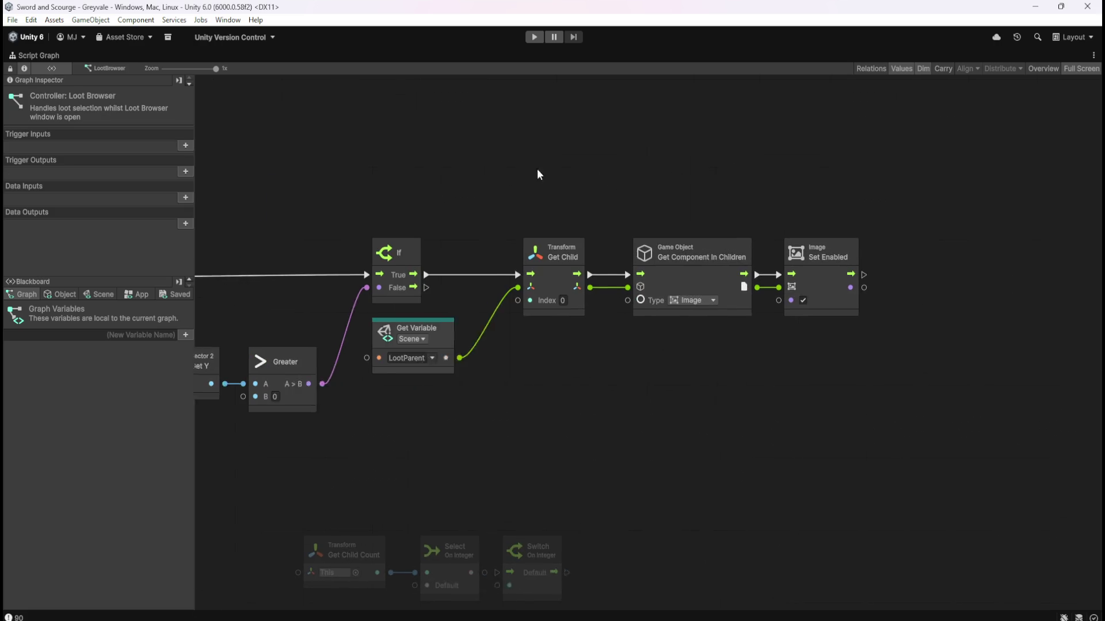
{"action": "scroll", "coordinate": [690, 259], "scroll_direction": "left", "scroll_amount": 3}
{"action": "scroll", "coordinate": [771, 345], "scroll_direction": "left", "scroll_amount": 4}
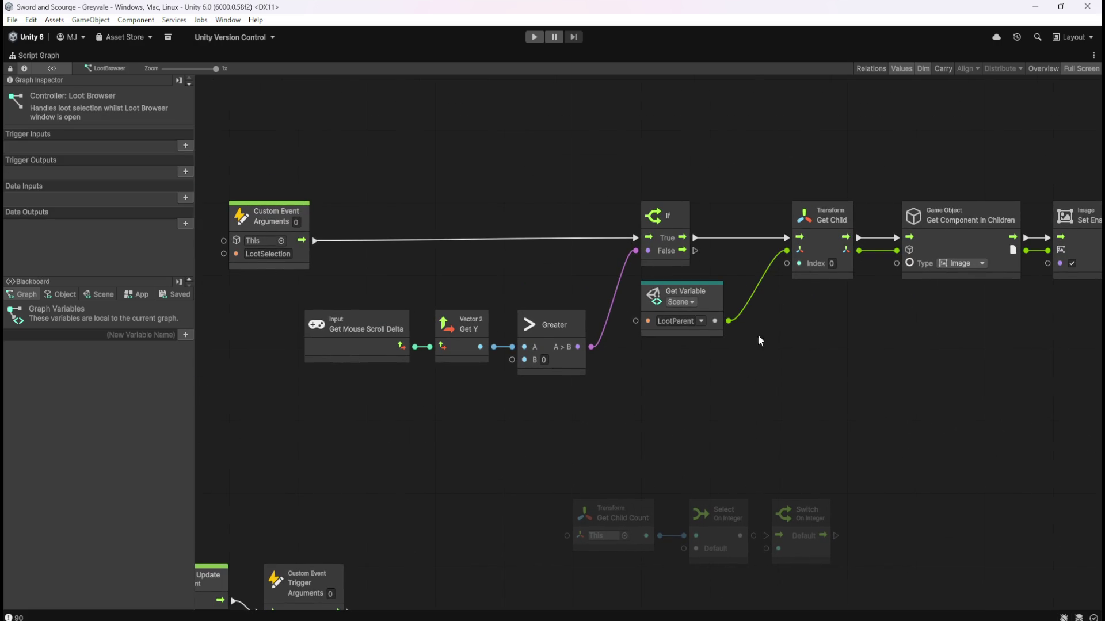
Return the graph window to the docked layout and start Play mode.
{"action": "mouse_move", "coordinate": [827, 363]}
{"action": "left_mouse_down"}
{"action": "mouse_move", "coordinate": [573, 367]}
{"action": "mouse_move", "coordinate": [708, 394]}
{"action": "left_mouse_up"}
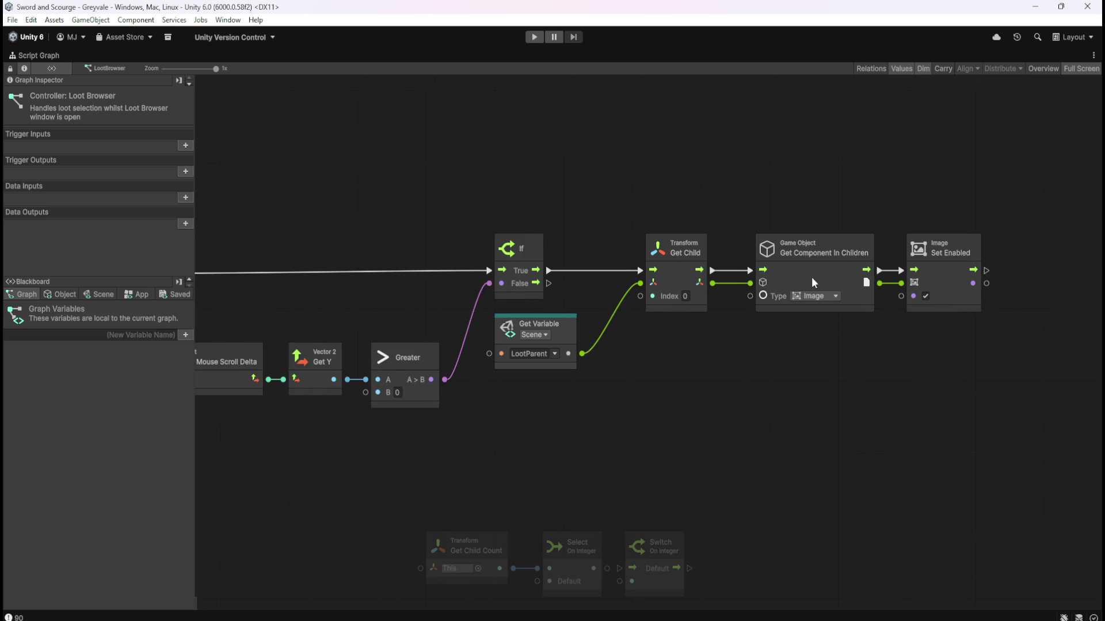
{"action": "scroll", "coordinate": [551, 434], "scroll_direction": "left", "scroll_amount": 4}
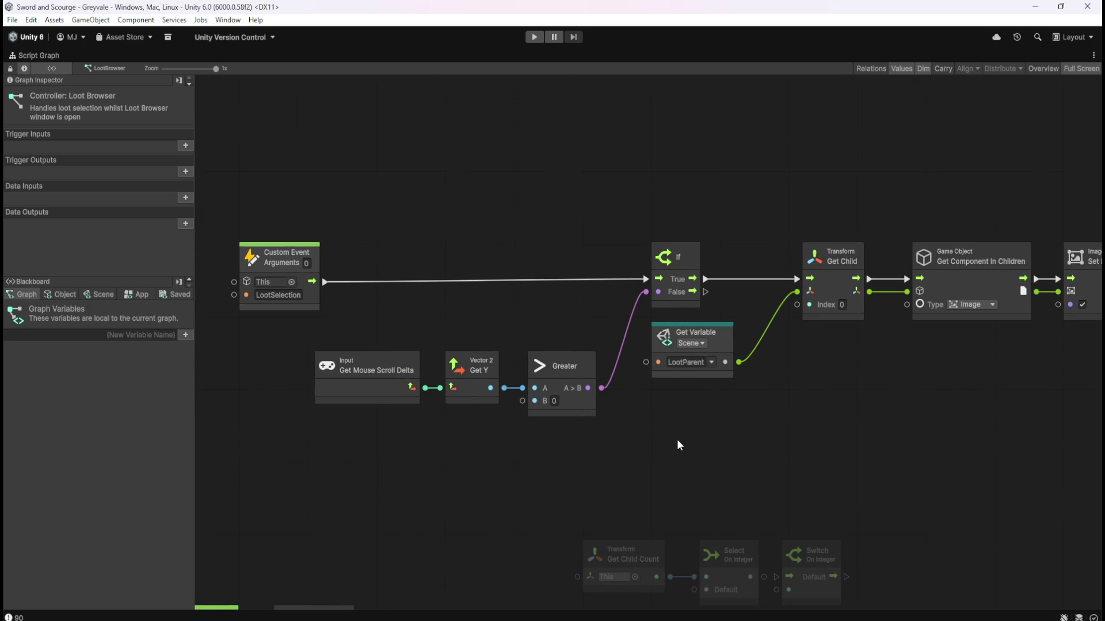
{"action": "scroll", "coordinate": [676, 440], "scroll_direction": "right", "scroll_amount": 1}
{"action": "left_click_drag", "start_coordinate": [658, 439], "coordinate": [603, 431]}
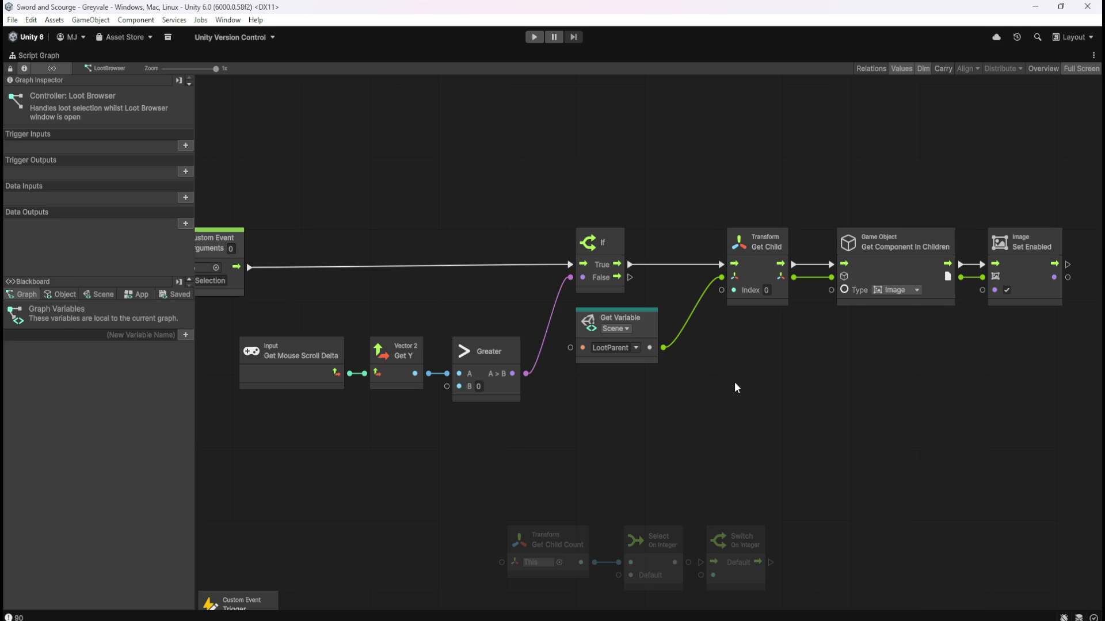
{"action": "key", "text": "shift+space"}
{"action": "left_click", "coordinate": [534, 36]}
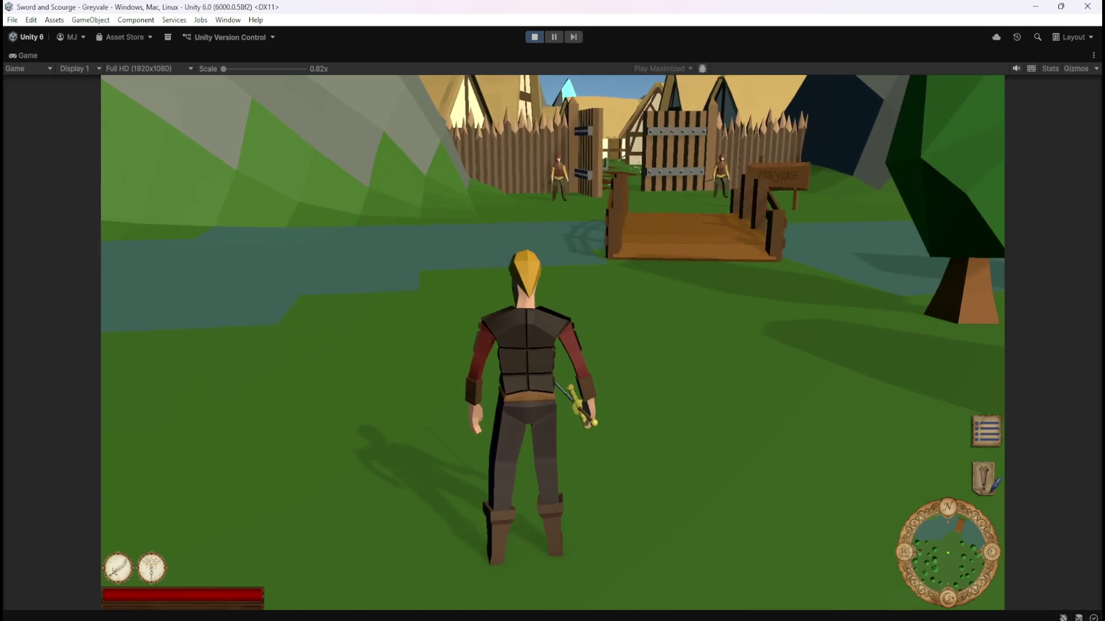
Run the character through the village and forest into the graveyard.
{"action": "key", "text": "w"}
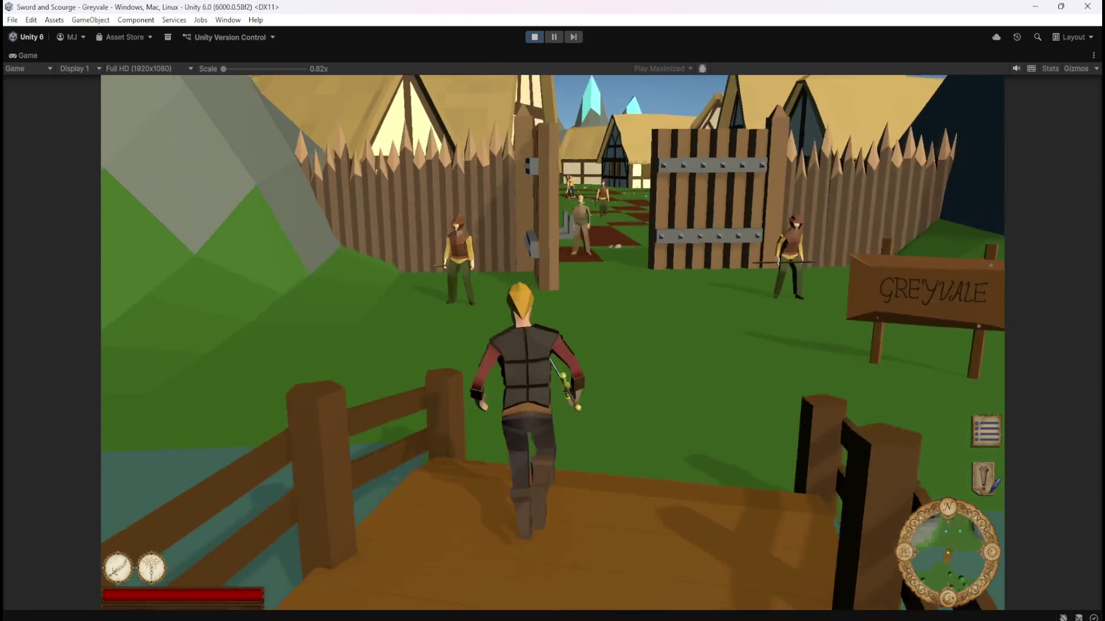
{"action": "key", "text": "w"}
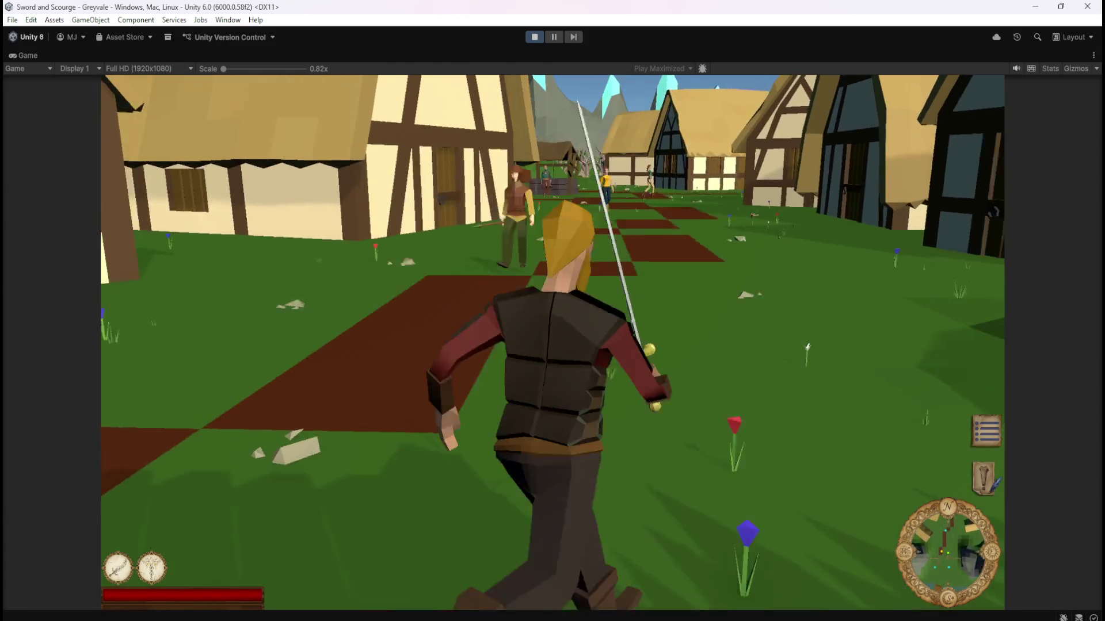
{"action": "key", "text": "w"}
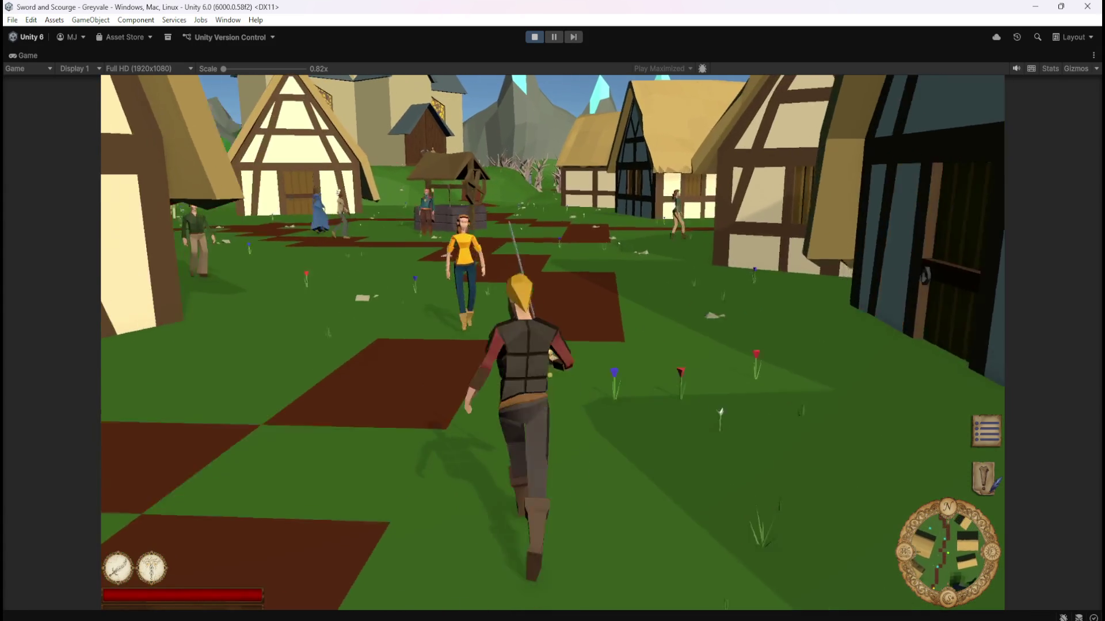
{"action": "key", "text": "w"}
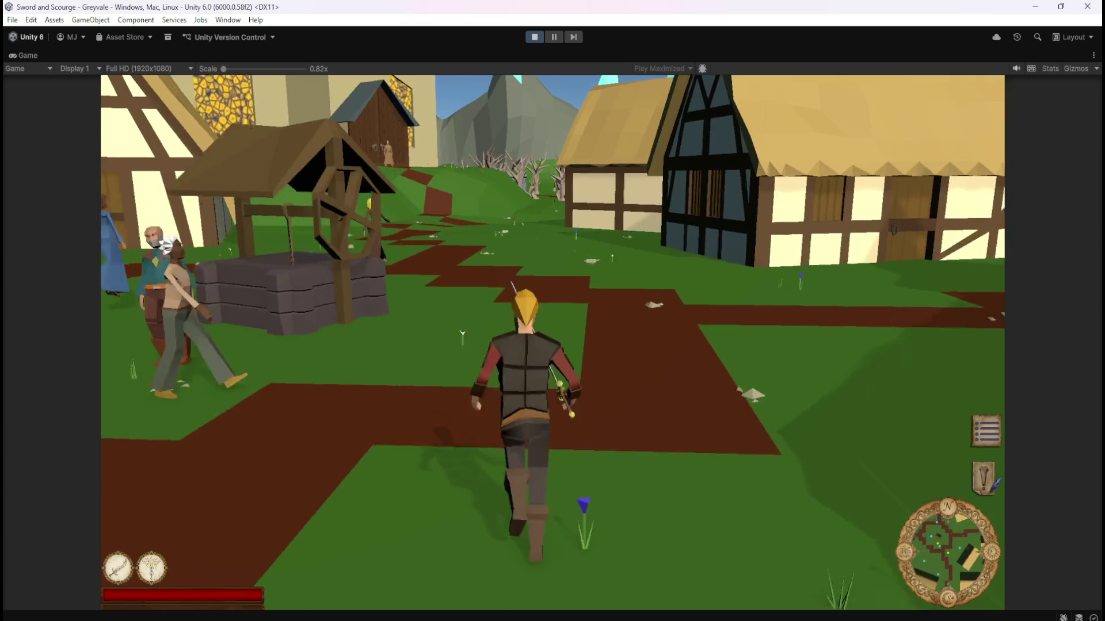
{"action": "key", "text": "w"}
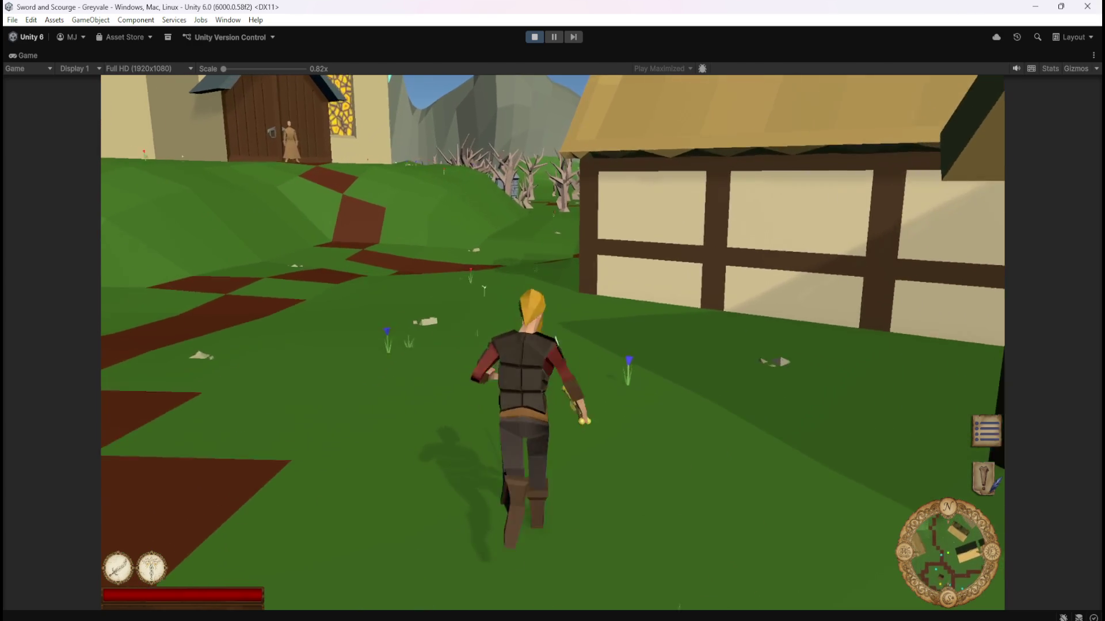
{"action": "key", "text": "w"}
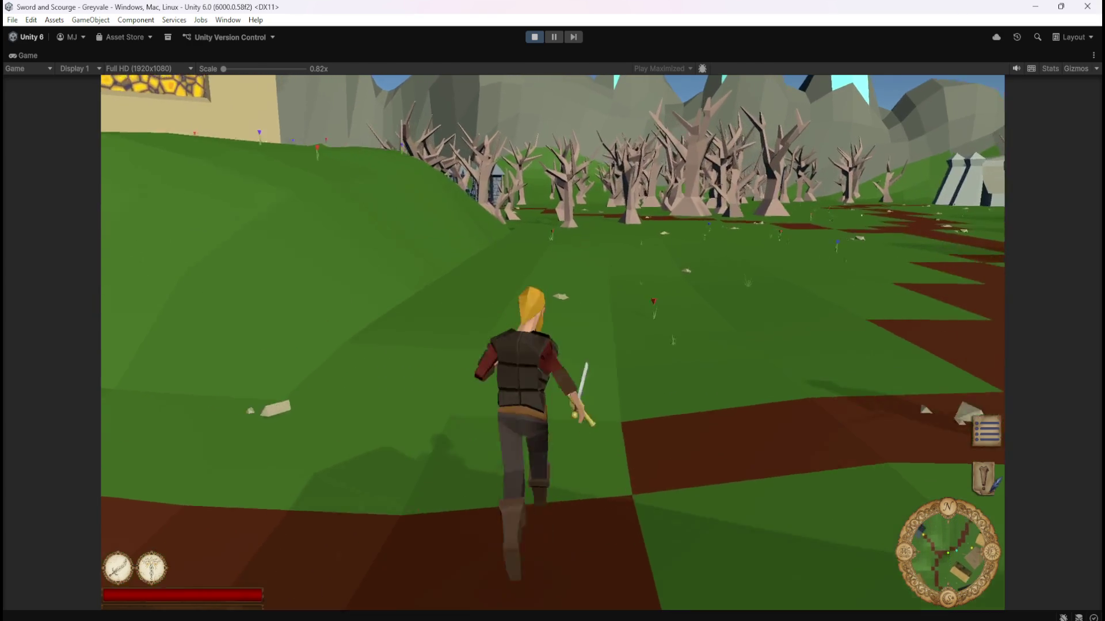
{"action": "key", "text": "w"}
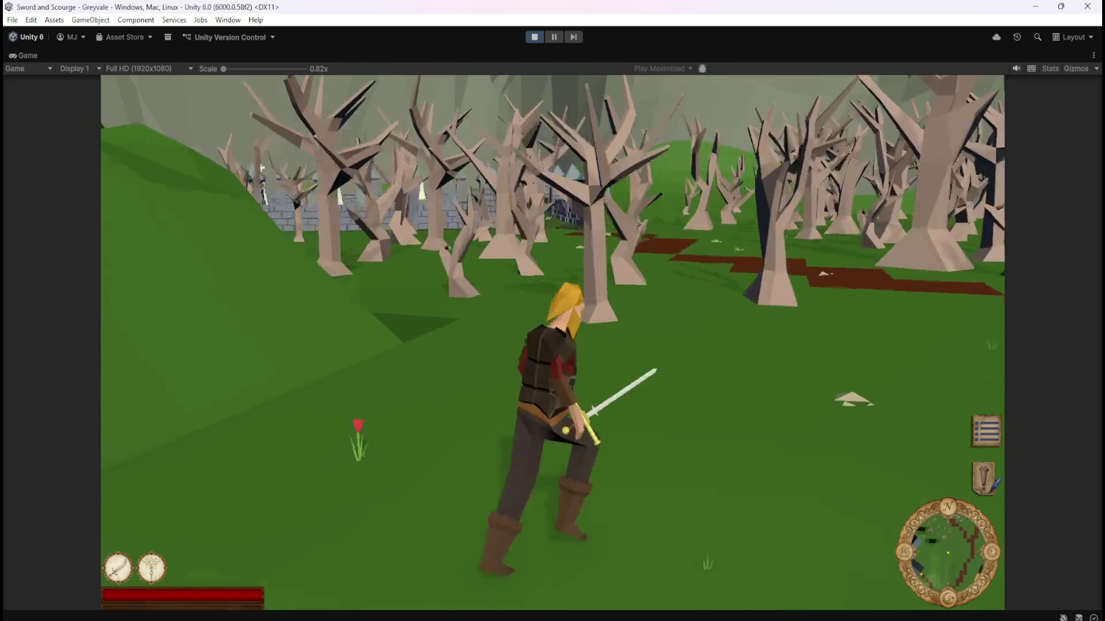
{"action": "key", "text": "w"}
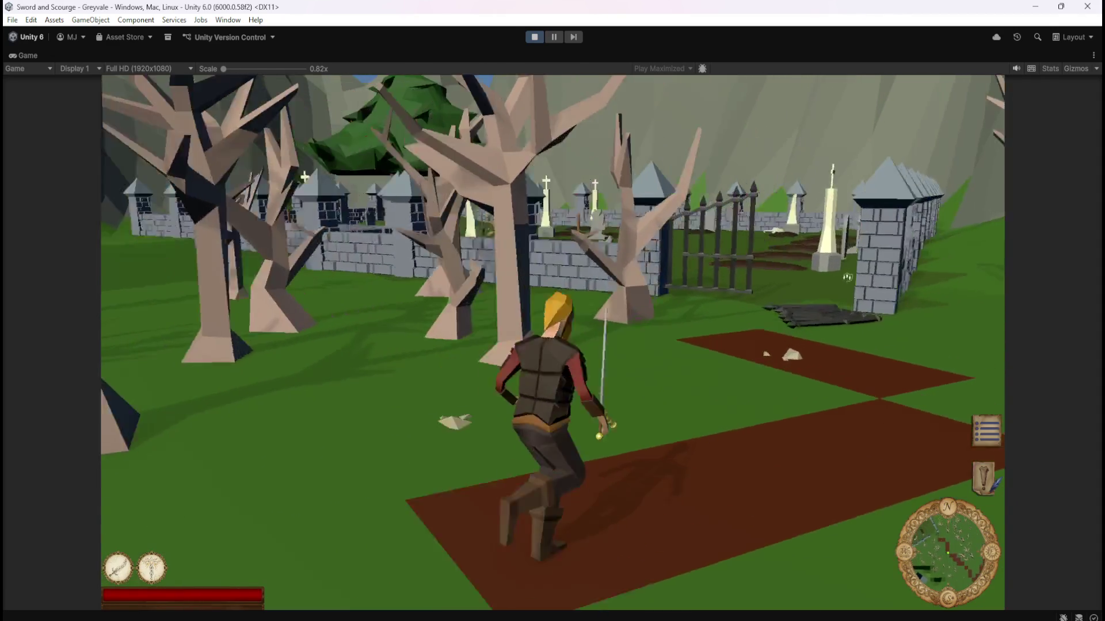
{"action": "key", "text": "w"}
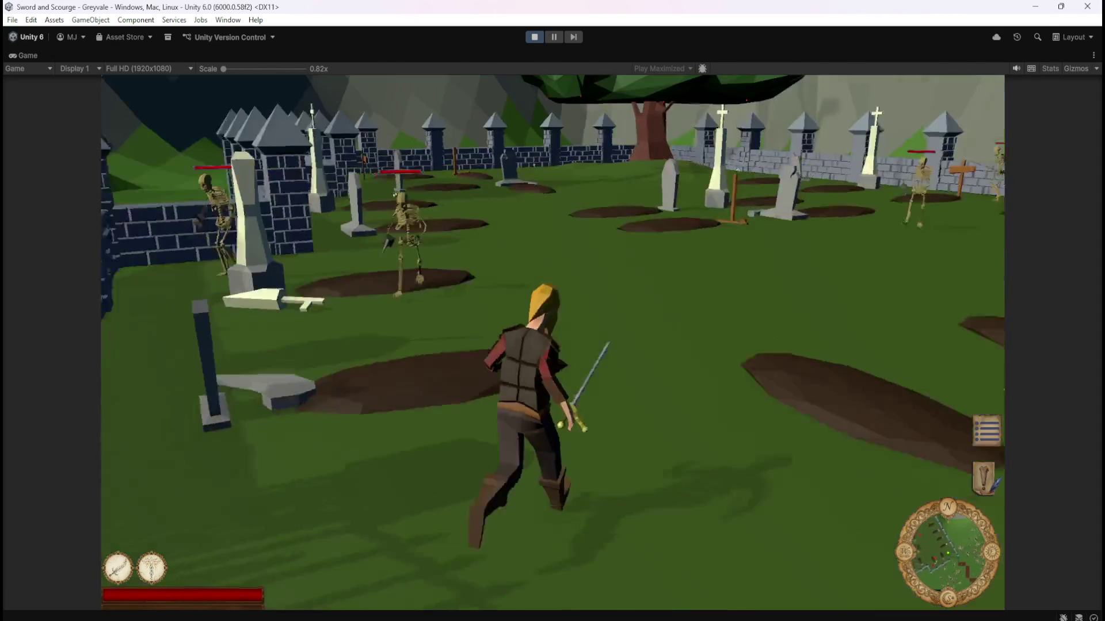
Attack the graveyard skeletons with the sword.
{"action": "key", "text": "w"}
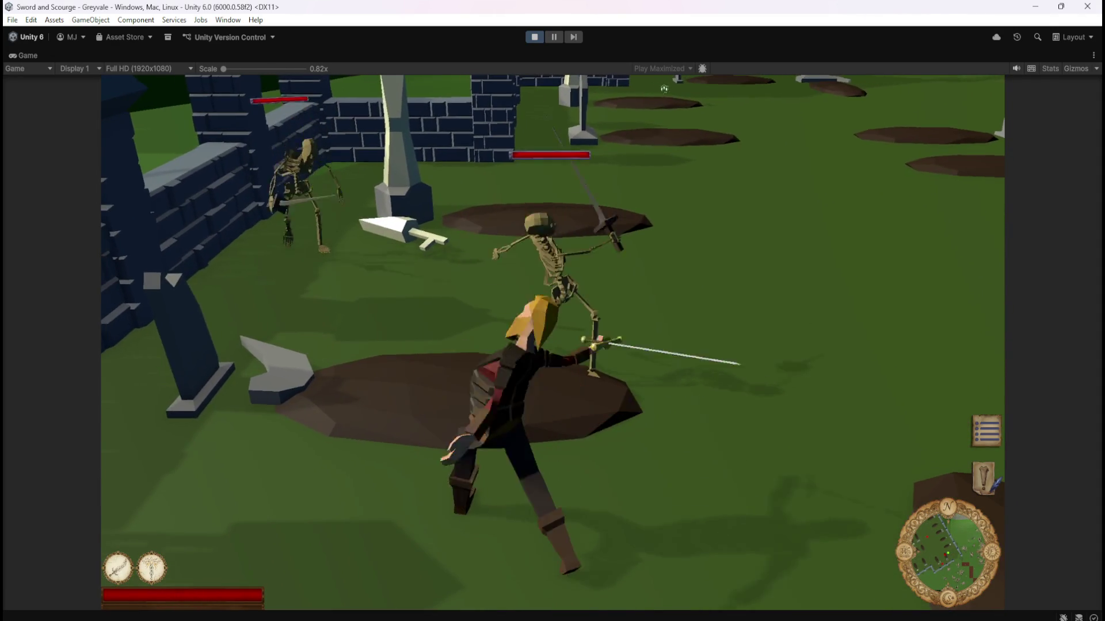
{"action": "key", "text": "w"}
{"action": "left_click", "coordinate": [774, 106]}
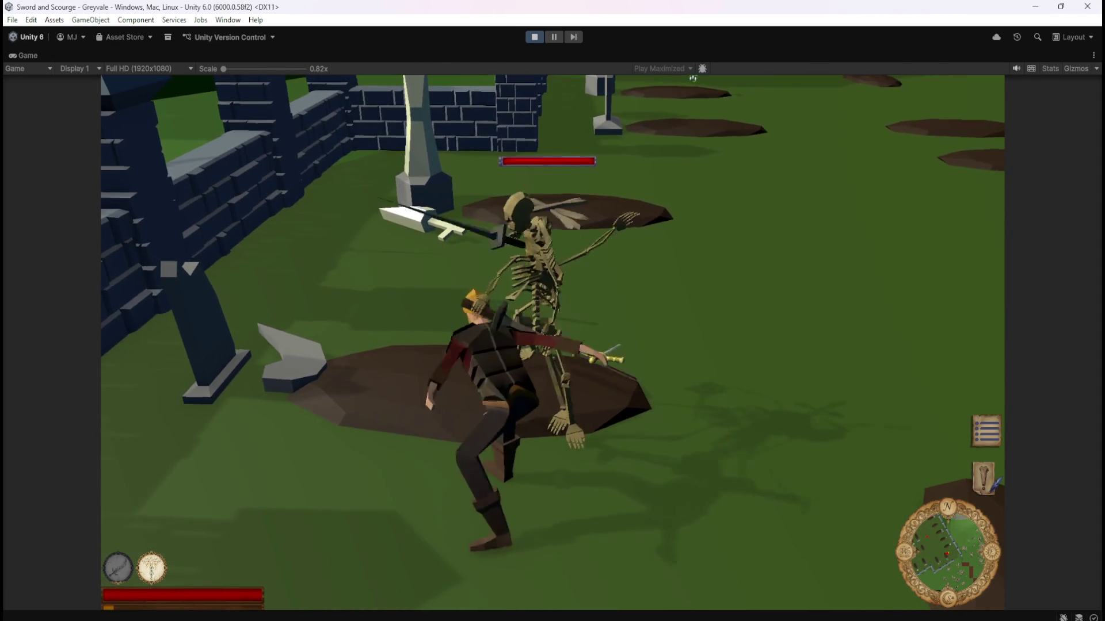
{"action": "key", "text": "w"}
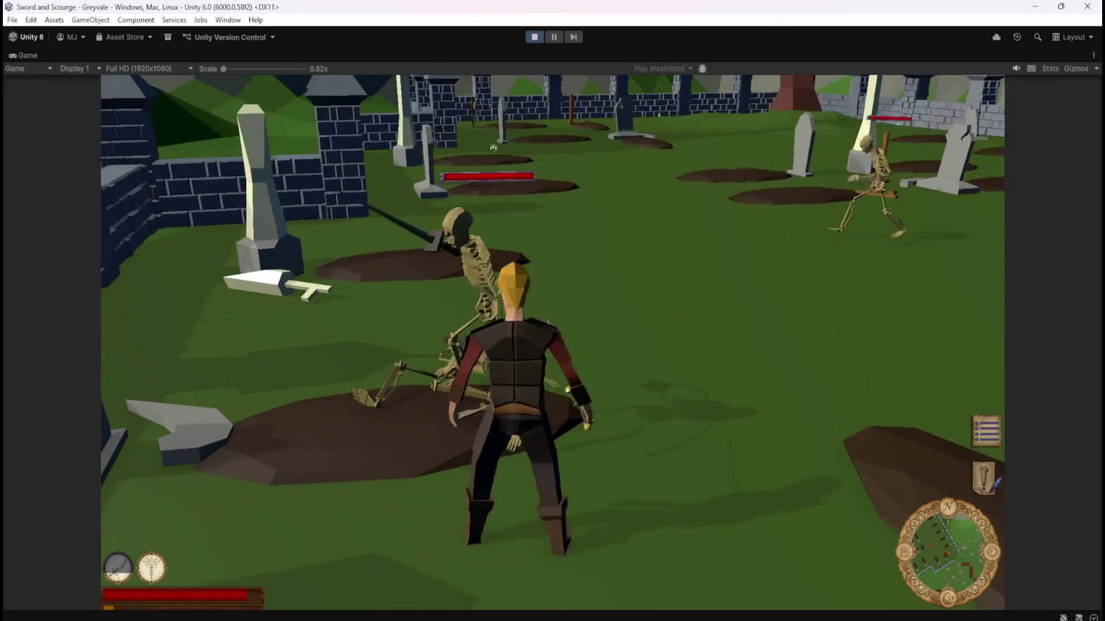
{"action": "left_click", "coordinate": [493, 148]}
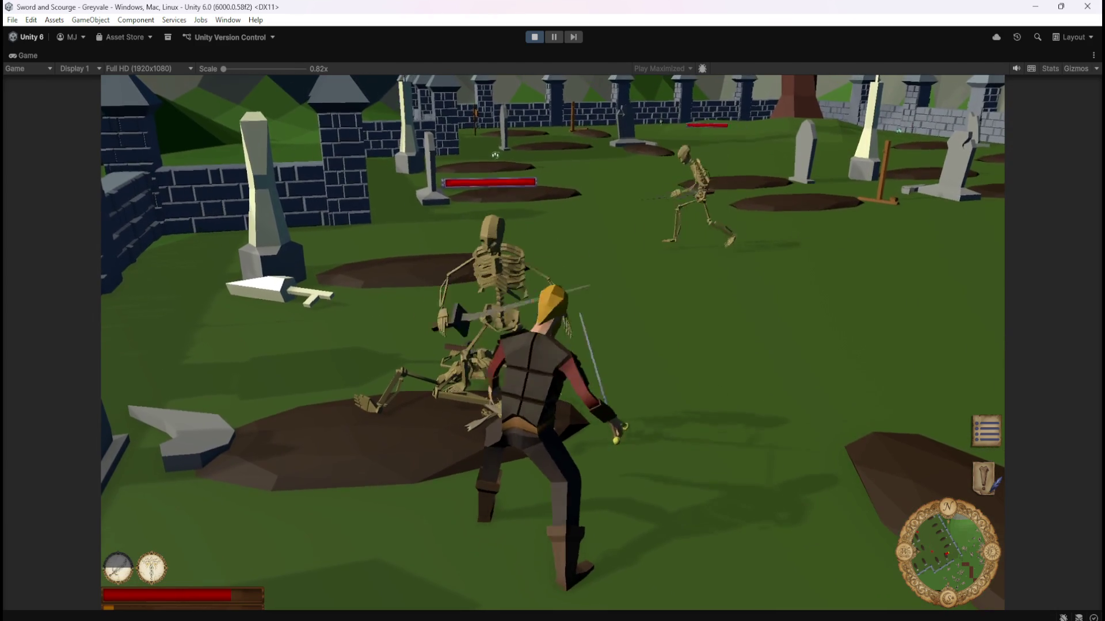
{"action": "left_click", "coordinate": [519, 155]}
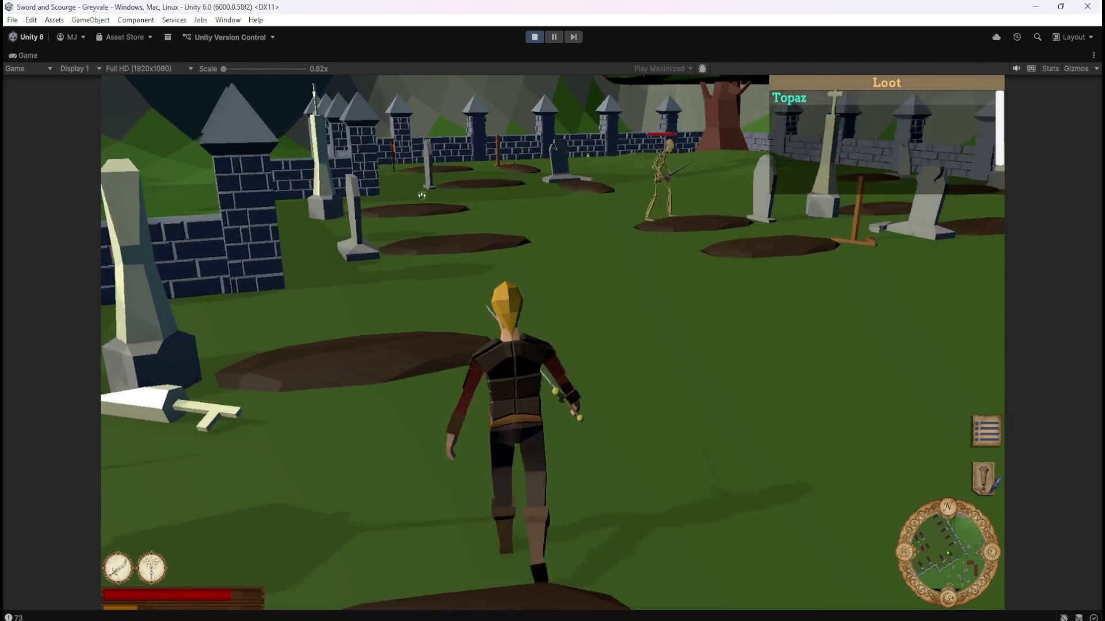
Close the Loot panel listing Bones, pause, and stop Play mode.
{"action": "key", "text": "Escape"}
{"action": "left_click", "coordinate": [554, 302]}
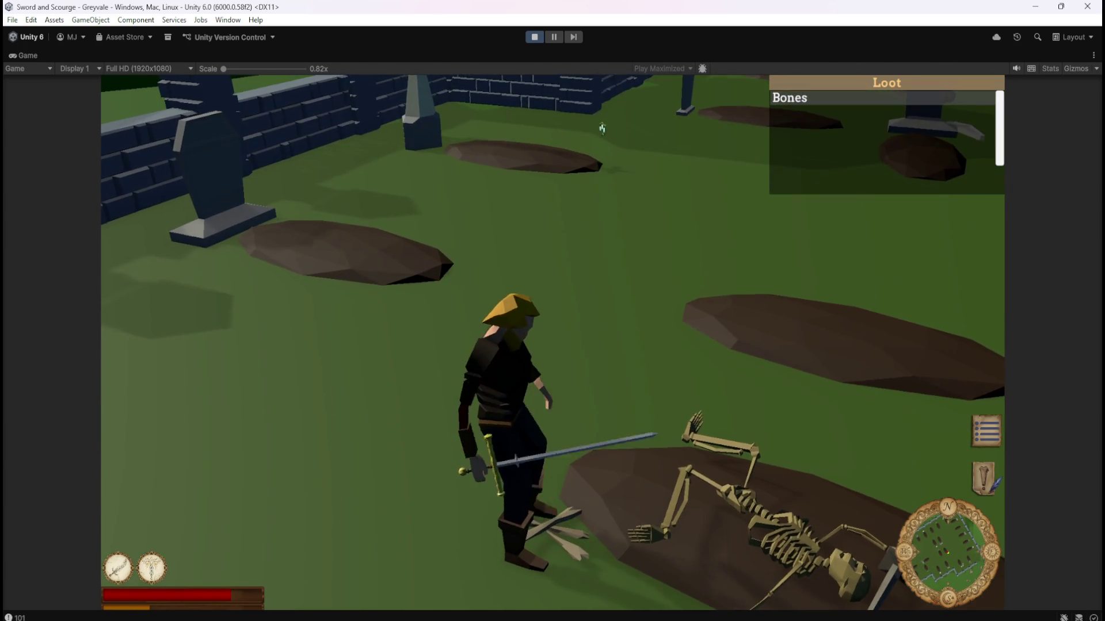
{"action": "key", "text": "Escape"}
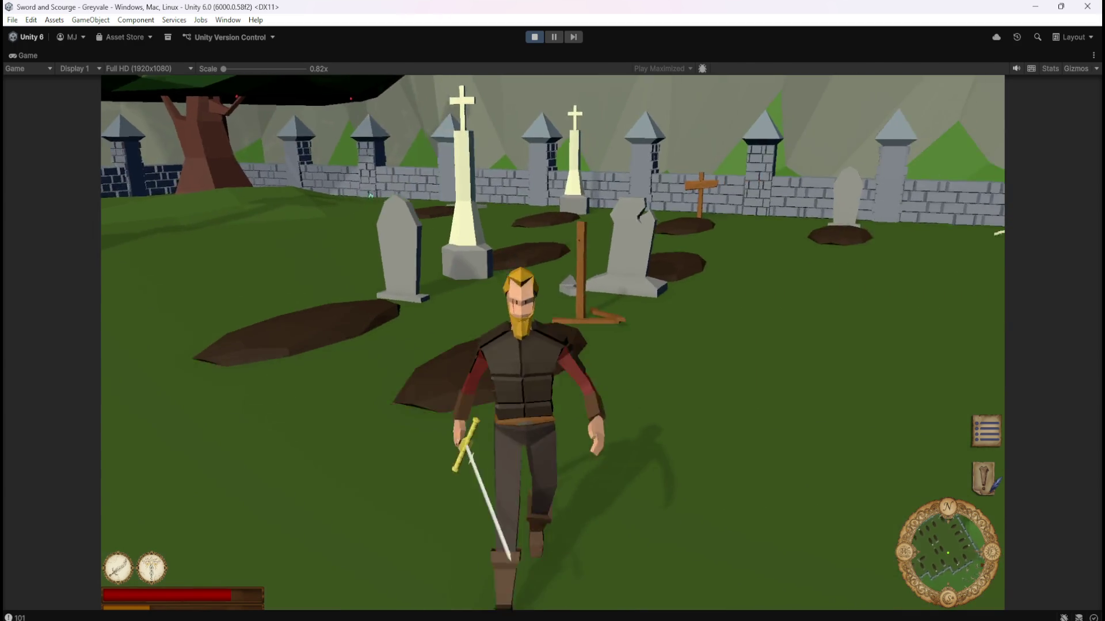
{"action": "key", "text": "Escape"}
{"action": "left_click", "coordinate": [534, 38]}
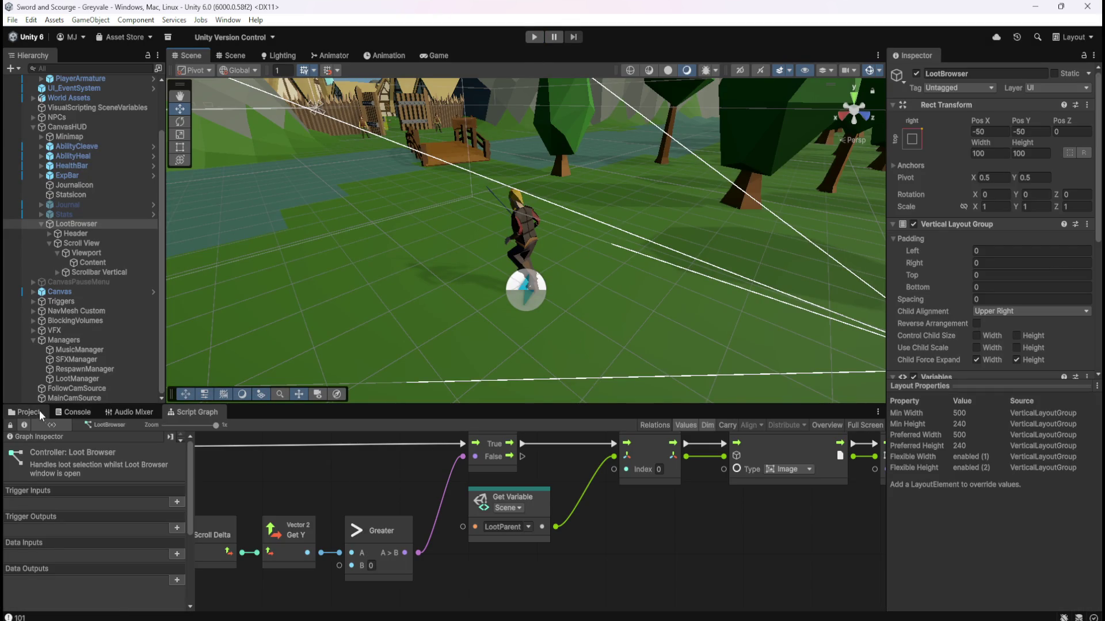
Open the Bone Stack prefab from Project > Prefabs > Loot and maximize its Script Graph.
{"action": "left_click", "coordinate": [27, 412]}
{"action": "double_click", "coordinate": [147, 472]}
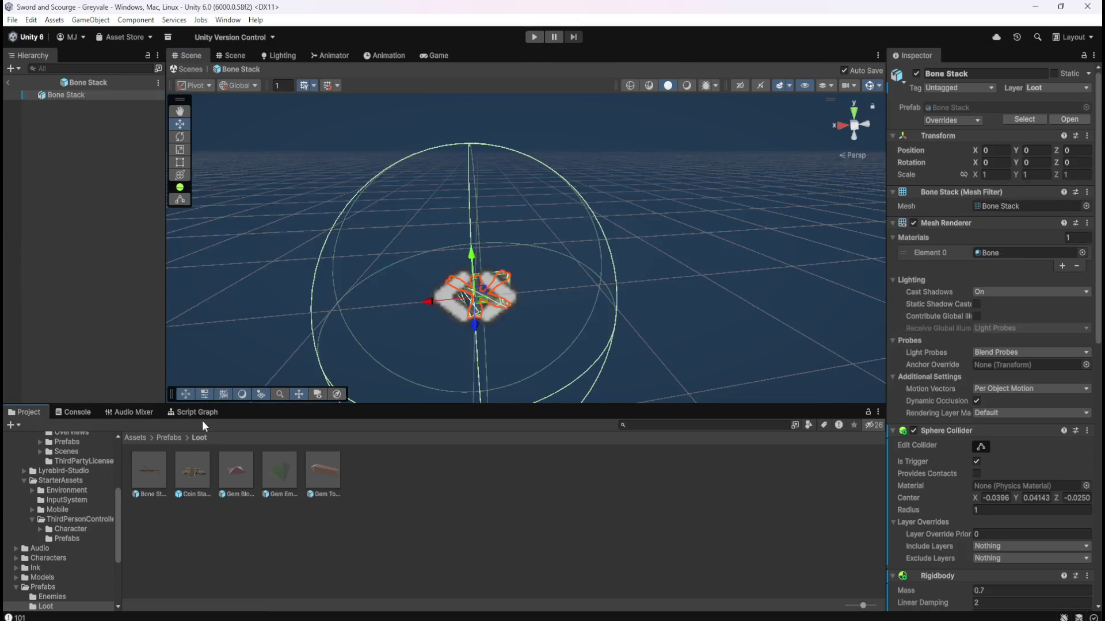
{"action": "left_click", "coordinate": [206, 413]}
{"action": "key", "text": "shift+space"}
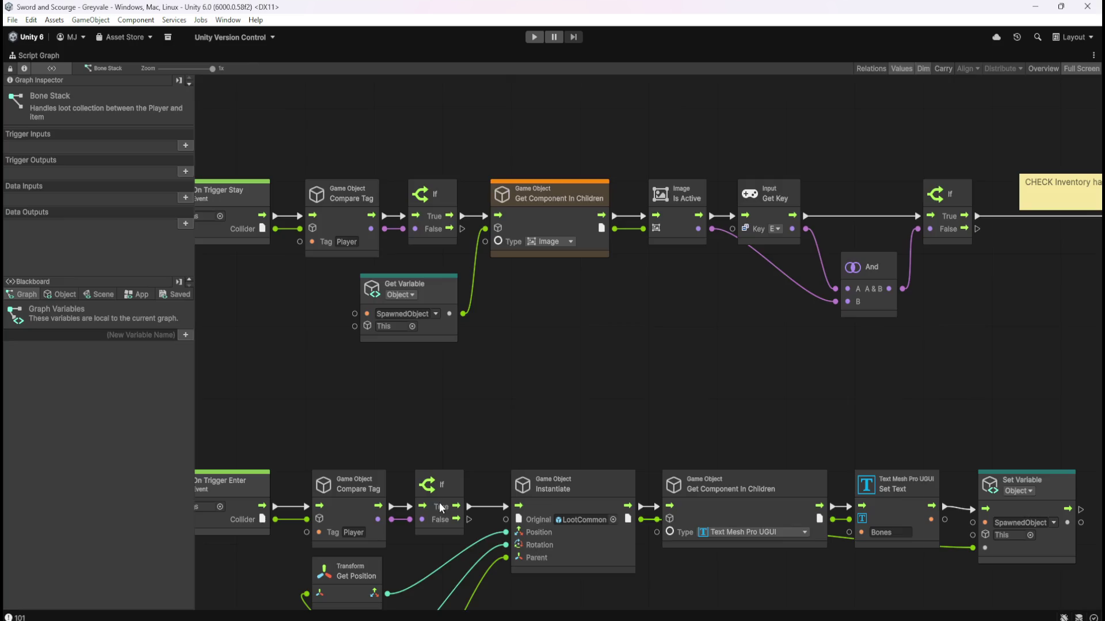
Pan the Bone Stack graph to show the On Trigger event chains.
{"action": "mouse_move", "coordinate": [544, 383]}
{"action": "left_mouse_down"}
{"action": "mouse_move", "coordinate": [810, 353]}
{"action": "mouse_move", "coordinate": [760, 295]}
{"action": "mouse_move", "coordinate": [646, 217]}
{"action": "mouse_move", "coordinate": [628, 178]}
{"action": "left_mouse_up"}
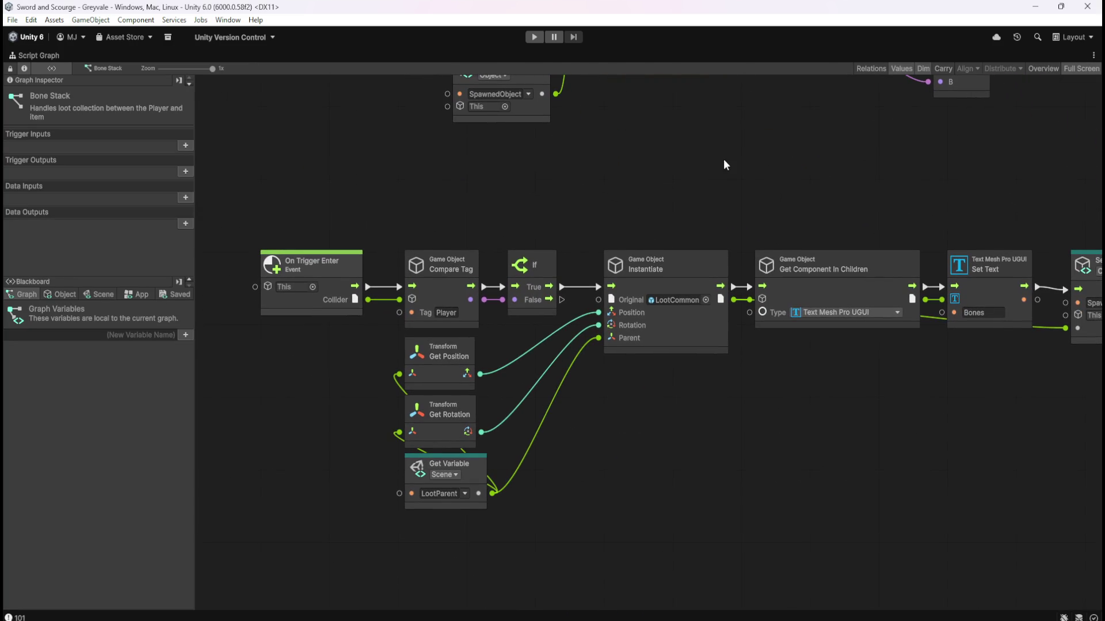
{"action": "left_click_drag", "start_coordinate": [757, 202], "coordinate": [787, 341]}
{"action": "left_click_drag", "start_coordinate": [799, 251], "coordinate": [800, 293]}
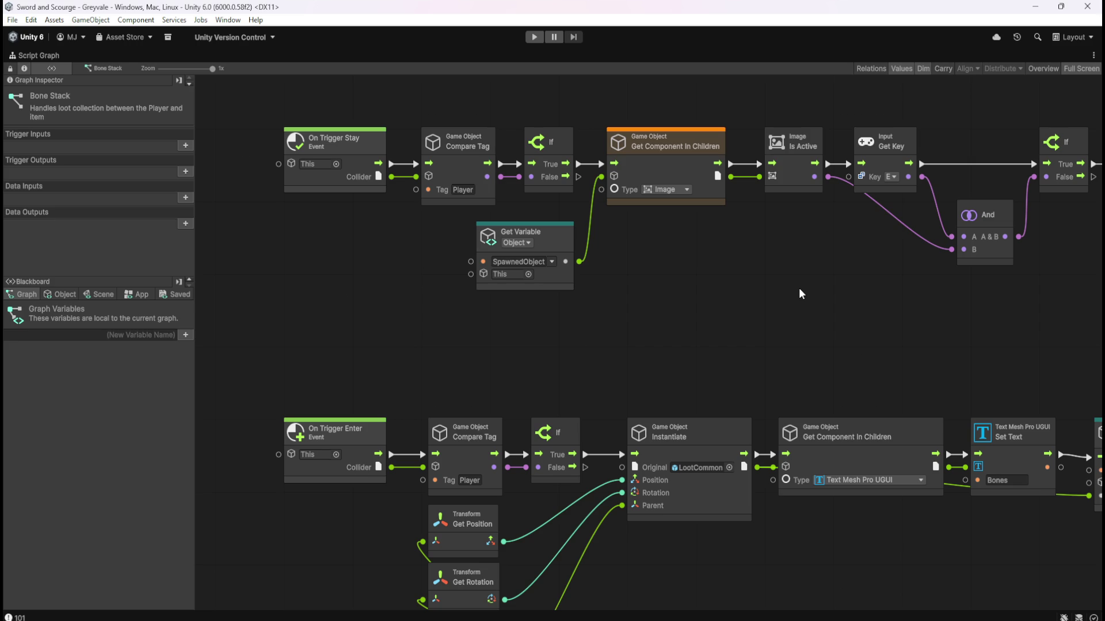
{"action": "scroll", "coordinate": [836, 315], "scroll_direction": "right", "scroll_amount": 10}
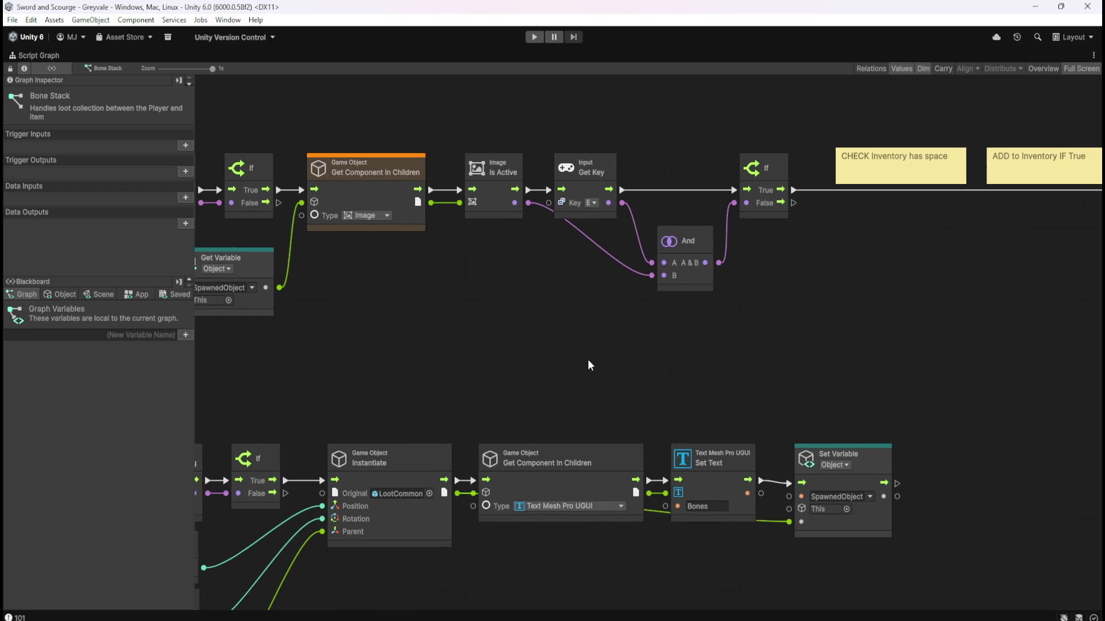
{"action": "scroll", "coordinate": [584, 351], "scroll_direction": "left", "scroll_amount": 10}
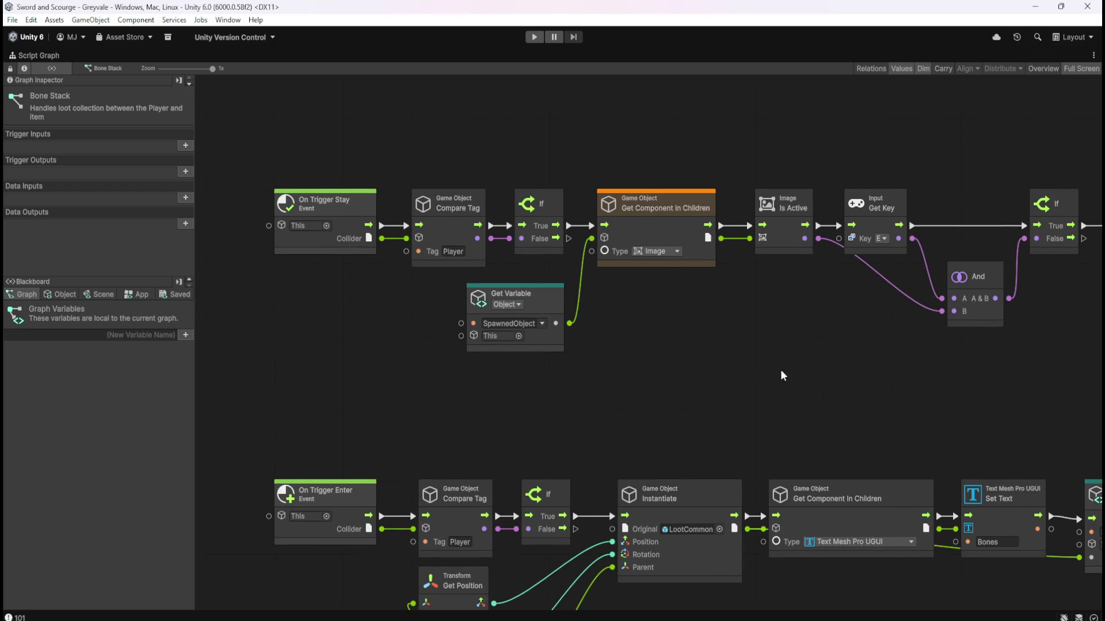
{"action": "scroll", "coordinate": [772, 374], "scroll_direction": "right", "scroll_amount": 1}
Select the On Trigger Stay, If, Get Component and Image Is Active nodes.
{"action": "left_click_drag", "start_coordinate": [235, 136], "coordinate": [452, 271]}
{"action": "left_click_drag", "start_coordinate": [506, 136], "coordinate": [704, 354]}
{"action": "scroll", "coordinate": [809, 391], "scroll_direction": "right", "scroll_amount": 3}
{"action": "scroll", "coordinate": [810, 390], "scroll_direction": "right", "scroll_amount": 1}
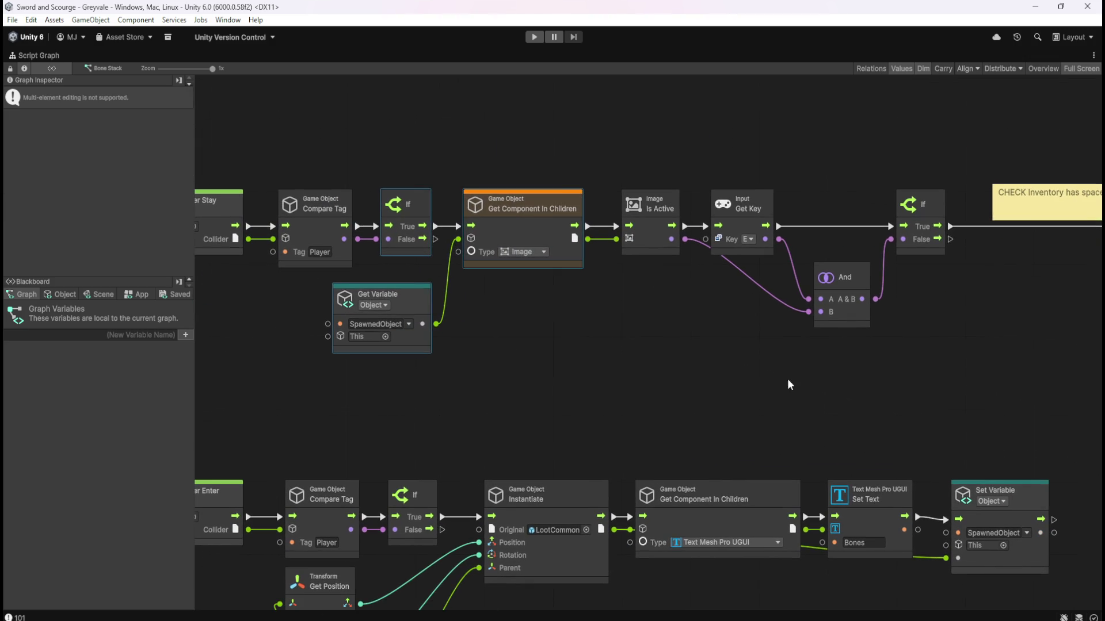
{"action": "mouse_move", "coordinate": [541, 155]}
{"action": "left_mouse_down"}
{"action": "mouse_move", "coordinate": [662, 266]}
{"action": "mouse_move", "coordinate": [670, 299]}
{"action": "left_mouse_up"}
{"action": "scroll", "coordinate": [698, 399], "scroll_direction": "right", "scroll_amount": 10}
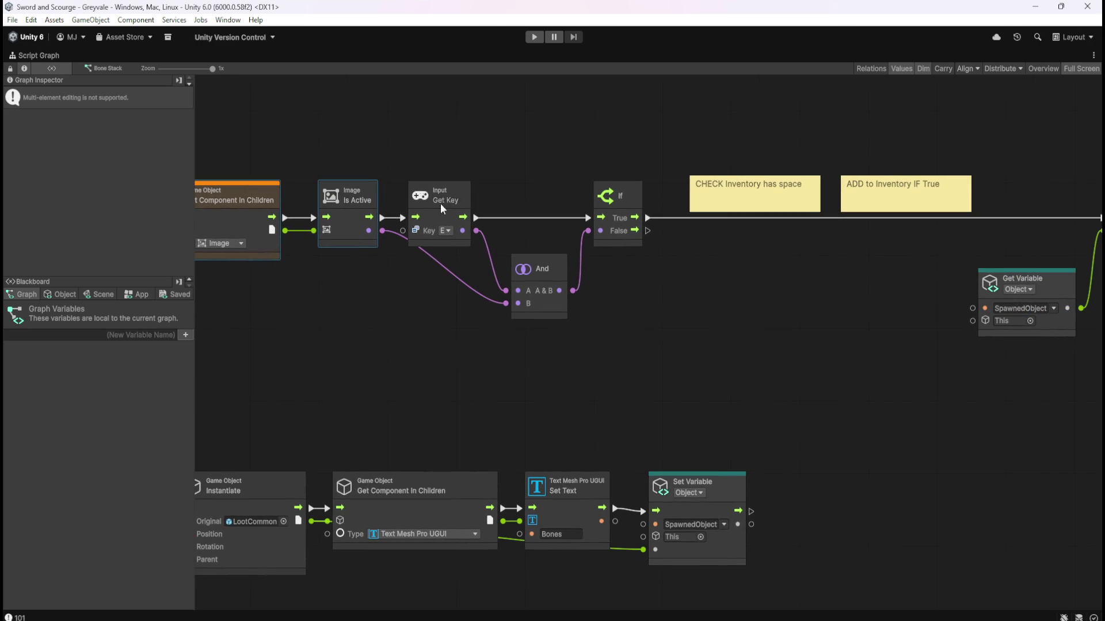
{"action": "left_click", "coordinate": [498, 214]}
Select the 'CHECK Inventory has space' and 'ADD to Inventory IF True' notes.
{"action": "scroll", "coordinate": [667, 279], "scroll_direction": "right", "scroll_amount": 9}
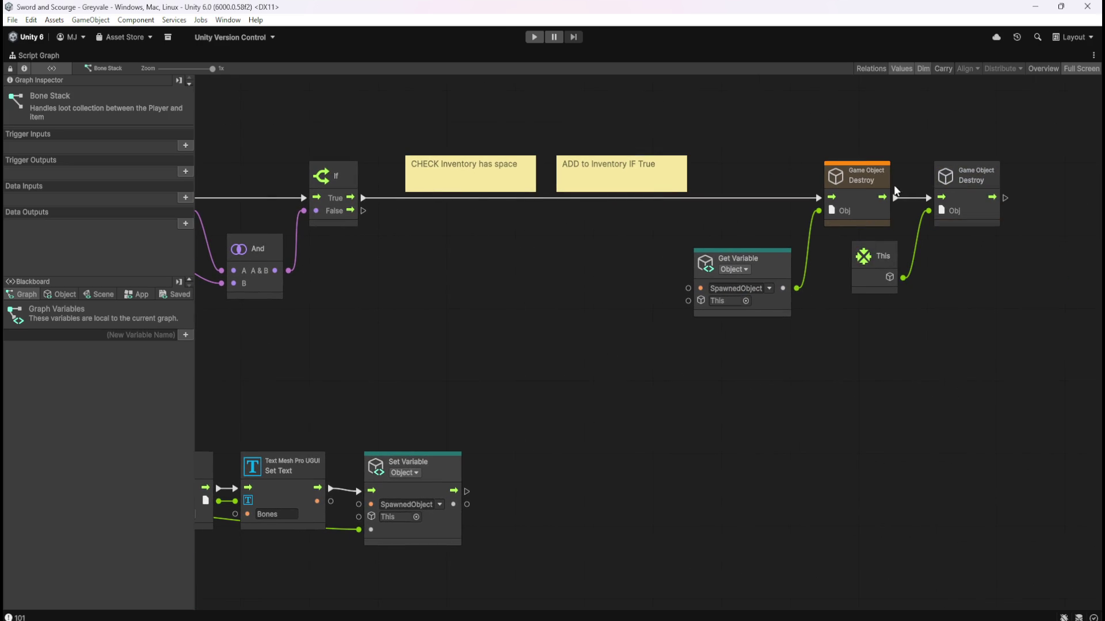
{"action": "scroll", "coordinate": [486, 286], "scroll_direction": "left", "scroll_amount": 5}
{"action": "scroll", "coordinate": [485, 286], "scroll_direction": "up", "scroll_amount": 3}
{"action": "mouse_move", "coordinate": [545, 211]}
{"action": "left_mouse_down"}
{"action": "mouse_move", "coordinate": [587, 261]}
{"action": "mouse_move", "coordinate": [693, 340]}
{"action": "left_mouse_up"}
{"action": "left_click_drag", "start_coordinate": [699, 217], "coordinate": [835, 301]}
{"action": "left_click_drag", "start_coordinate": [539, 212], "coordinate": [694, 335]}
{"action": "left_click_drag", "start_coordinate": [764, 178], "coordinate": [705, 197]}
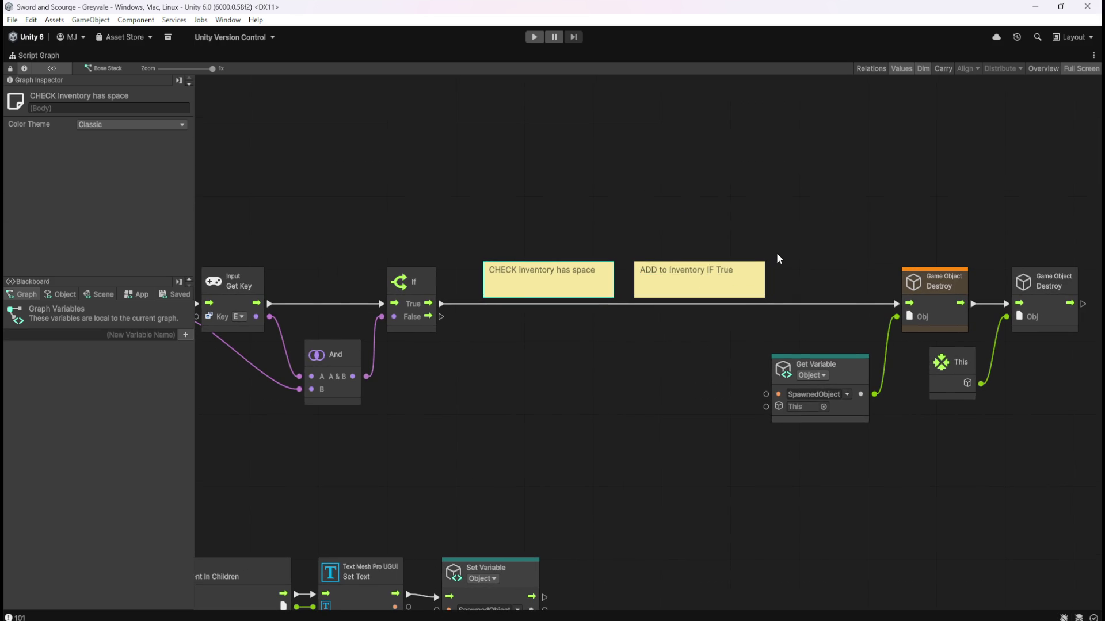
{"action": "left_click", "coordinate": [431, 419]}
Pan back to the If node and notes, then restore the docked editor layout.
{"action": "mouse_move", "coordinate": [432, 419]}
{"action": "left_mouse_down"}
{"action": "mouse_move", "coordinate": [635, 383]}
{"action": "mouse_move", "coordinate": [713, 355]}
{"action": "left_mouse_up"}
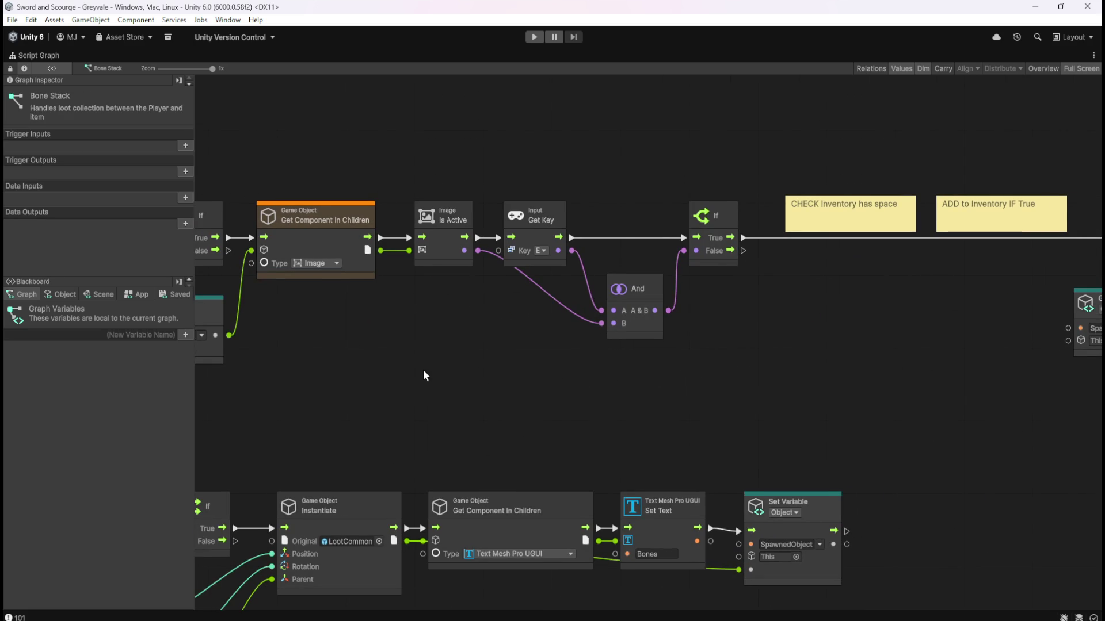
{"action": "left_click_drag", "start_coordinate": [422, 370], "coordinate": [772, 393]}
{"action": "left_click_drag", "start_coordinate": [836, 443], "coordinate": [448, 413]}
{"action": "mouse_move", "coordinate": [796, 412]}
{"action": "left_mouse_down"}
{"action": "mouse_move", "coordinate": [433, 421]}
{"action": "mouse_move", "coordinate": [782, 415]}
{"action": "left_mouse_up"}
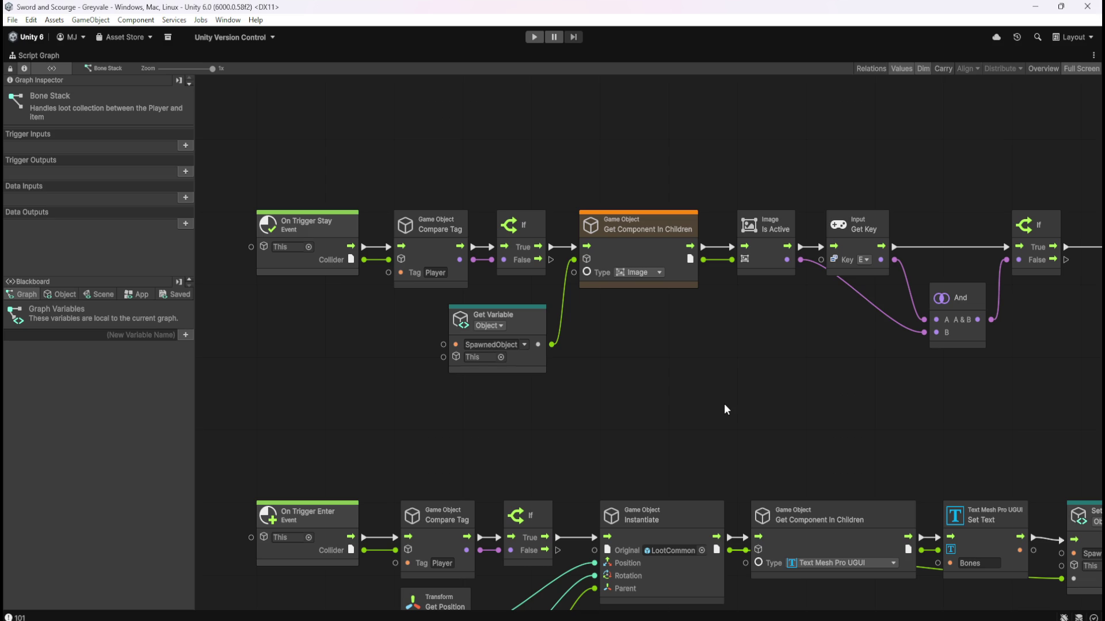
{"action": "scroll", "coordinate": [886, 413], "scroll_direction": "right", "scroll_amount": 10}
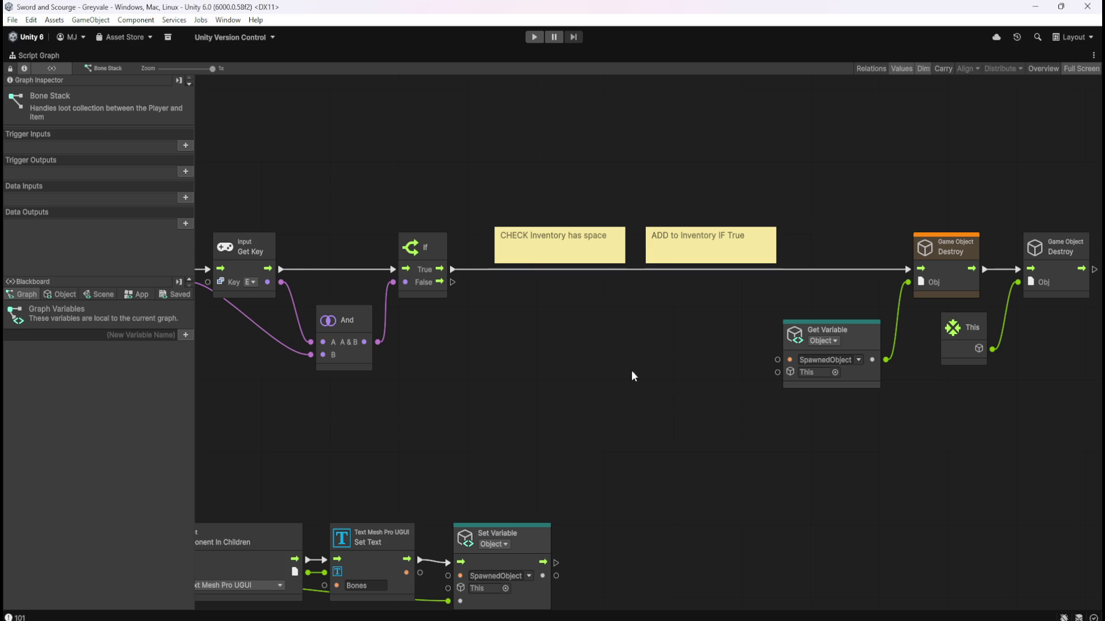
{"action": "mouse_move", "coordinate": [658, 379]}
{"action": "left_mouse_down"}
{"action": "mouse_move", "coordinate": [473, 363]}
{"action": "mouse_move", "coordinate": [727, 367]}
{"action": "left_mouse_up"}
{"action": "key", "text": "shift+space"}
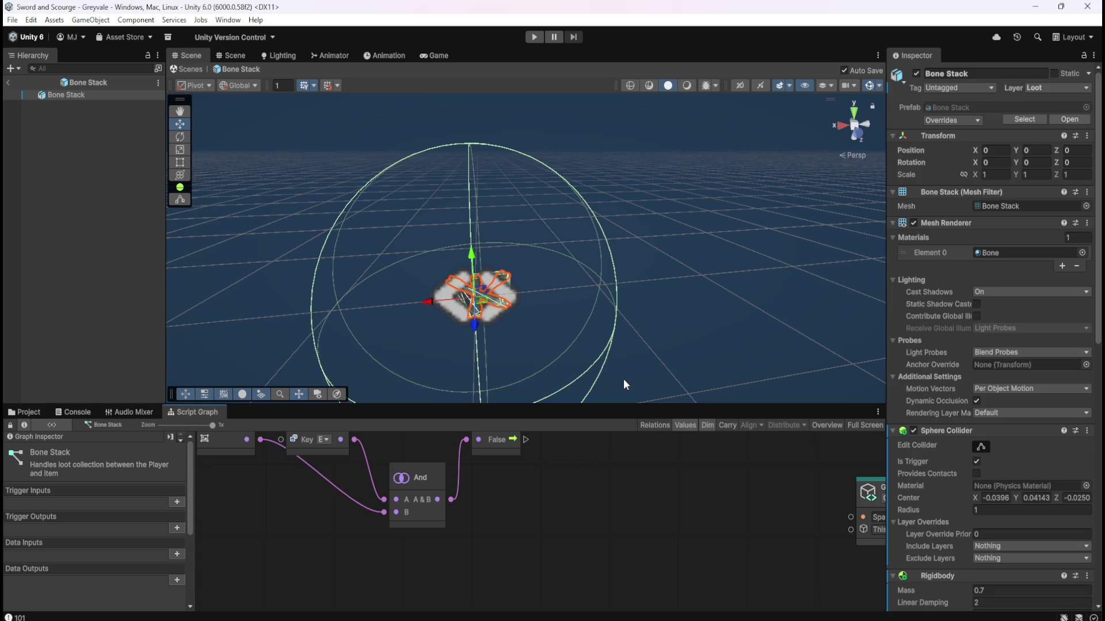
Exit prefab mode and open LootBrowser's script graph full-screen.
{"action": "left_click", "coordinate": [8, 83]}
{"action": "left_click", "coordinate": [84, 225]}
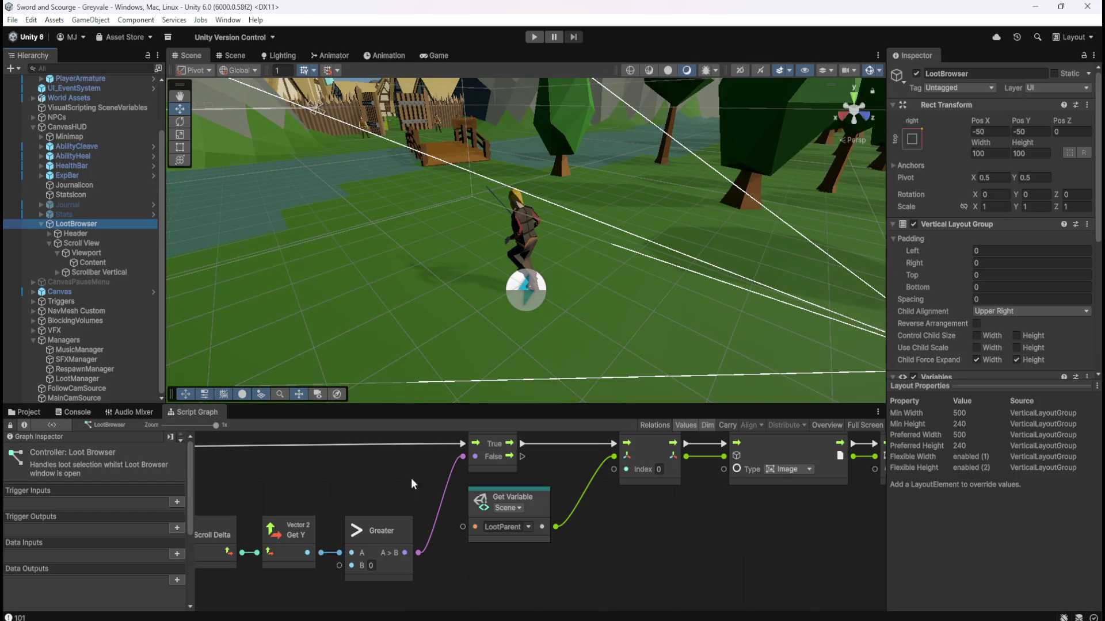
{"action": "key", "text": "shift+space"}
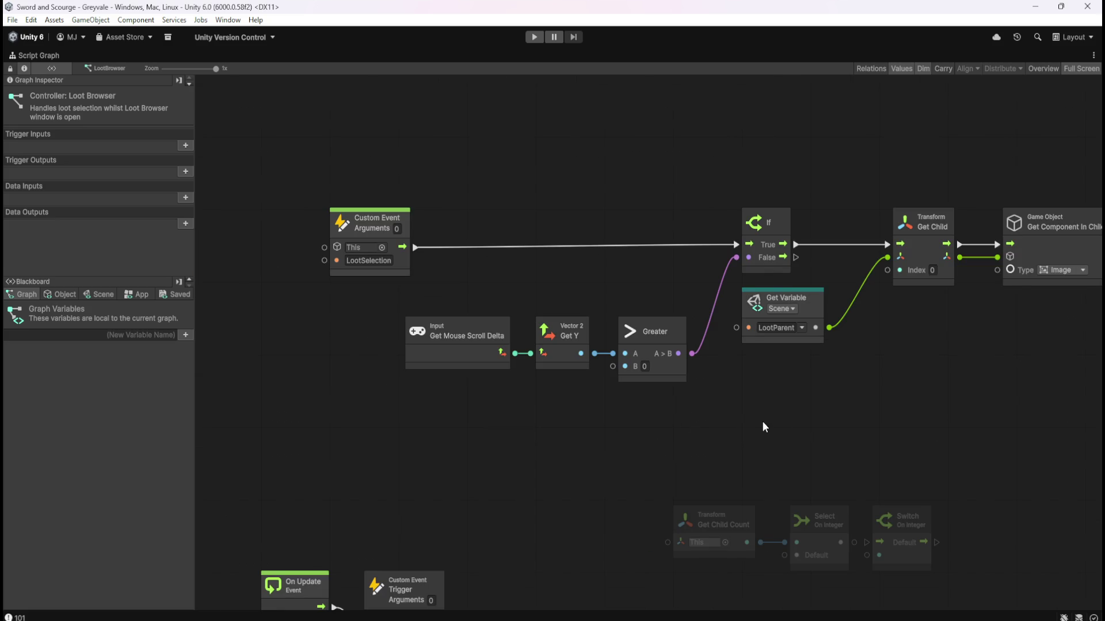
{"action": "left_click_drag", "start_coordinate": [670, 374], "coordinate": [760, 430]}
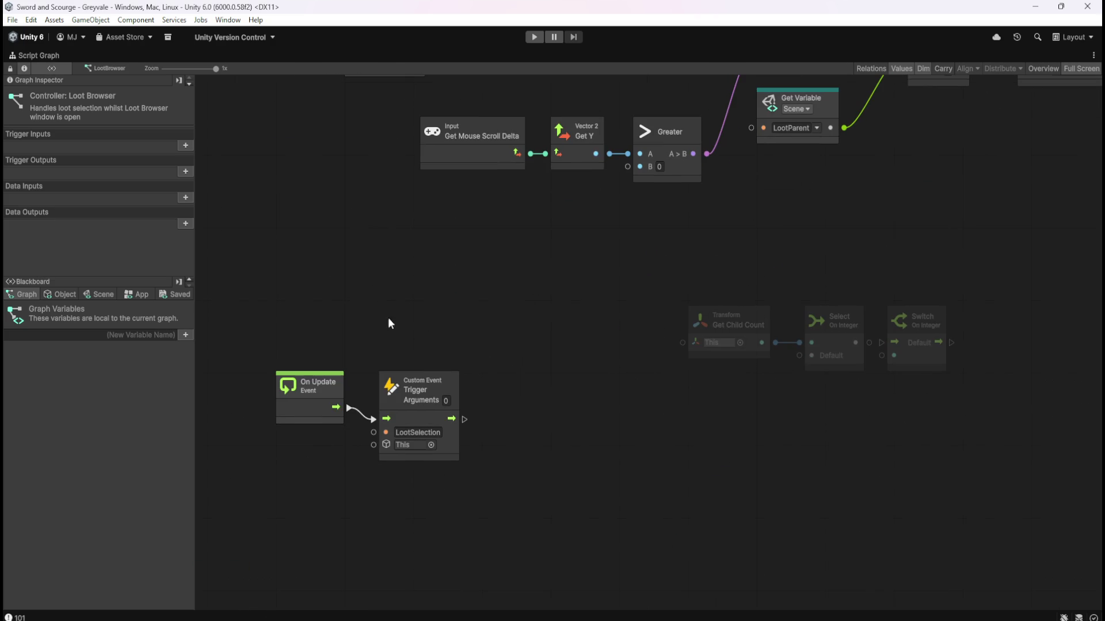
Line the On Update and Trigger nodes up beneath the Custom Event.
{"action": "left_click_drag", "start_coordinate": [250, 291], "coordinate": [492, 487]}
{"action": "left_click", "coordinate": [653, 282]}
{"action": "left_click_drag", "start_coordinate": [652, 282], "coordinate": [613, 460]}
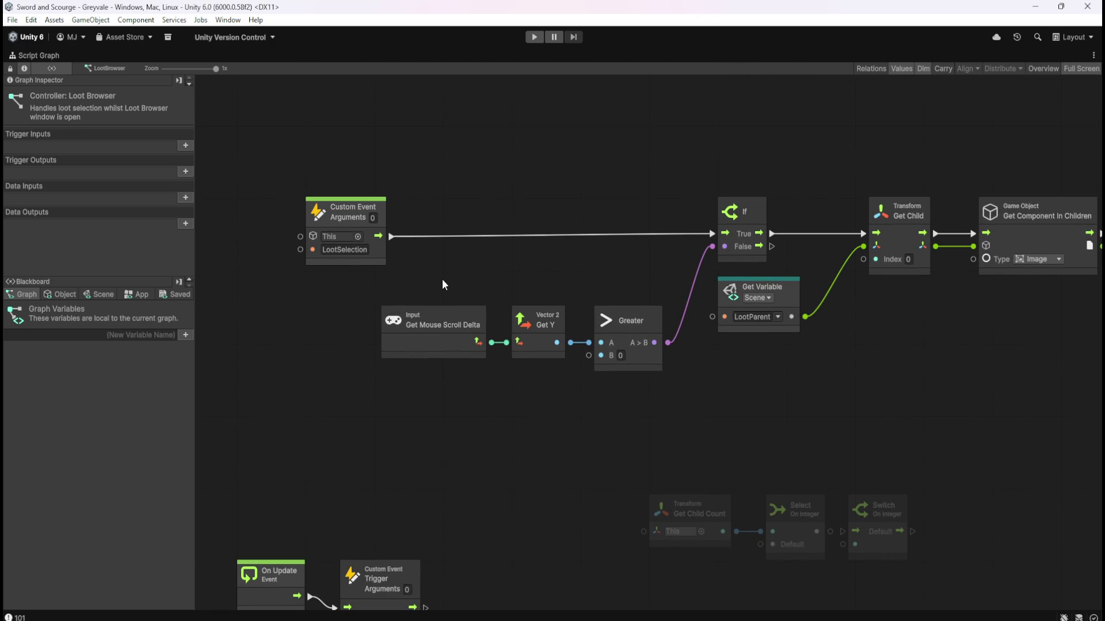
{"action": "left_click_drag", "start_coordinate": [432, 435], "coordinate": [508, 354]}
{"action": "mouse_move", "coordinate": [286, 397]}
{"action": "left_mouse_down"}
{"action": "mouse_move", "coordinate": [537, 524]}
{"action": "mouse_move", "coordinate": [470, 523]}
{"action": "mouse_move", "coordinate": [532, 533]}
{"action": "left_mouse_up"}
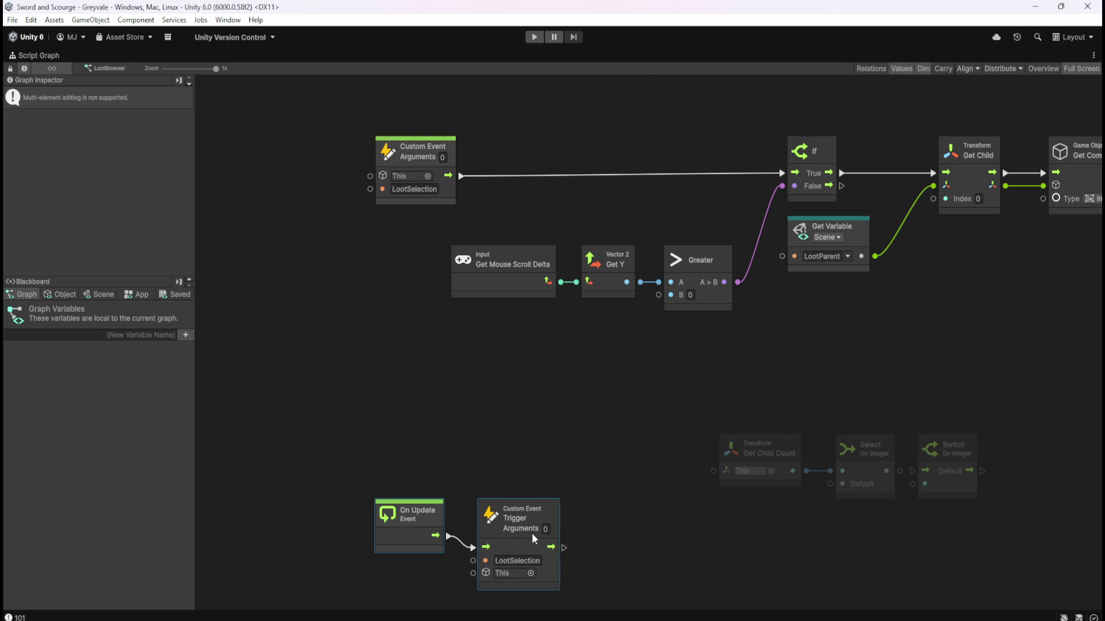
{"action": "left_click", "coordinate": [572, 416]}
{"action": "left_click_drag", "start_coordinate": [572, 416], "coordinate": [492, 436]}
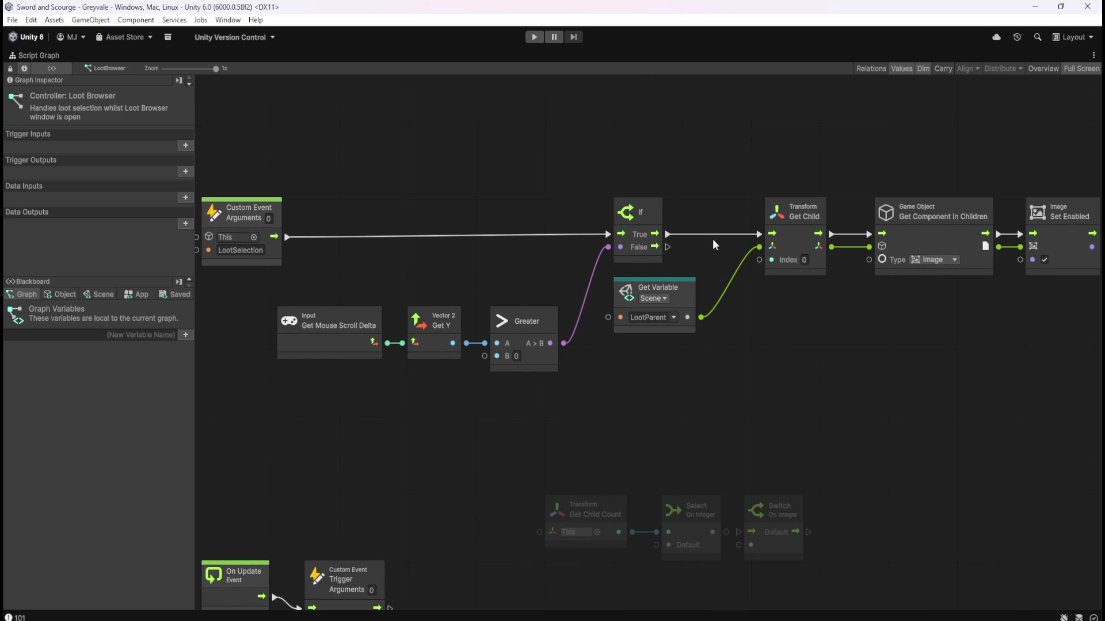
{"action": "left_click_drag", "start_coordinate": [816, 401], "coordinate": [700, 406]}
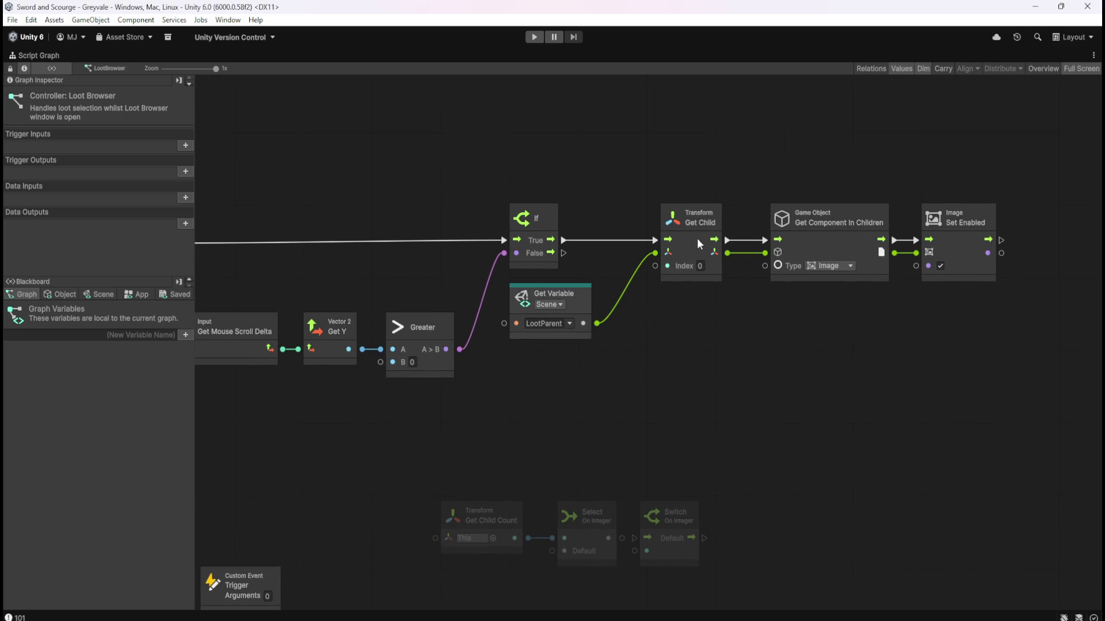
Inspect the Get Child and Get Component In Children nodes in the LootSelection chain.
{"action": "scroll", "coordinate": [605, 407], "scroll_direction": "left", "scroll_amount": 5}
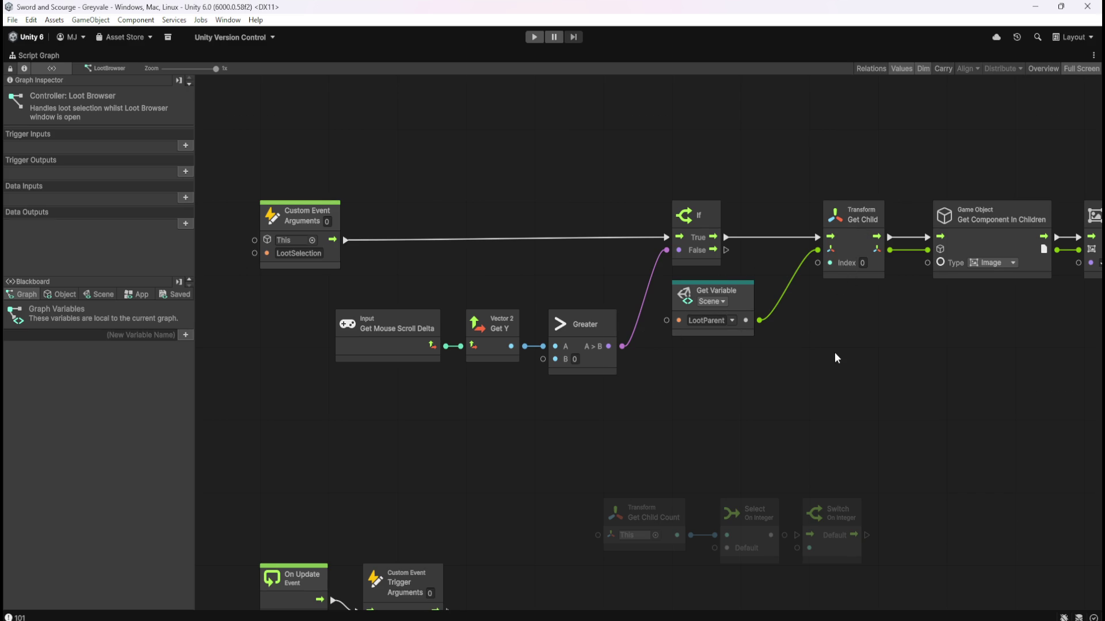
{"action": "scroll", "coordinate": [582, 319], "scroll_direction": "right", "scroll_amount": 10}
{"action": "left_click_drag", "start_coordinate": [506, 172], "coordinate": [715, 315]}
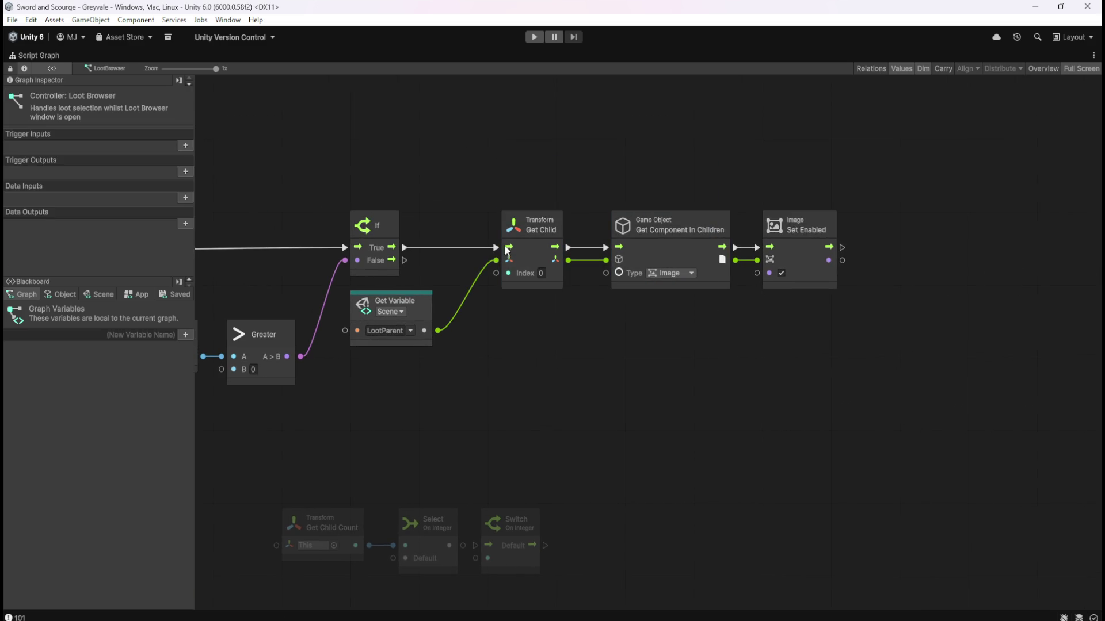
{"action": "left_click", "coordinate": [533, 254]}
{"action": "scroll", "coordinate": [39, 267], "scroll_direction": "down", "scroll_amount": 1}
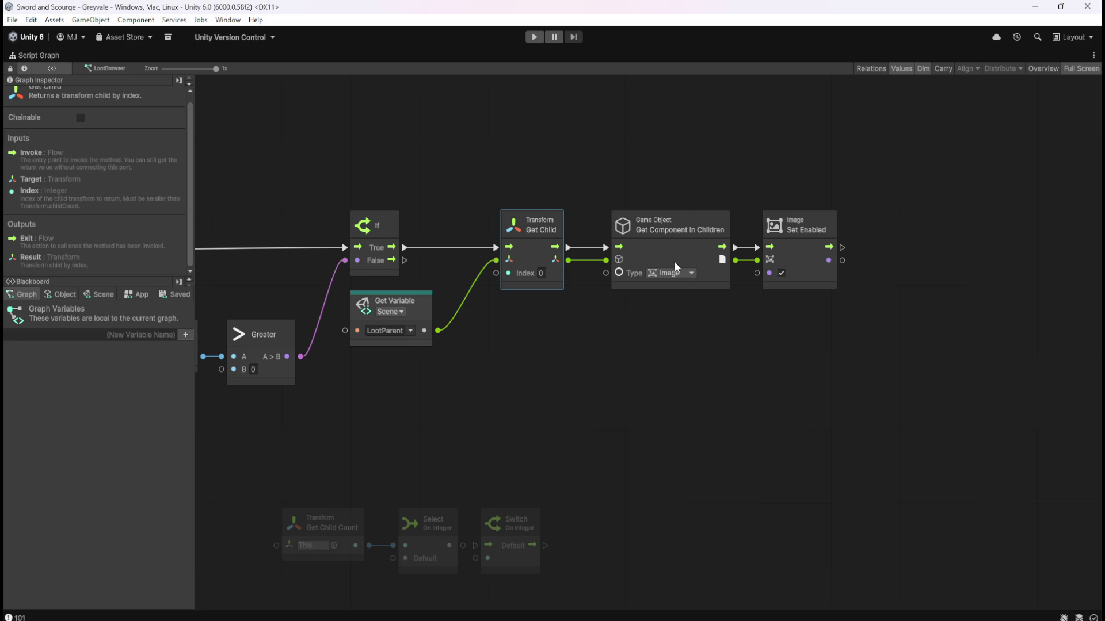
{"action": "left_click", "coordinate": [669, 241]}
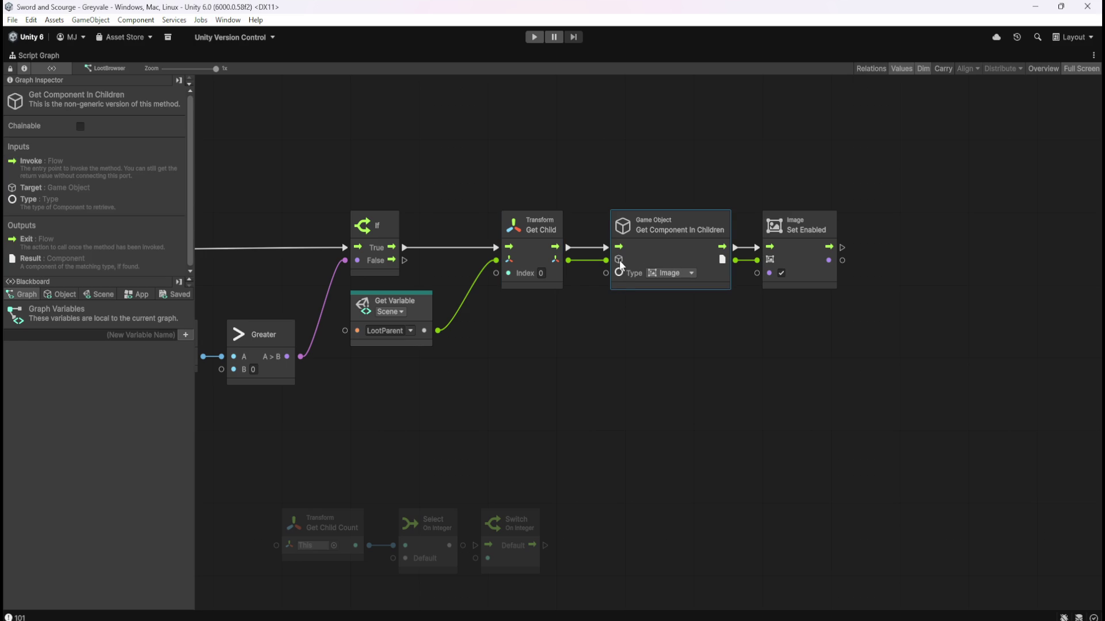
{"action": "left_click", "coordinate": [613, 338]}
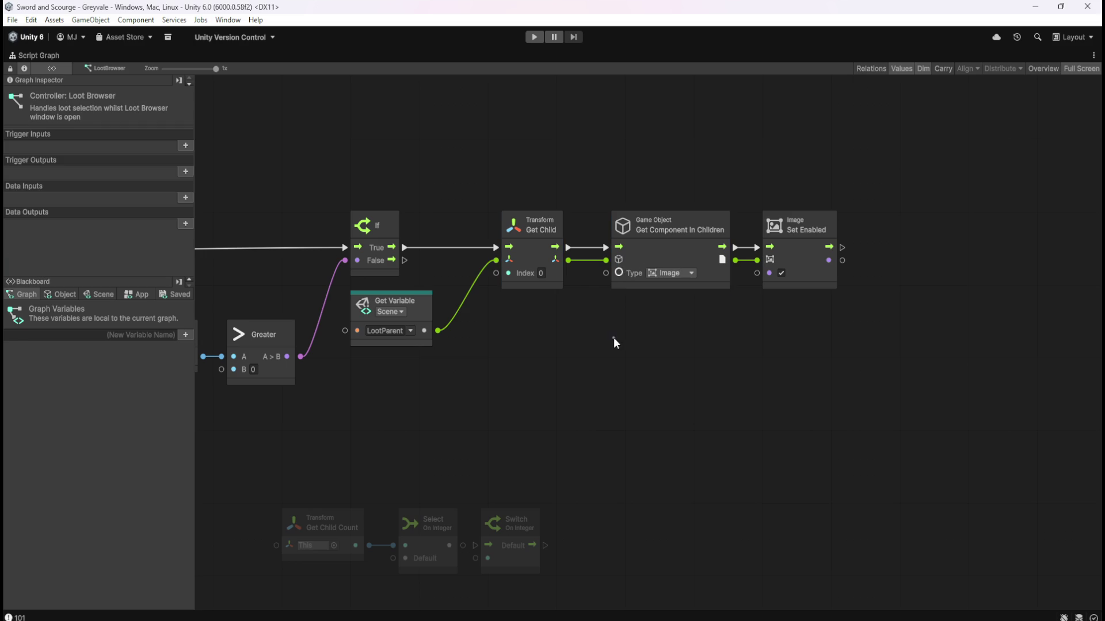
{"action": "left_click_drag", "start_coordinate": [472, 140], "coordinate": [739, 337]}
{"action": "left_click_drag", "start_coordinate": [535, 173], "coordinate": [638, 290]}
{"action": "scroll", "coordinate": [555, 380], "scroll_direction": "left", "scroll_amount": 5}
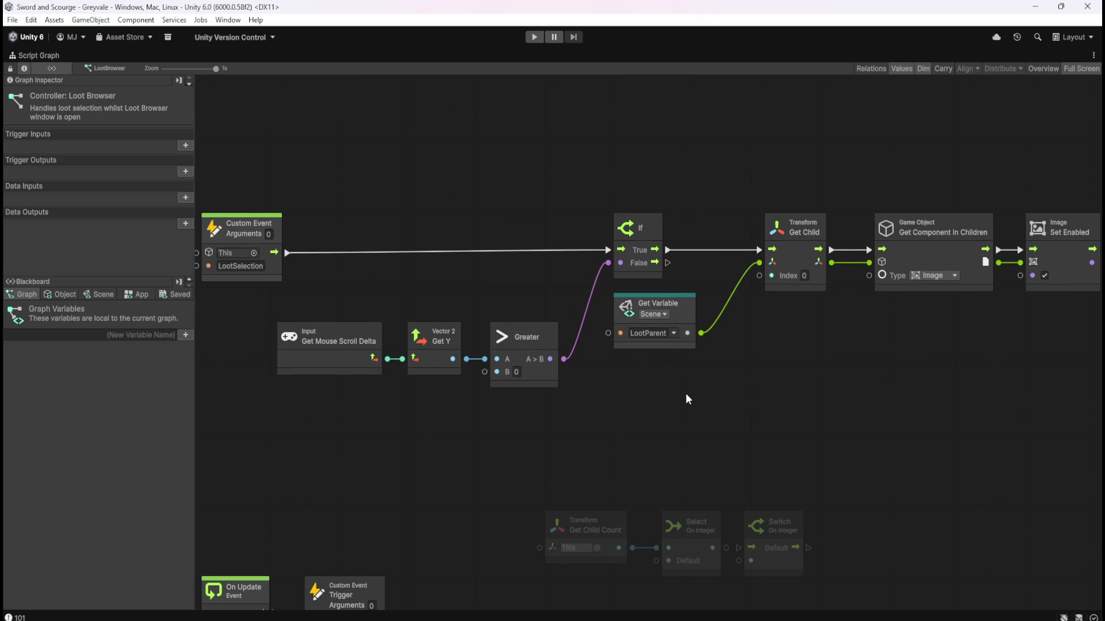
{"action": "left_click_drag", "start_coordinate": [695, 425], "coordinate": [707, 386]}
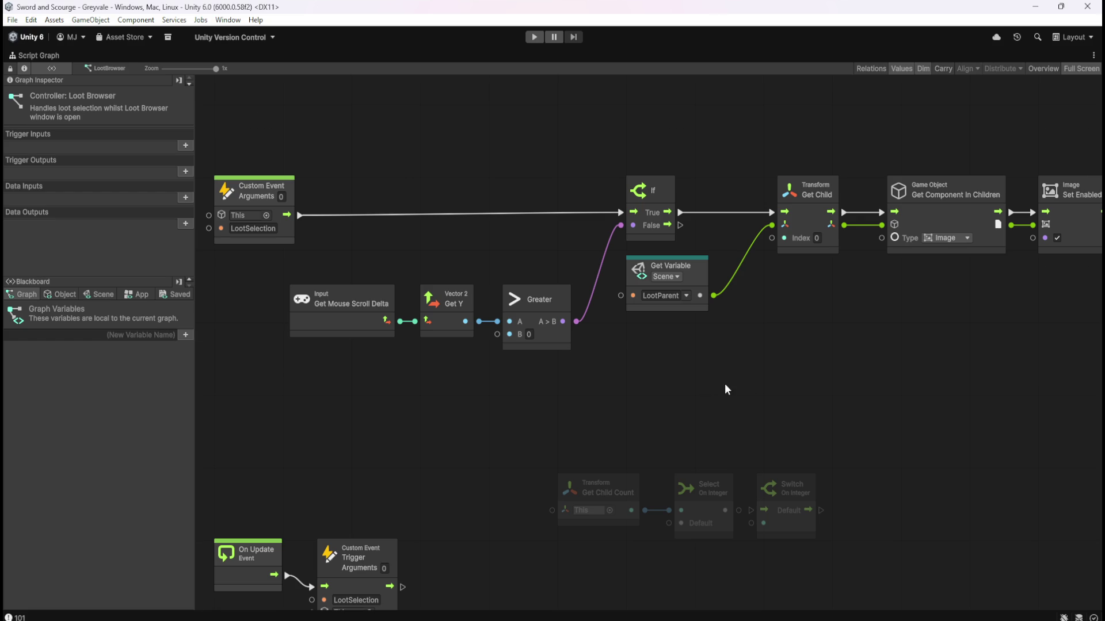
Add a For Each Loop node from the 'for' search, then delete it.
{"action": "right_click", "coordinate": [825, 355]}
{"action": "type", "text": "for"}
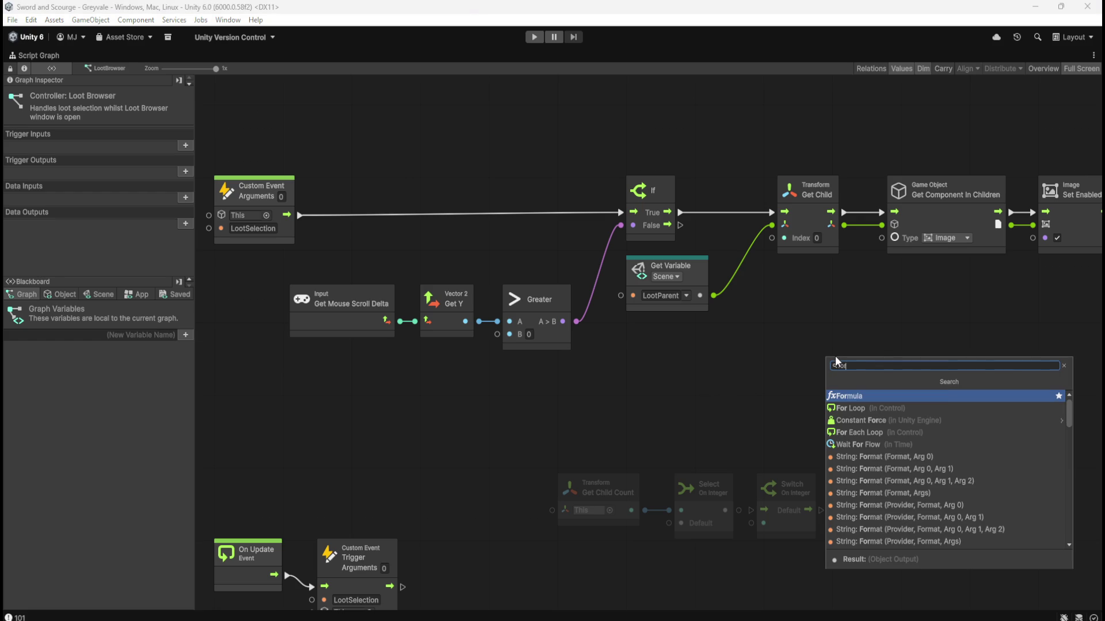
{"action": "key", "text": "Down"}
{"action": "key", "text": "Down"}
{"action": "key", "text": "Down"}
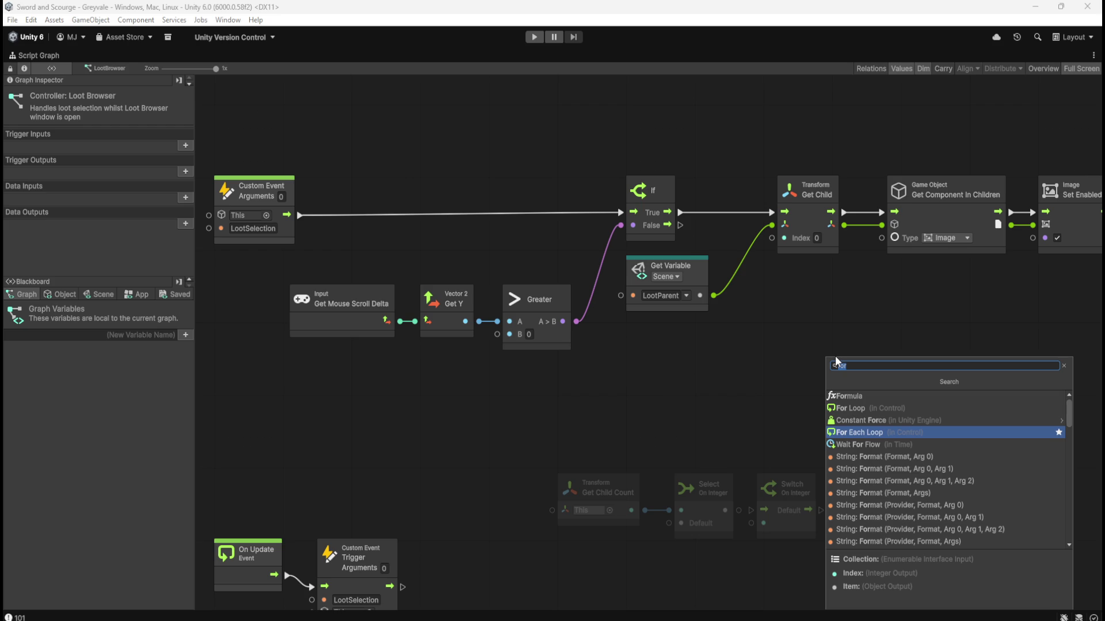
{"action": "key", "text": "Return"}
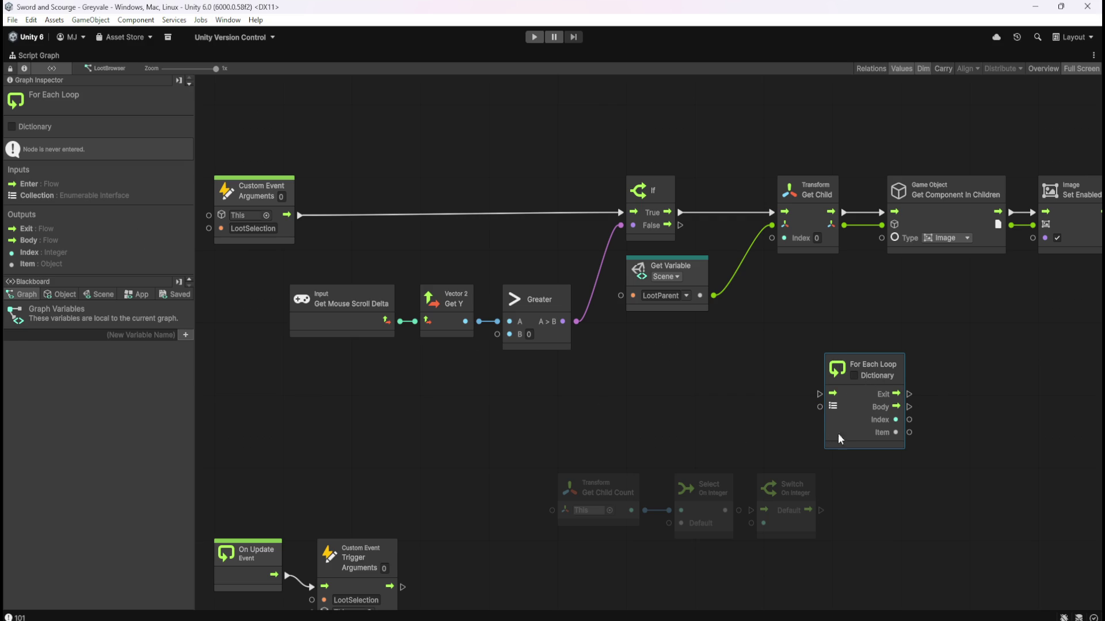
{"action": "key", "text": "Delete"}
Add a For Loop node (First 0, Last 10, Step 1) below LootParent.
{"action": "right_click", "coordinate": [834, 386]}
{"action": "type", "text": "for"}
{"action": "key", "text": "Down"}
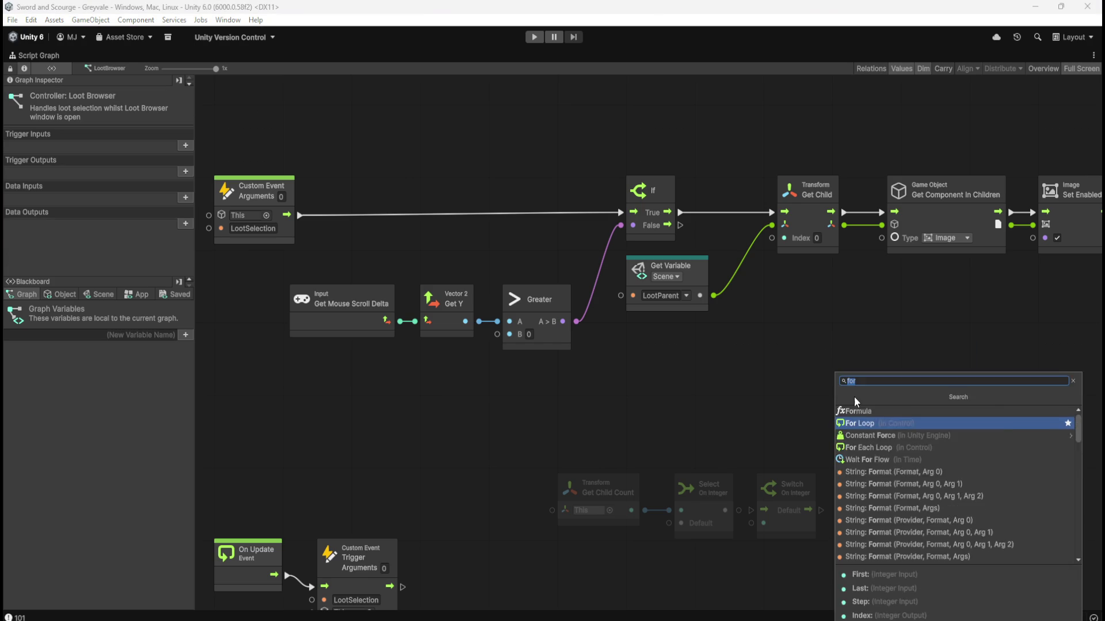
{"action": "key", "text": "Return"}
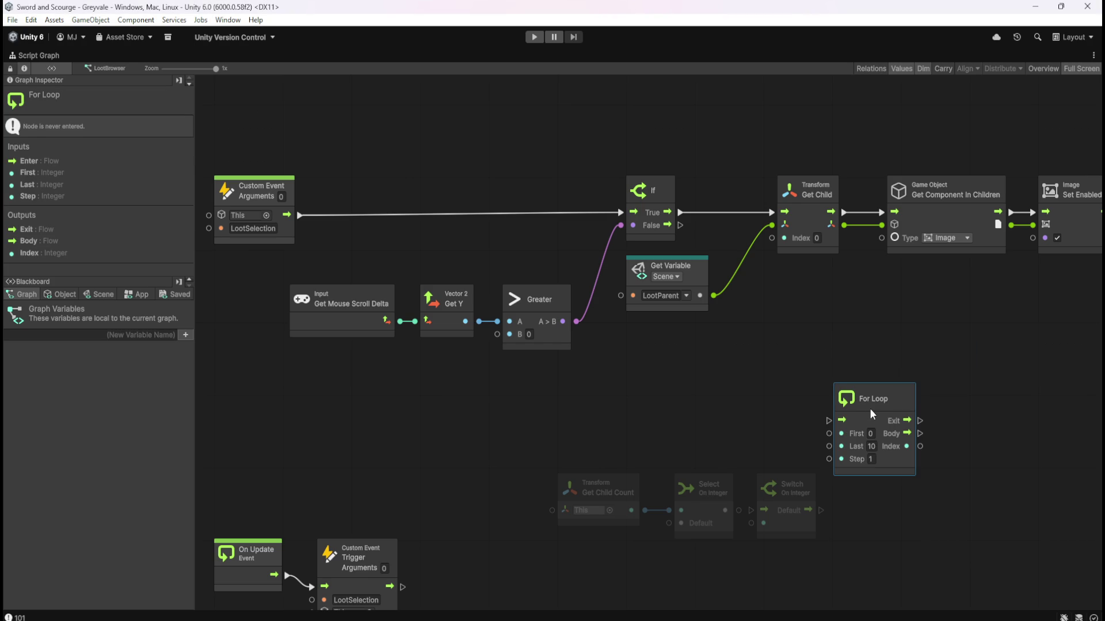
{"action": "left_click_drag", "start_coordinate": [871, 415], "coordinate": [876, 379]}
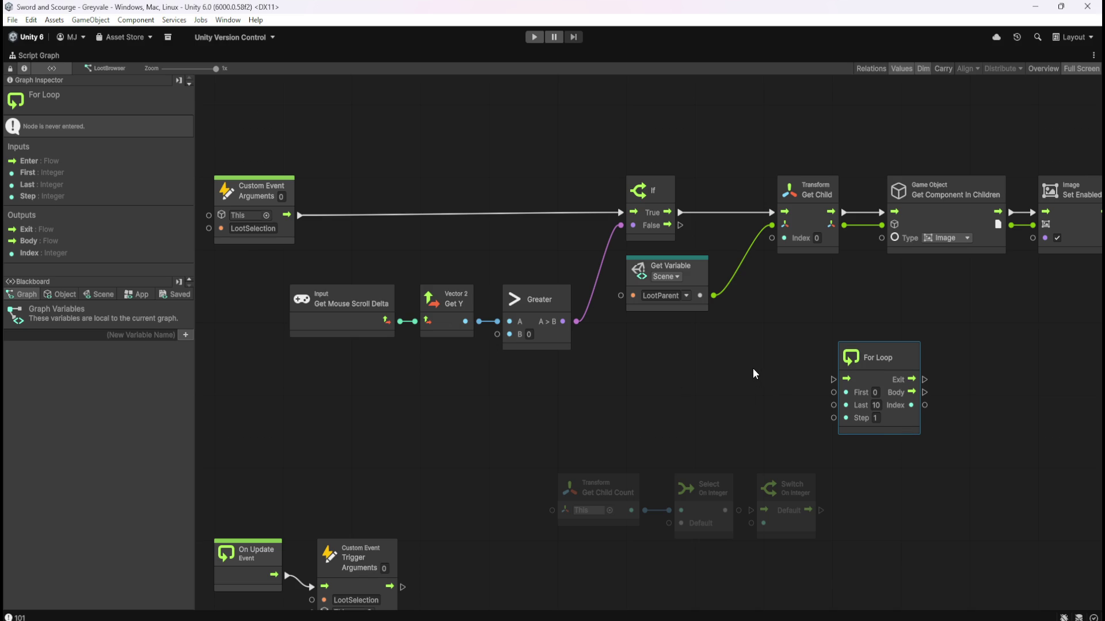
Drag a wire from Get Child Count's output toward the For Loop's Last input.
{"action": "mouse_move", "coordinate": [778, 322]}
{"action": "left_mouse_down"}
{"action": "mouse_move", "coordinate": [612, 318]}
{"action": "mouse_move", "coordinate": [615, 343]}
{"action": "mouse_move", "coordinate": [701, 321]}
{"action": "mouse_move", "coordinate": [780, 212]}
{"action": "mouse_move", "coordinate": [742, 275]}
{"action": "mouse_move", "coordinate": [804, 173]}
{"action": "mouse_move", "coordinate": [826, 44]}
{"action": "mouse_move", "coordinate": [772, 323]}
{"action": "mouse_move", "coordinate": [754, 374]}
{"action": "mouse_move", "coordinate": [726, 393]}
{"action": "left_mouse_up"}
{"action": "left_click", "coordinate": [722, 381]}
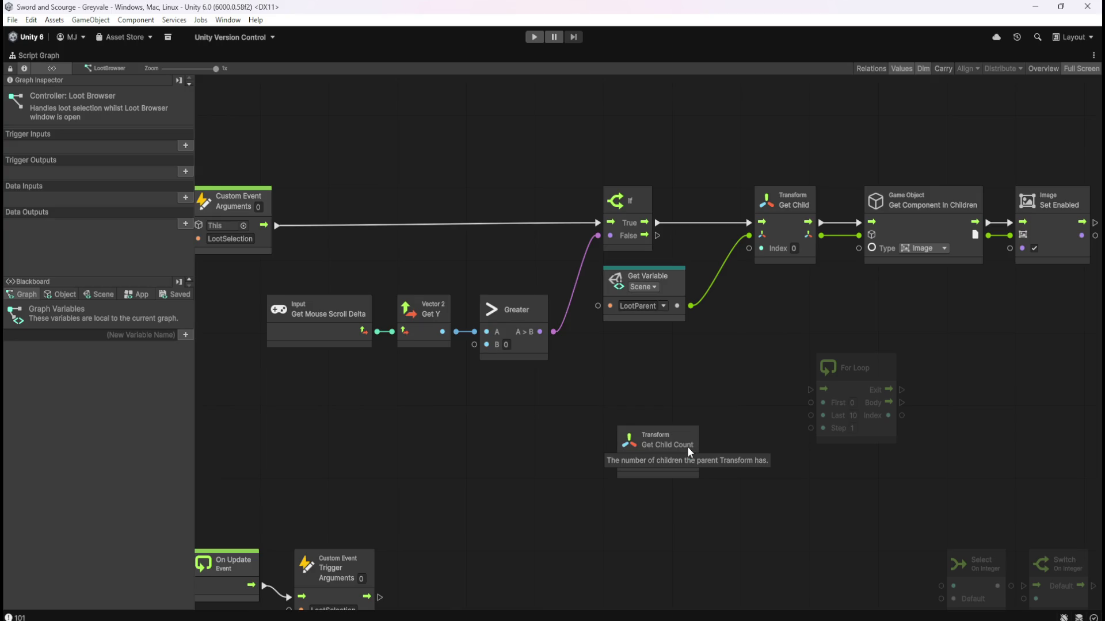
{"action": "left_click_drag", "start_coordinate": [706, 464], "coordinate": [764, 431]}
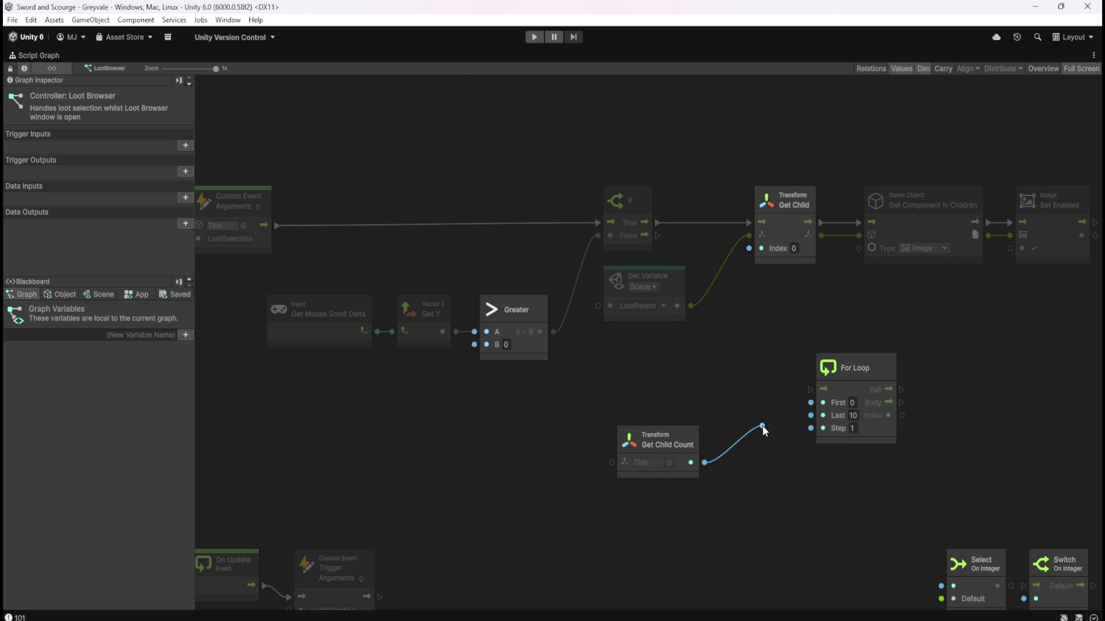
{"action": "left_click_drag", "start_coordinate": [764, 430], "coordinate": [824, 412]}
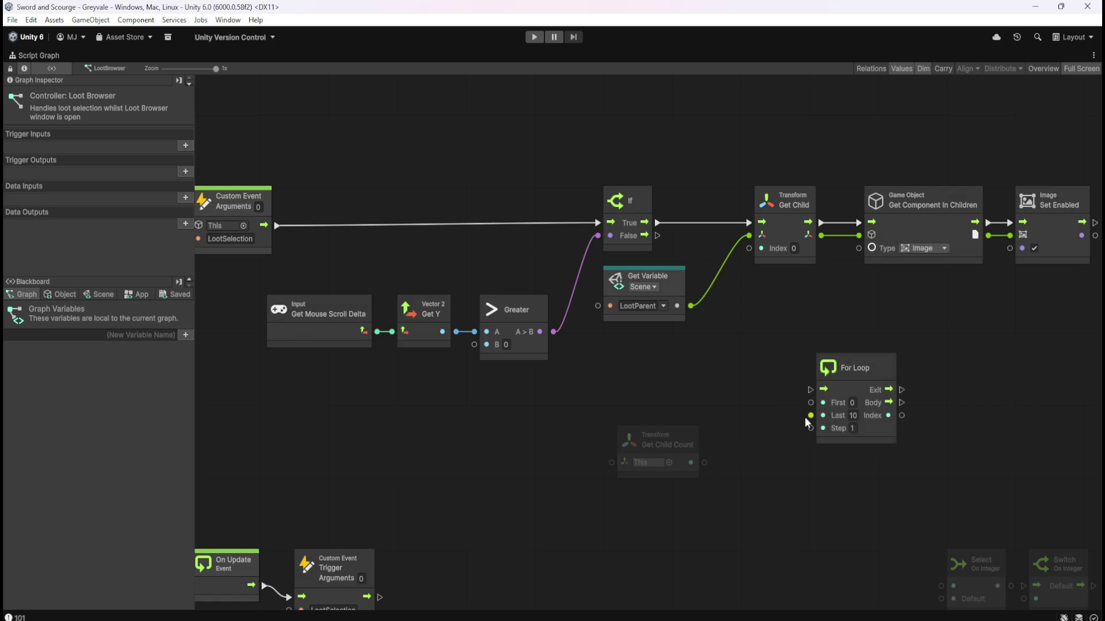
{"action": "left_click", "coordinate": [693, 461]}
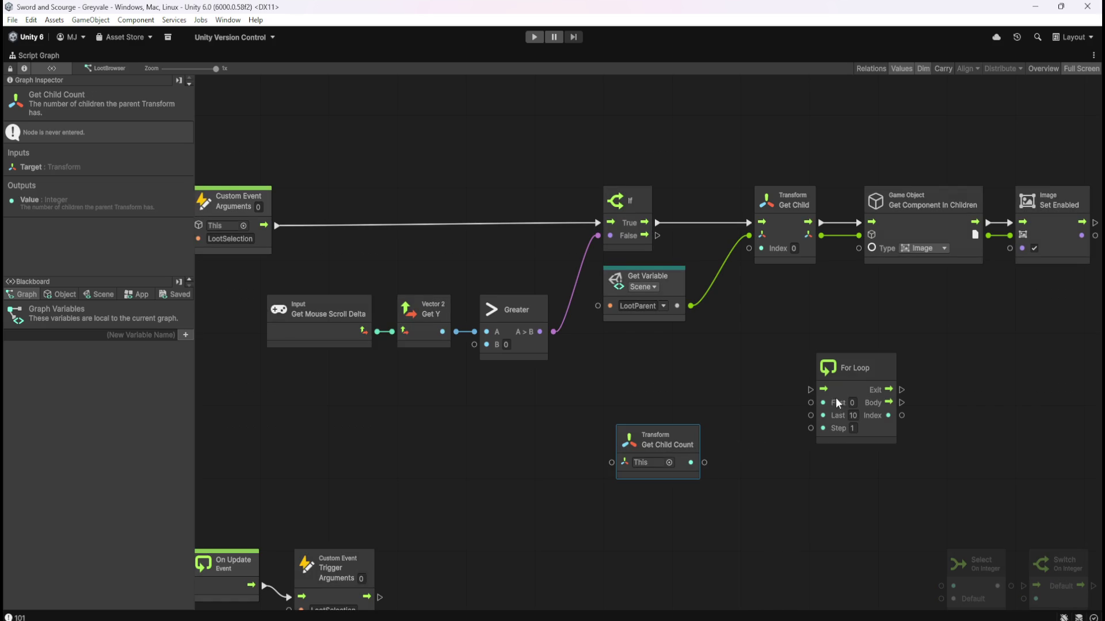
{"action": "left_click", "coordinate": [879, 366]}
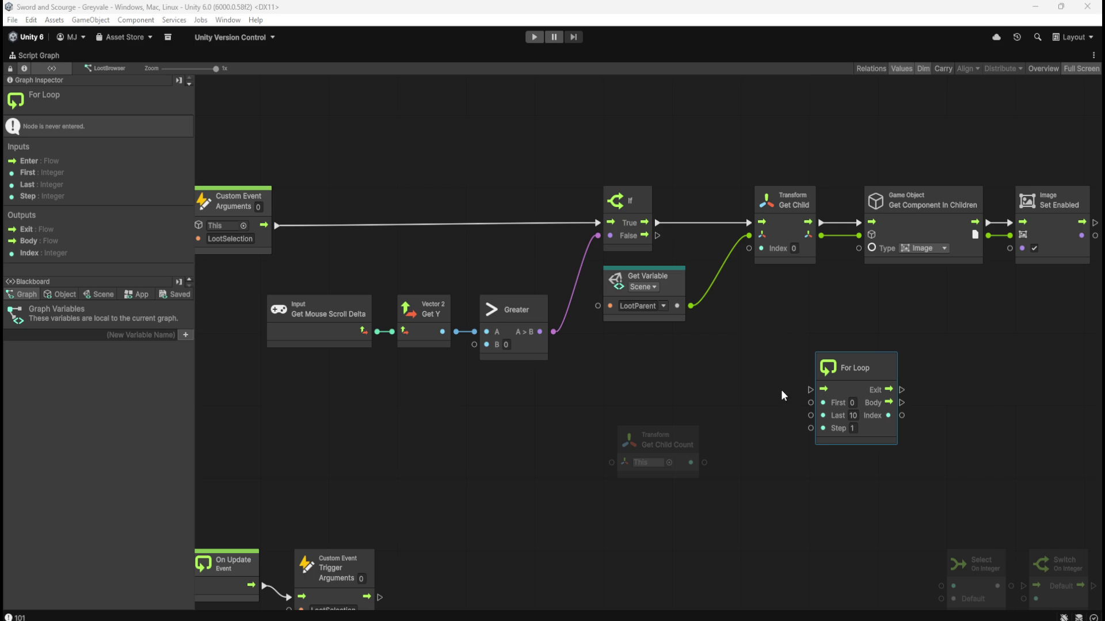
Connect Get Child Count to the For Loop's Last input, replacing 10, and move it closer.
{"action": "left_click_drag", "start_coordinate": [942, 383], "coordinate": [857, 389]}
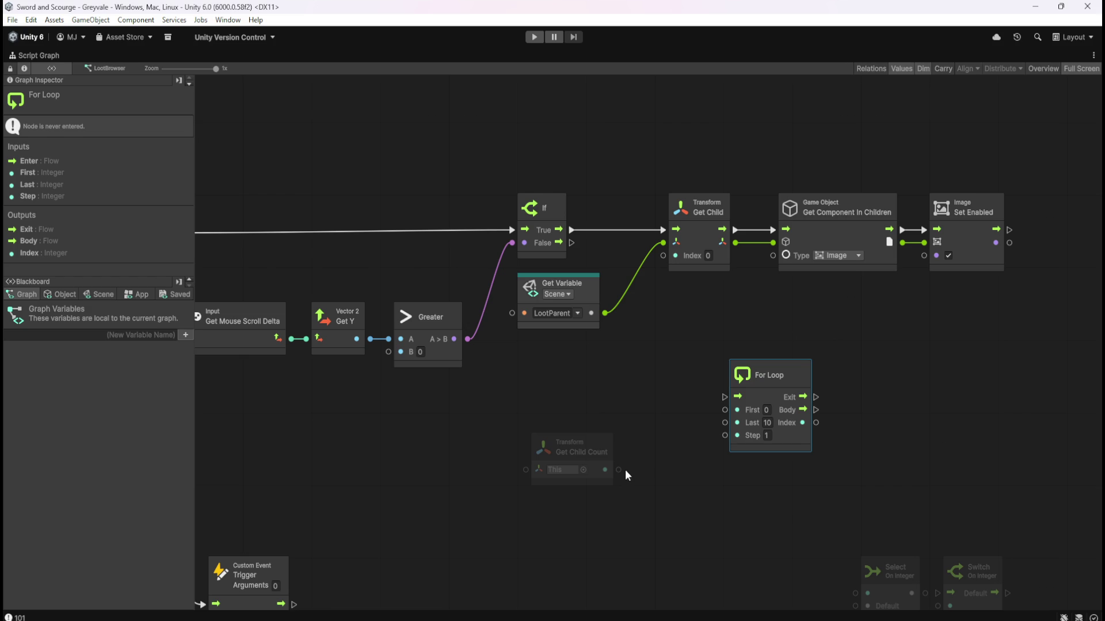
{"action": "mouse_move", "coordinate": [619, 470]}
{"action": "left_mouse_down"}
{"action": "mouse_move", "coordinate": [726, 426]}
{"action": "mouse_move", "coordinate": [695, 429]}
{"action": "left_mouse_up"}
{"action": "key", "text": "Escape"}
{"action": "left_click", "coordinate": [647, 407]}
{"action": "left_click", "coordinate": [605, 452]}
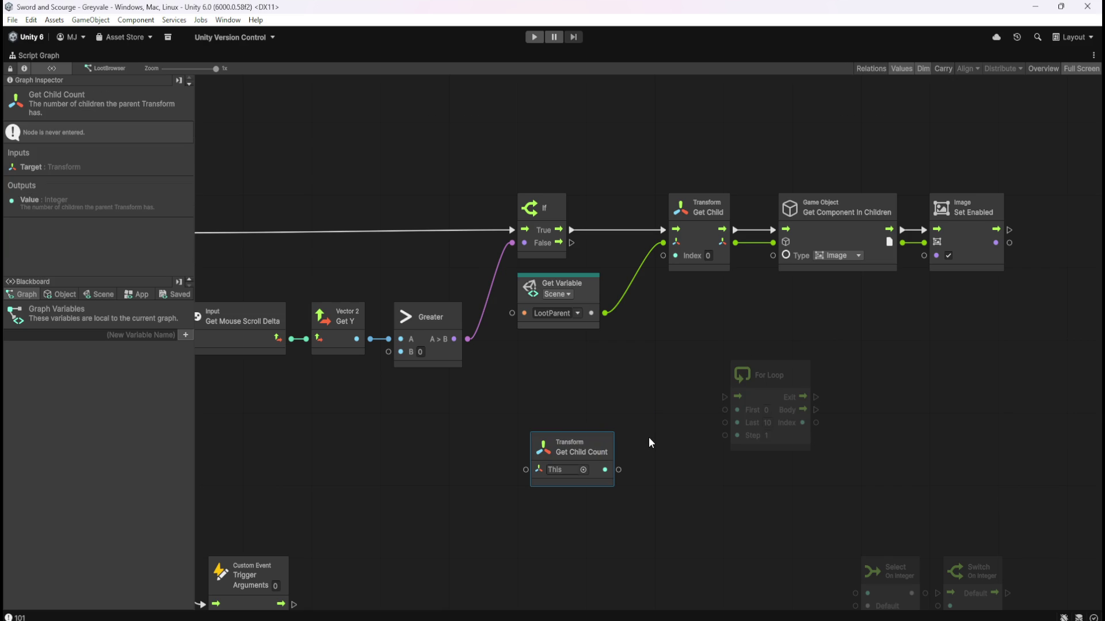
{"action": "left_click", "coordinate": [639, 436]}
{"action": "left_click", "coordinate": [602, 437]}
{"action": "left_click", "coordinate": [620, 447]}
{"action": "left_click", "coordinate": [606, 439]}
{"action": "left_click_drag", "start_coordinate": [619, 470], "coordinate": [723, 425]}
{"action": "left_click", "coordinate": [690, 467]}
{"action": "mouse_move", "coordinate": [609, 451]}
{"action": "left_mouse_down"}
{"action": "mouse_move", "coordinate": [644, 436]}
{"action": "mouse_move", "coordinate": [672, 442]}
{"action": "left_mouse_up"}
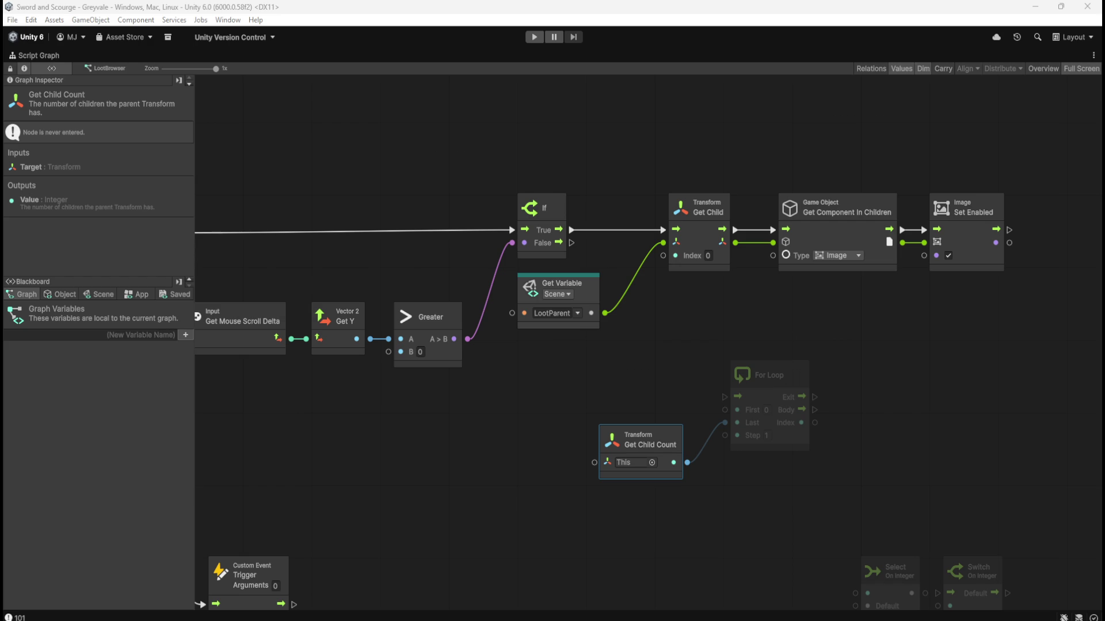
{"action": "left_click", "coordinate": [895, 367]}
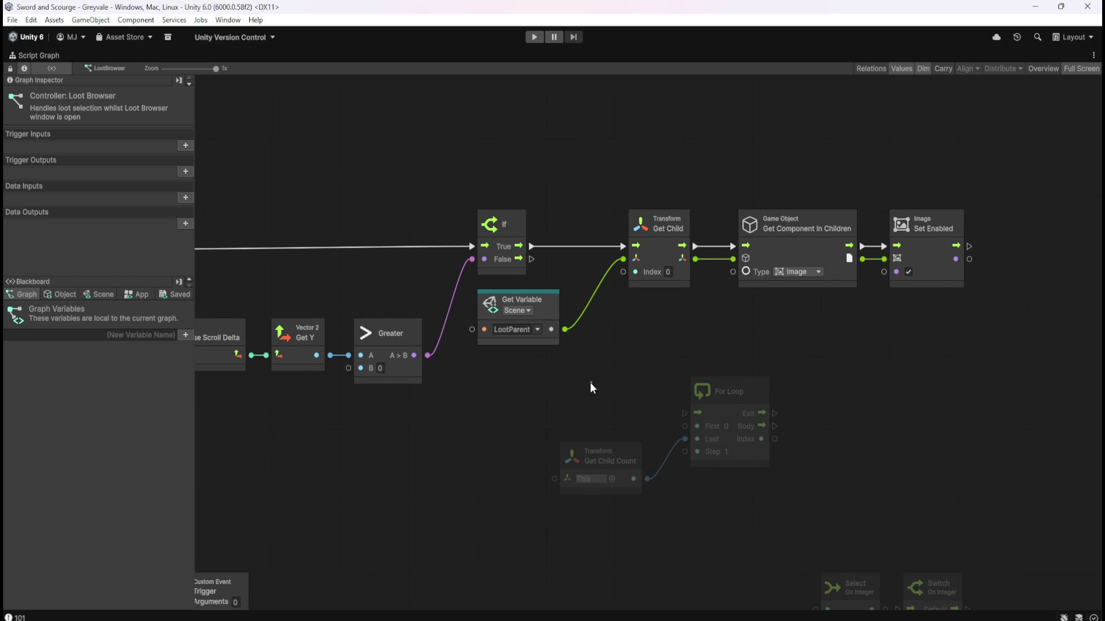
Move the For Loop and Get Child Count pair down and to the right.
{"action": "left_click_drag", "start_coordinate": [599, 364], "coordinate": [707, 457]}
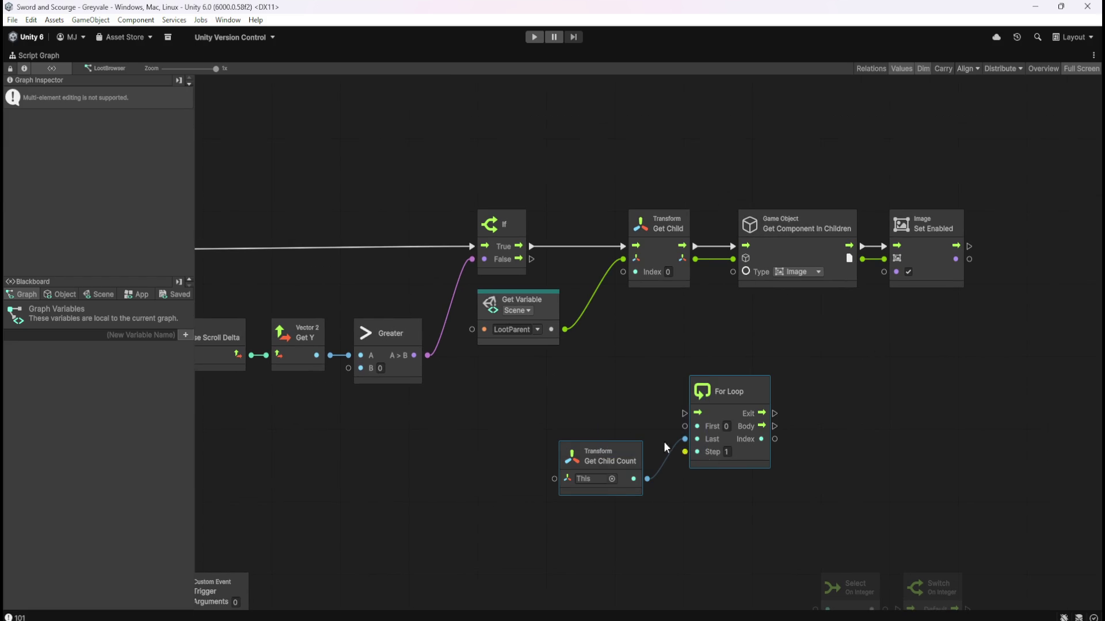
{"action": "left_click", "coordinate": [622, 397]}
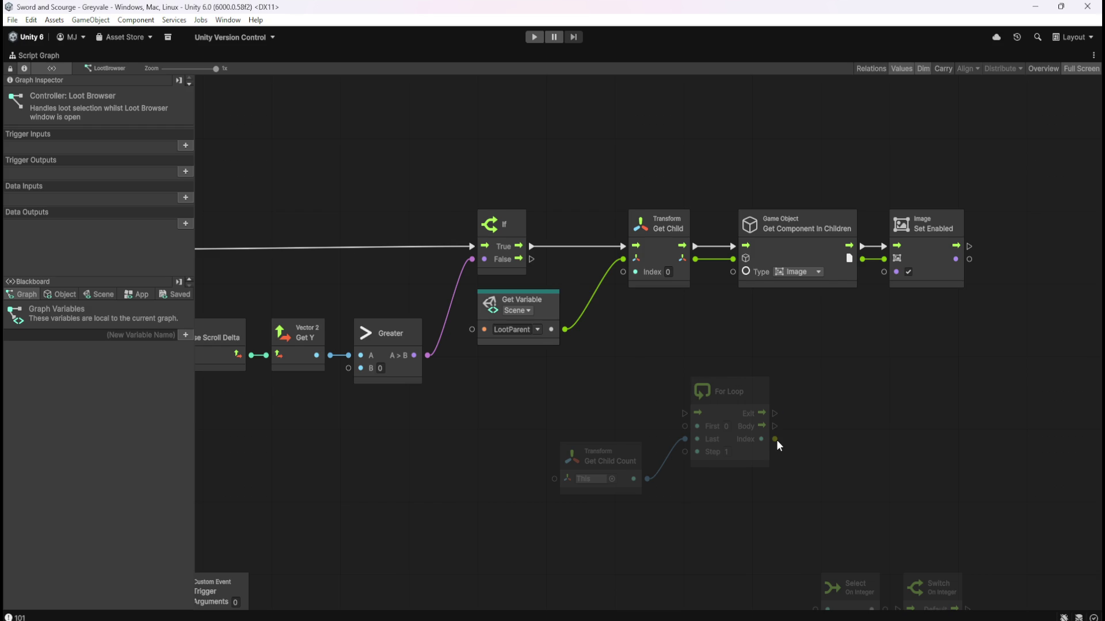
{"action": "left_click_drag", "start_coordinate": [644, 335], "coordinate": [705, 348]}
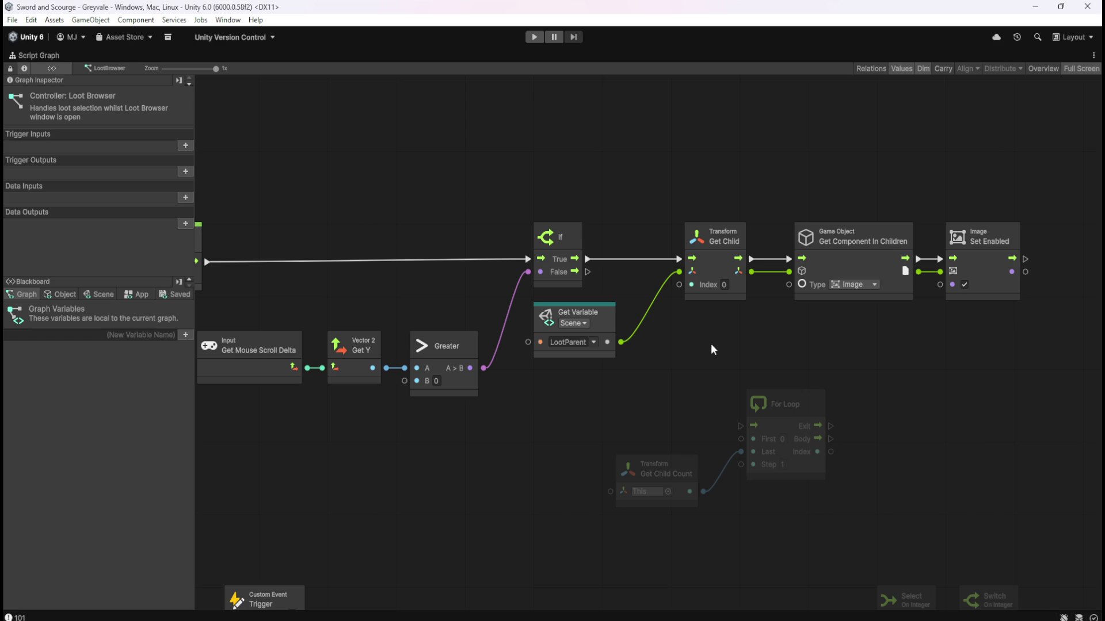
{"action": "mouse_move", "coordinate": [642, 390]}
{"action": "left_mouse_down"}
{"action": "mouse_move", "coordinate": [807, 487]}
{"action": "mouse_move", "coordinate": [794, 470]}
{"action": "mouse_move", "coordinate": [712, 452]}
{"action": "left_mouse_up"}
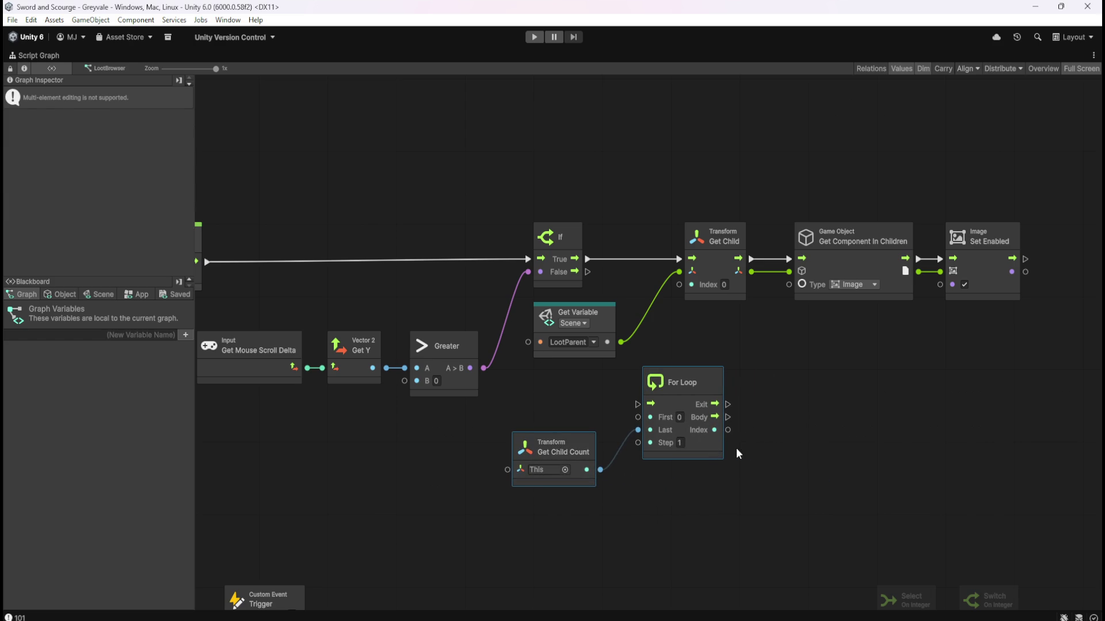
{"action": "left_click", "coordinate": [777, 469]}
{"action": "key", "text": "ctrl+z"}
{"action": "left_click_drag", "start_coordinate": [705, 450], "coordinate": [747, 470]}
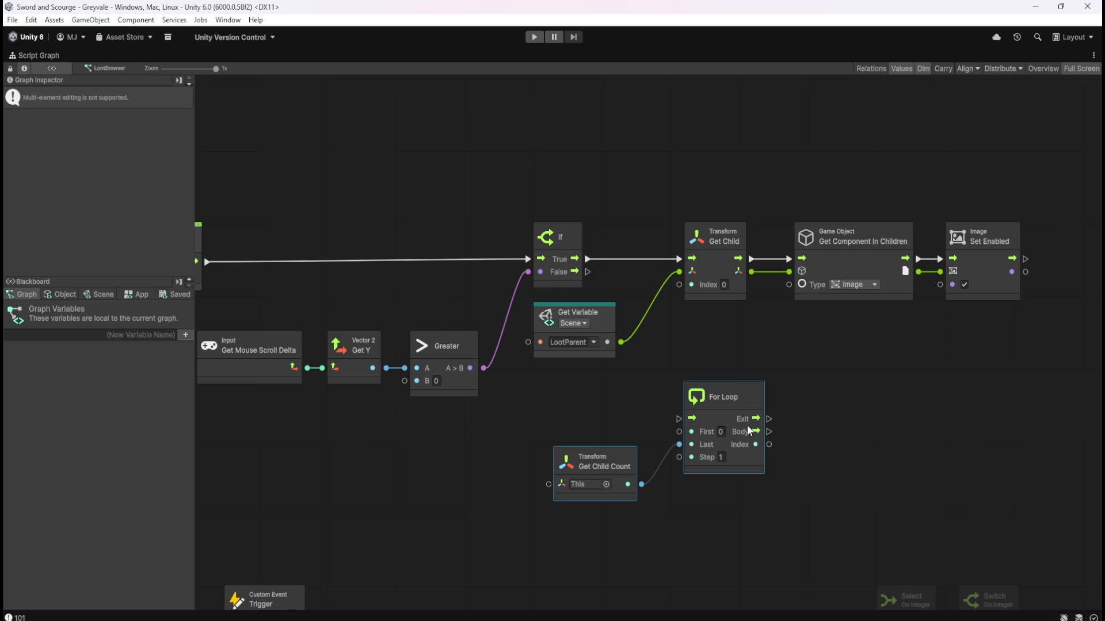
Frame the scroll-check nodes and pull a new connection from Get Y's output.
{"action": "key", "text": "Home"}
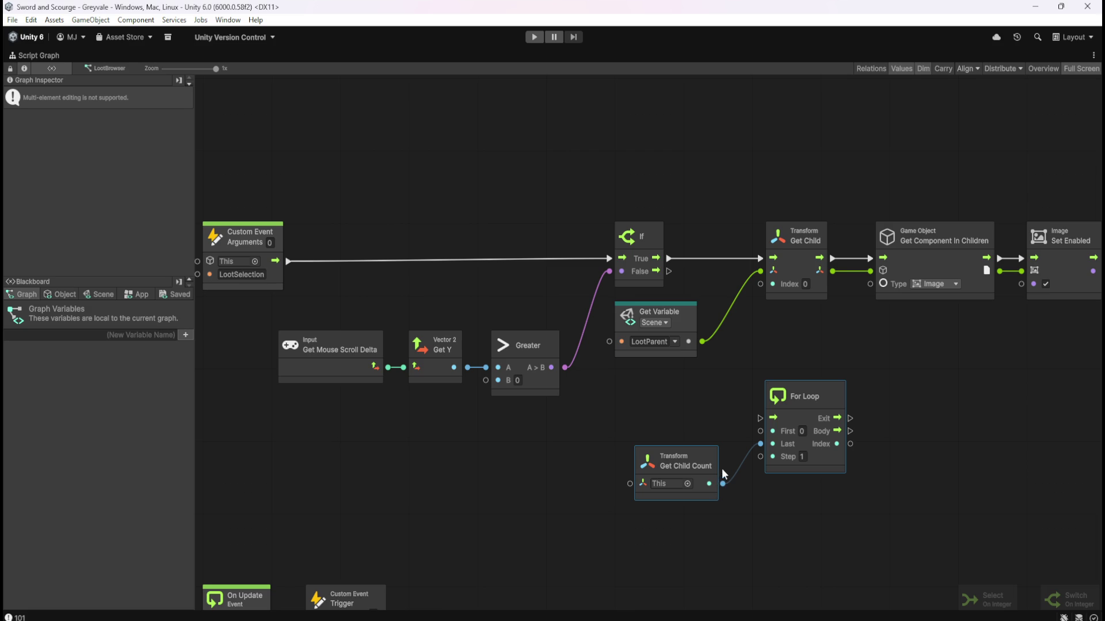
{"action": "mouse_move", "coordinate": [865, 505]}
{"action": "left_mouse_down"}
{"action": "mouse_move", "coordinate": [823, 511]}
{"action": "mouse_move", "coordinate": [722, 493]}
{"action": "left_mouse_up"}
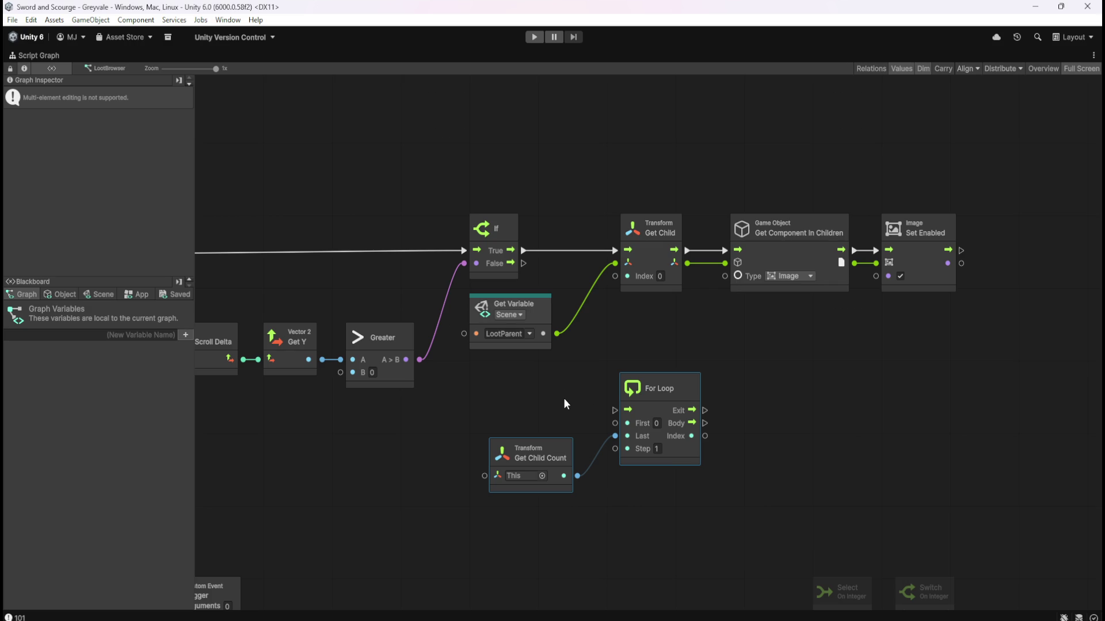
{"action": "mouse_move", "coordinate": [524, 405]}
{"action": "left_mouse_down"}
{"action": "mouse_move", "coordinate": [666, 406]}
{"action": "mouse_move", "coordinate": [661, 445]}
{"action": "mouse_move", "coordinate": [562, 422]}
{"action": "mouse_move", "coordinate": [866, 419]}
{"action": "left_mouse_up"}
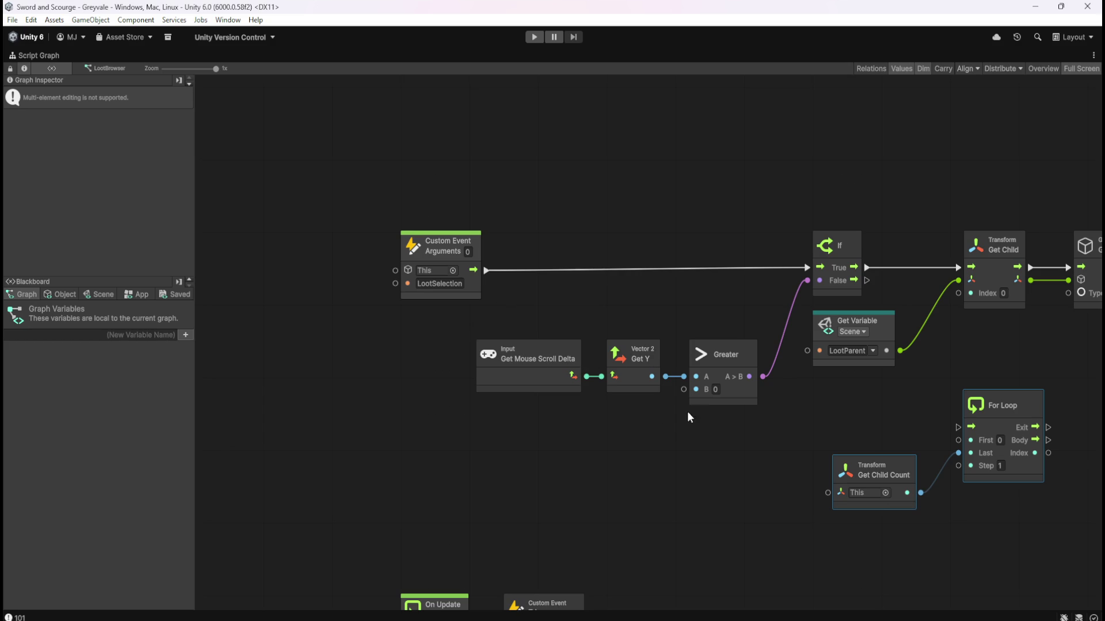
{"action": "left_click_drag", "start_coordinate": [740, 450], "coordinate": [587, 371]}
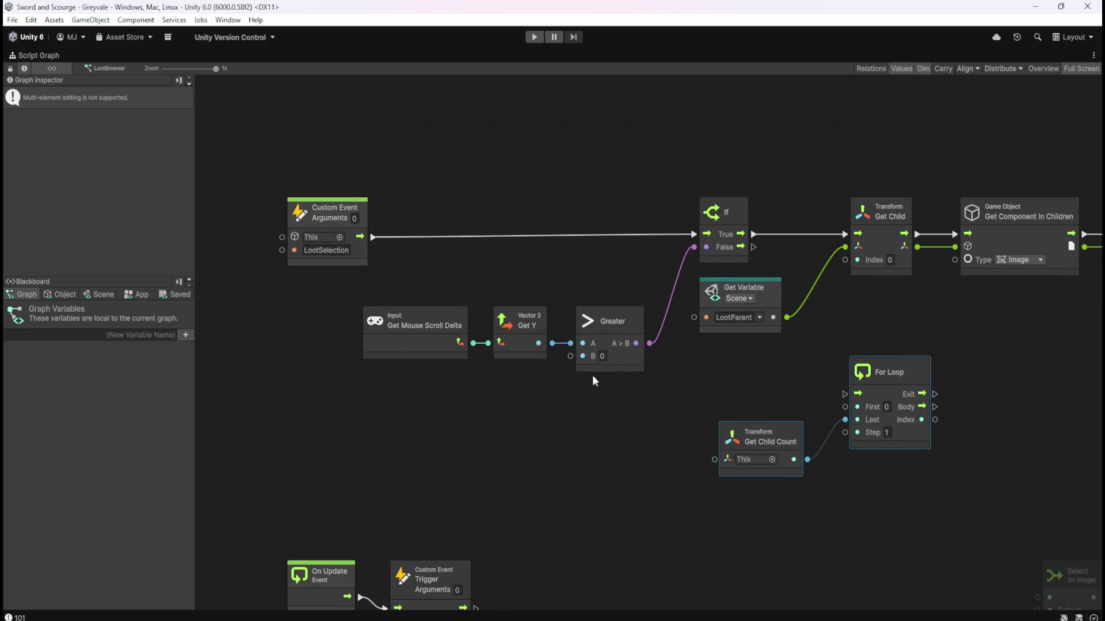
{"action": "left_click_drag", "start_coordinate": [683, 383], "coordinate": [600, 380]}
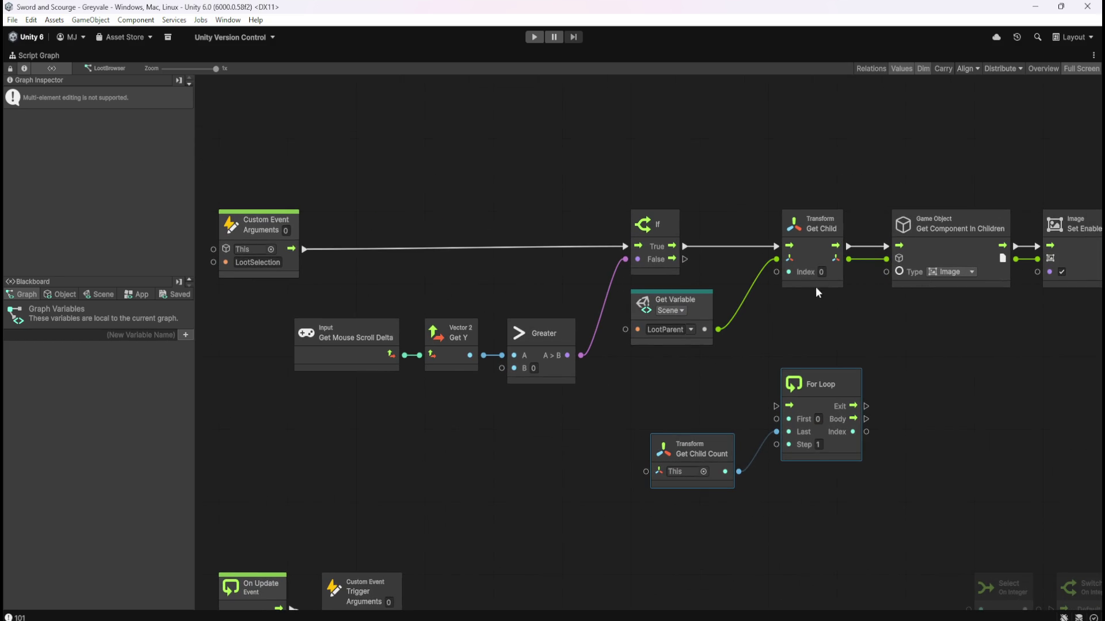
{"action": "mouse_move", "coordinate": [810, 326]}
{"action": "left_mouse_down"}
{"action": "mouse_move", "coordinate": [793, 326]}
{"action": "mouse_move", "coordinate": [848, 324]}
{"action": "left_mouse_up"}
{"action": "left_click_drag", "start_coordinate": [514, 354], "coordinate": [534, 403]}
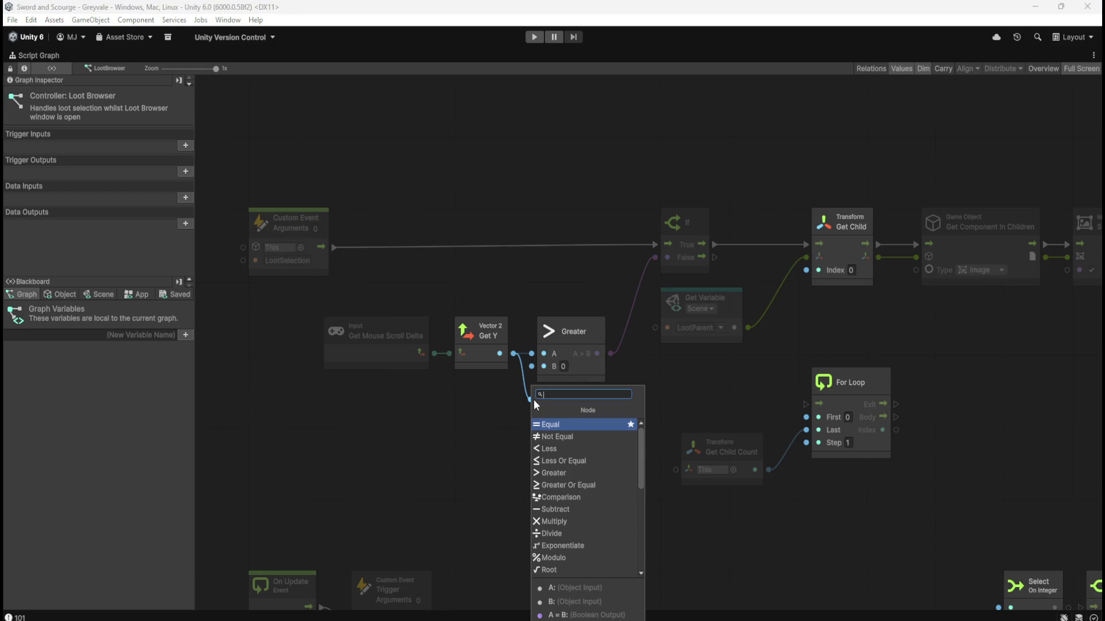
Add a Less node fed by Get Y and place it beside the If node.
{"action": "left_click", "coordinate": [568, 449]}
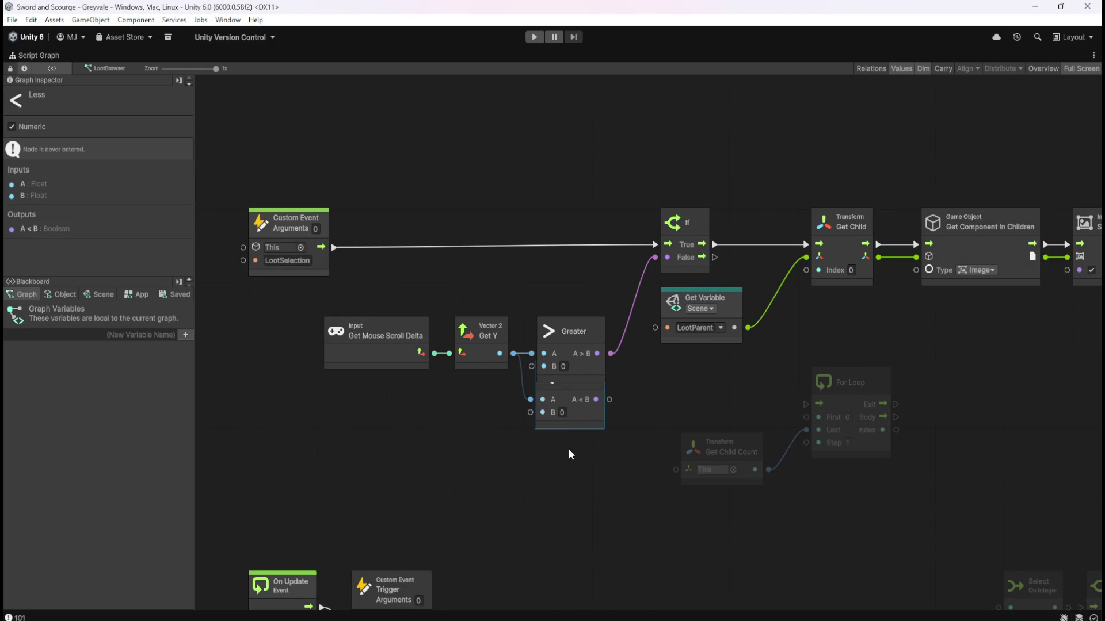
{"action": "left_click_drag", "start_coordinate": [581, 448], "coordinate": [655, 257]}
{"action": "left_click", "coordinate": [638, 378]}
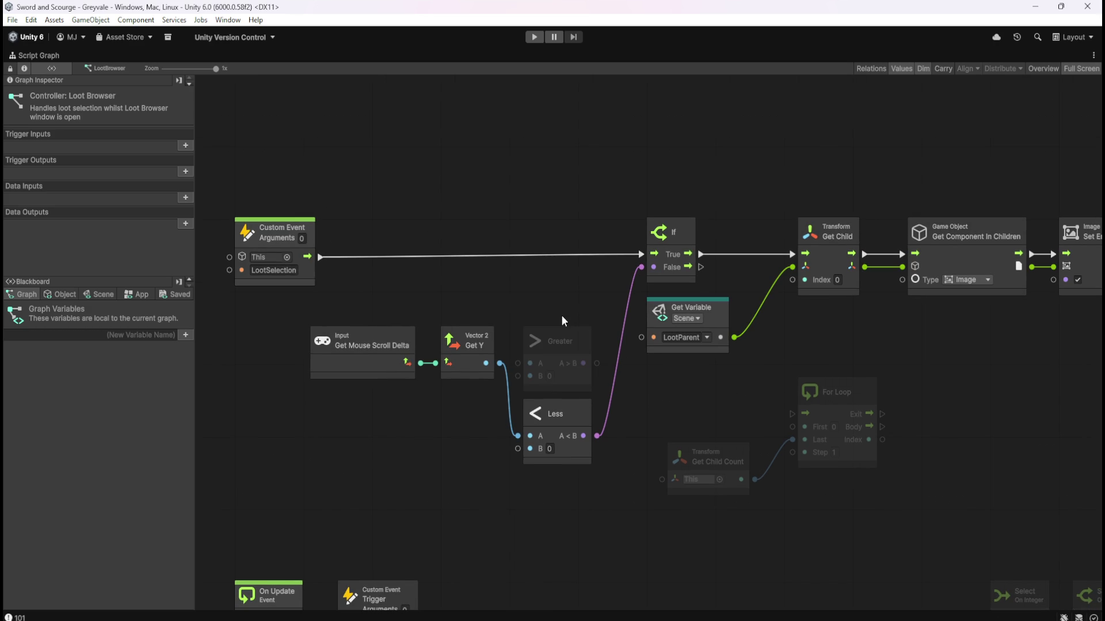
{"action": "scroll", "coordinate": [575, 314], "scroll_direction": "down", "scroll_amount": 1}
{"action": "scroll", "coordinate": [840, 343], "scroll_direction": "right", "scroll_amount": 5}
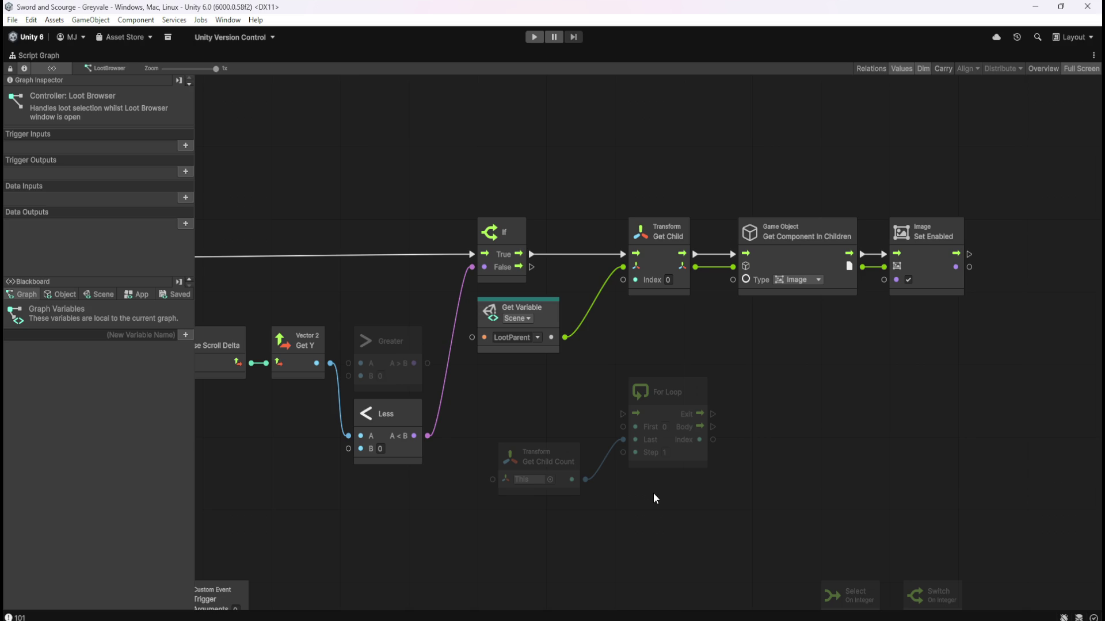
{"action": "mouse_move", "coordinate": [482, 513]}
{"action": "left_mouse_down"}
{"action": "mouse_move", "coordinate": [649, 506]}
{"action": "mouse_move", "coordinate": [660, 486]}
{"action": "left_mouse_up"}
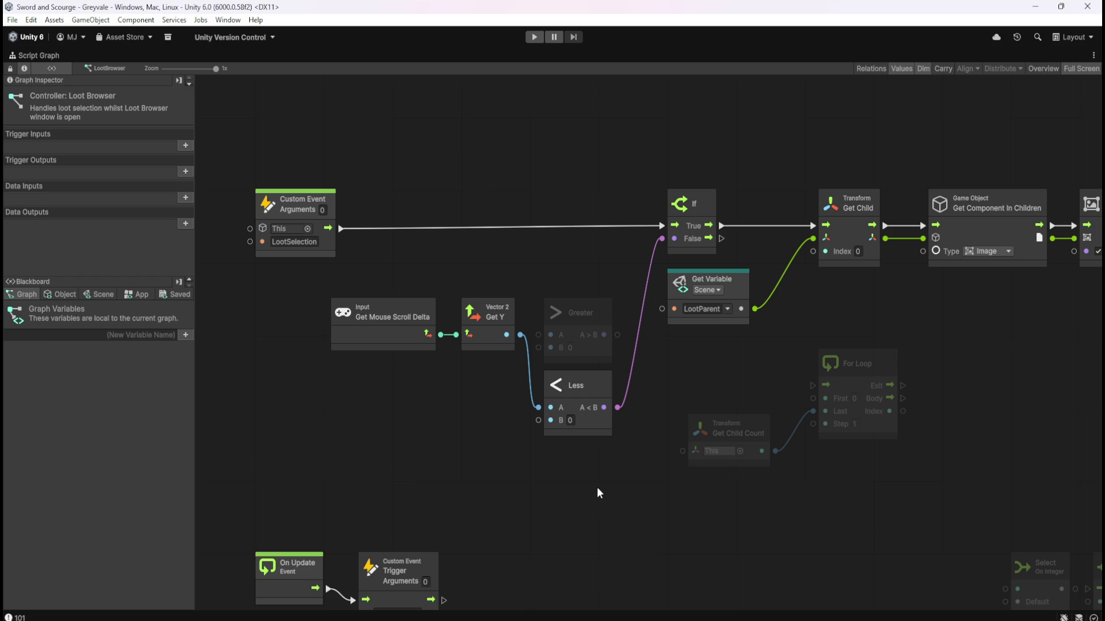
Delete the ChildIndex and SelectedIndex variables from the Blackboard's Object tab.
{"action": "left_click", "coordinate": [69, 295]}
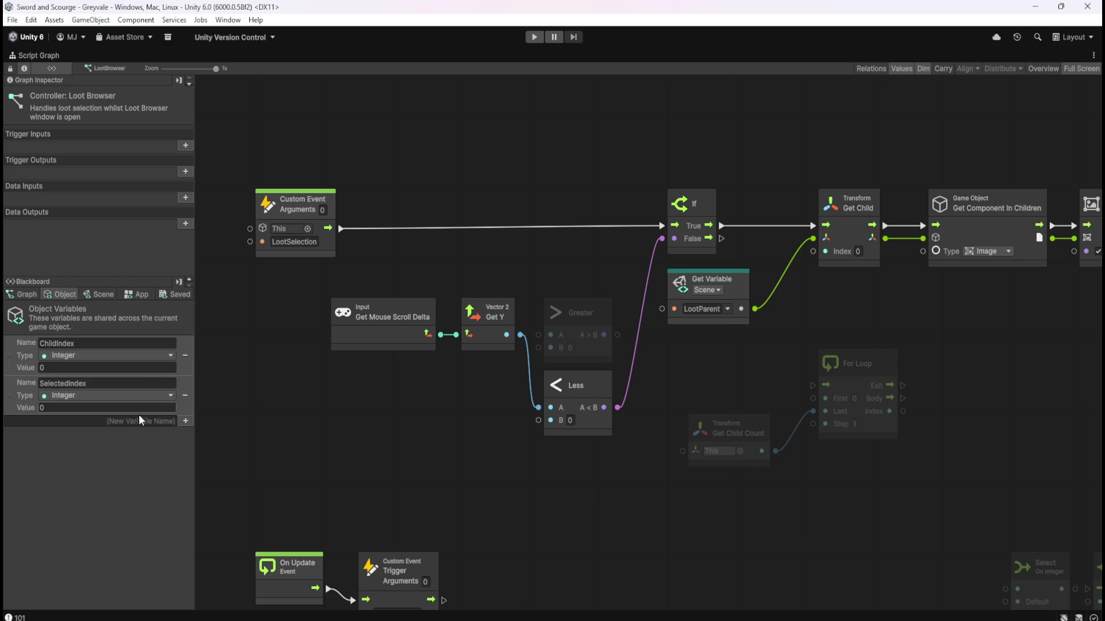
{"action": "left_click", "coordinate": [185, 355]}
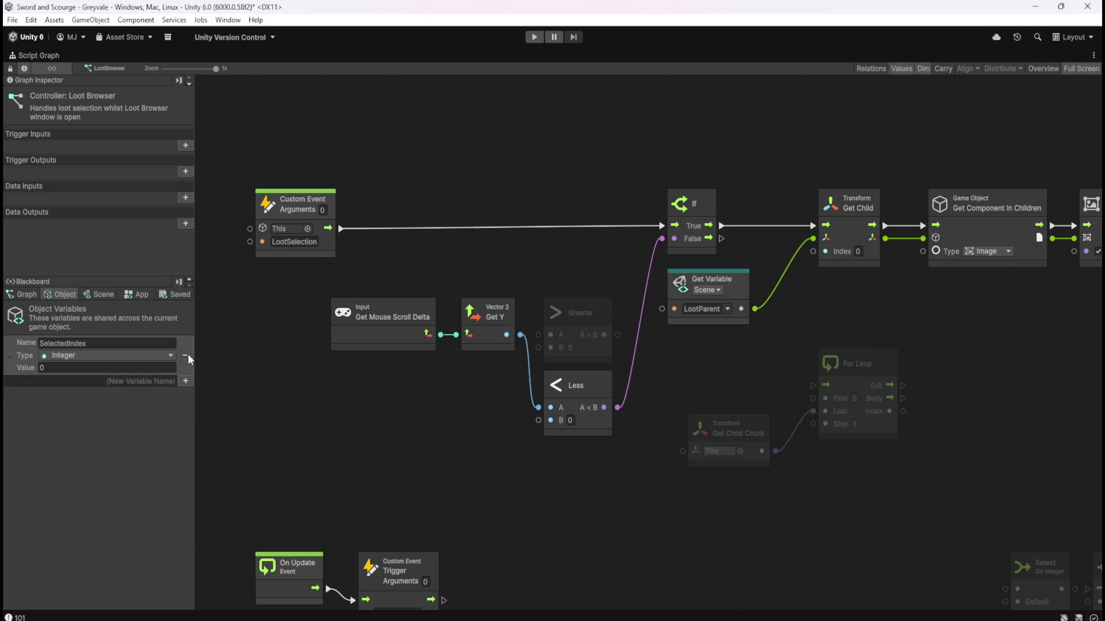
{"action": "left_click", "coordinate": [185, 355]}
Add an object variable named Children and set its type to List of Game Object.
{"action": "left_click", "coordinate": [154, 342]}
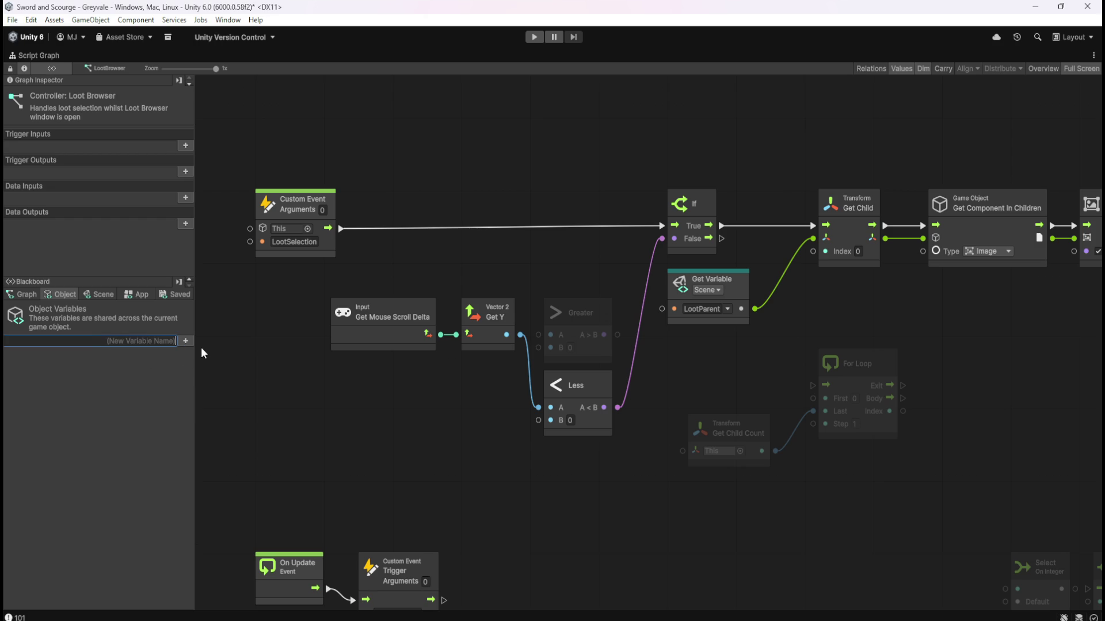
{"action": "type", "text": "lis"}
{"action": "key", "text": "BackSpace"}
{"action": "key", "text": "BackSpace"}
{"action": "key", "text": "BackSpace"}
{"action": "type", "text": "Child"}
{"action": "type", "text": "List"}
{"action": "key", "text": "BackSpace"}
{"action": "key", "text": "BackSpace"}
{"action": "key", "text": "BackSpace"}
{"action": "type", "text": "ren"}
{"action": "key", "text": "Return"}
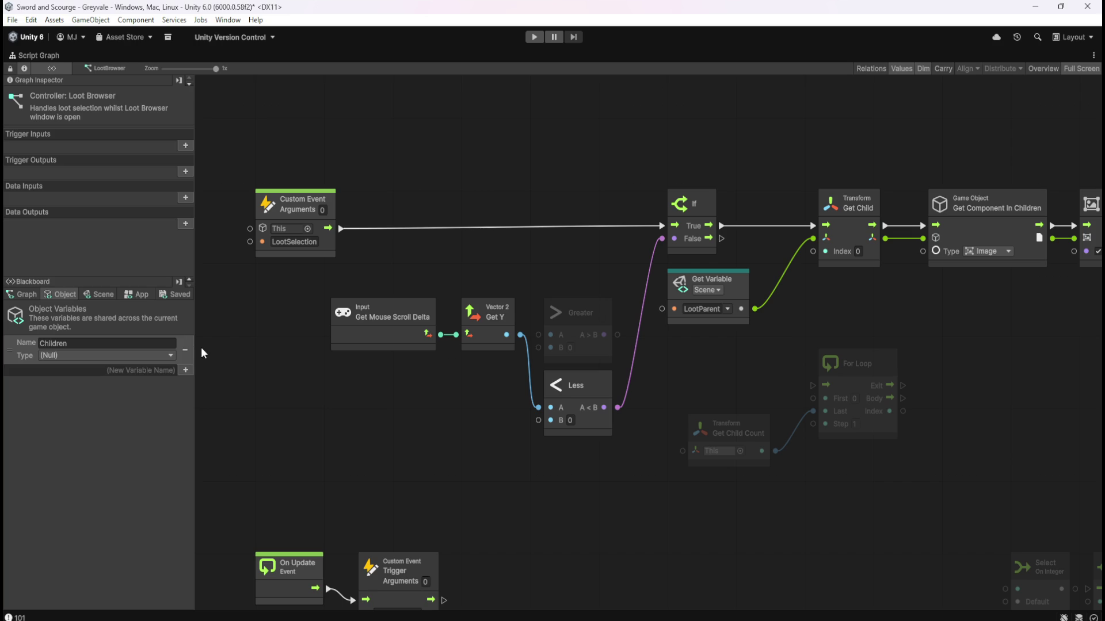
{"action": "left_click", "coordinate": [167, 356]}
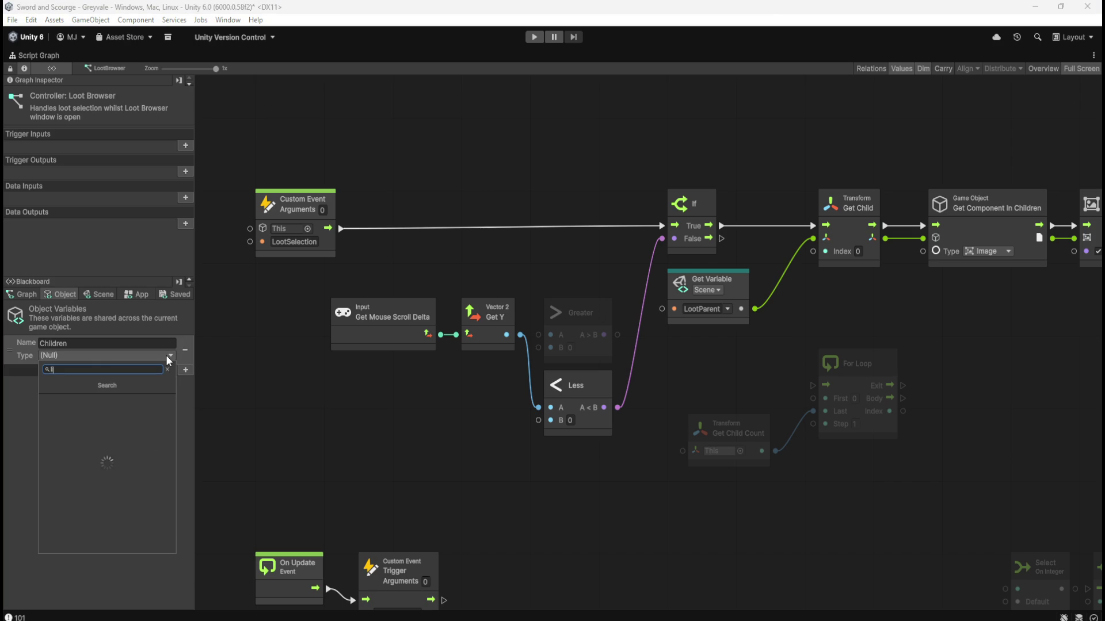
{"action": "type", "text": "list"}
{"action": "scroll", "coordinate": [160, 442], "scroll_direction": "down", "scroll_amount": 1}
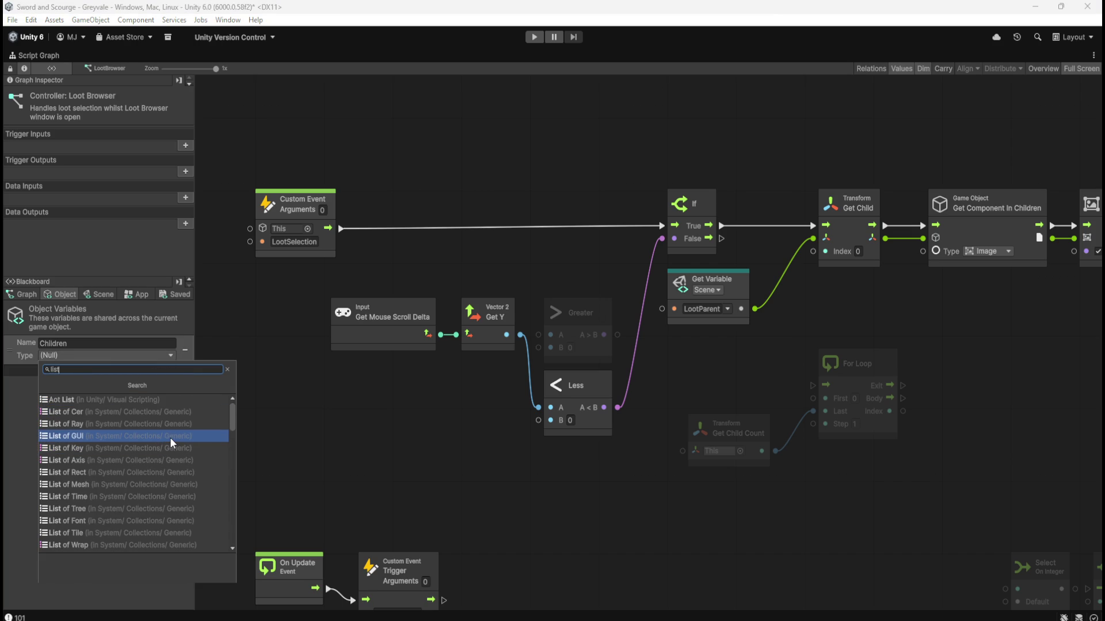
{"action": "type", "text": " game"}
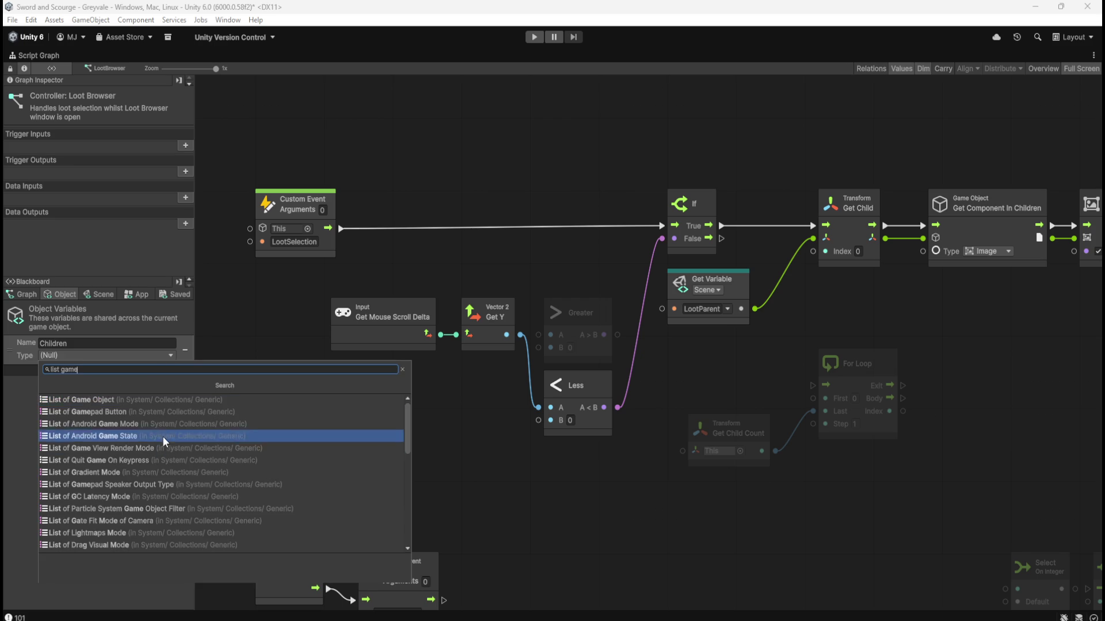
{"action": "left_click", "coordinate": [164, 396]}
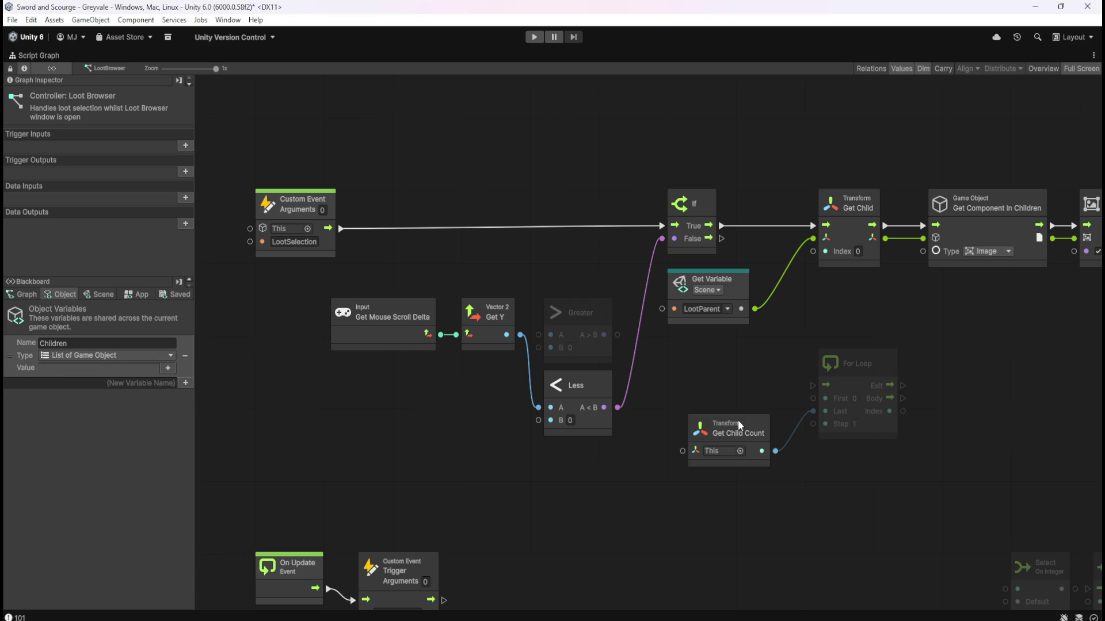
{"action": "left_click_drag", "start_coordinate": [634, 491], "coordinate": [665, 427]}
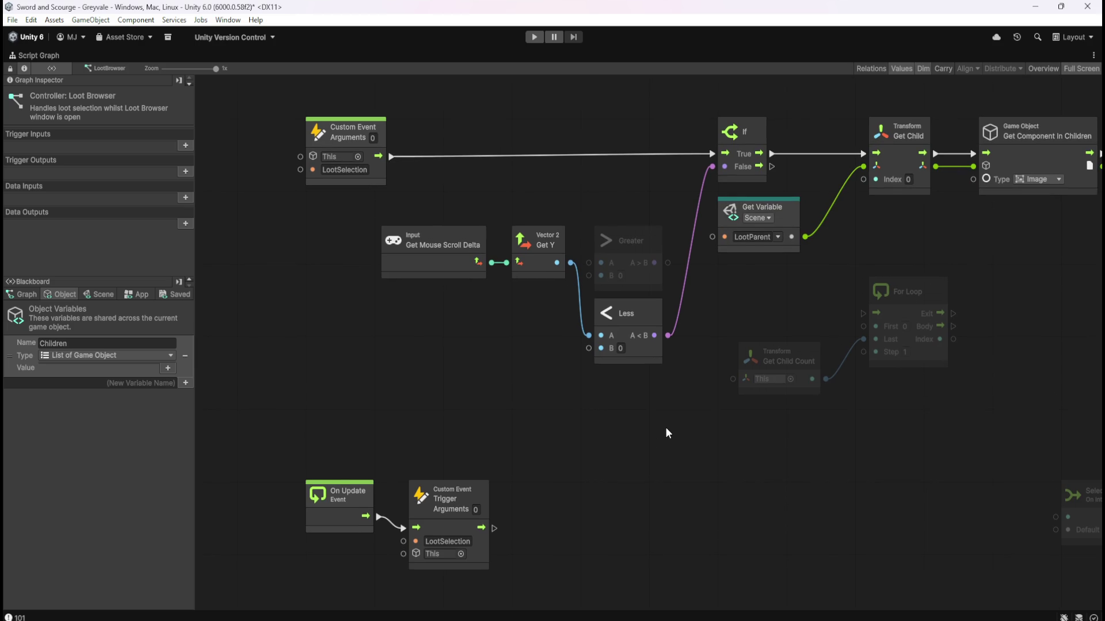
{"action": "left_click_drag", "start_coordinate": [666, 428], "coordinate": [626, 445]}
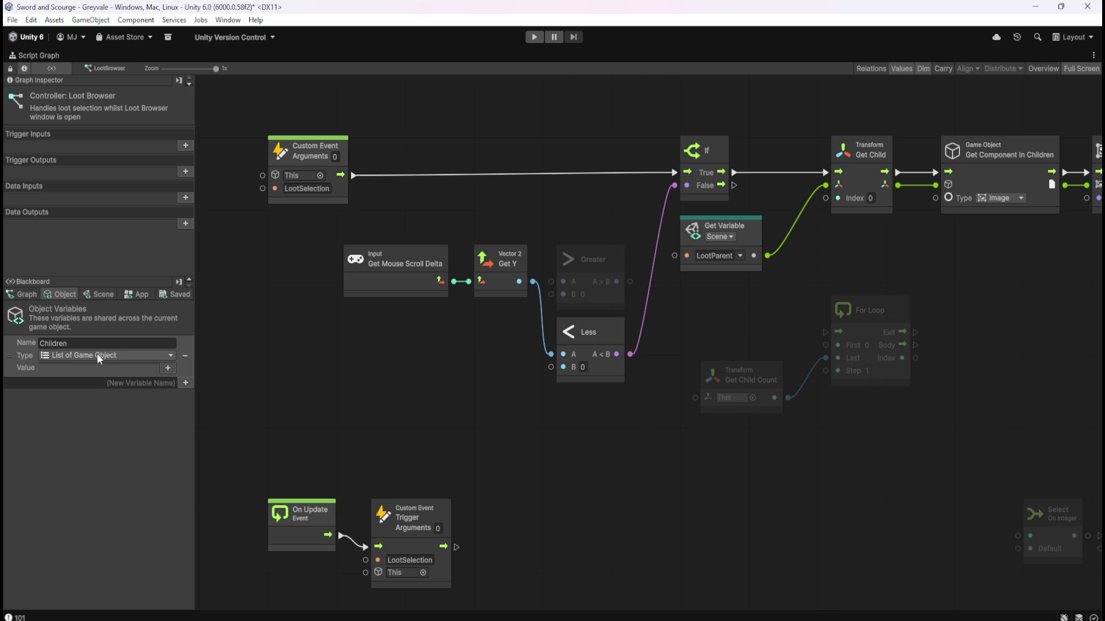
{"action": "left_click", "coordinate": [185, 357]}
{"action": "left_click_drag", "start_coordinate": [789, 398], "coordinate": [825, 429]}
{"action": "type", "text": "array"}
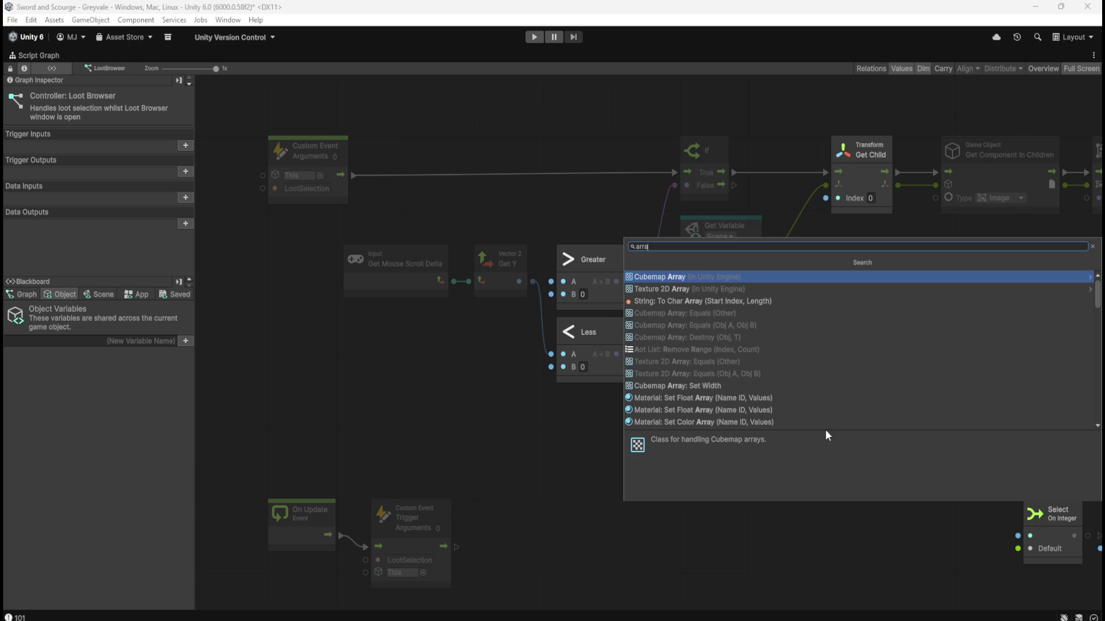
{"action": "scroll", "coordinate": [791, 356], "scroll_direction": "down", "scroll_amount": 5}
{"action": "key", "text": "Escape"}
{"action": "left_click_drag", "start_coordinate": [855, 430], "coordinate": [754, 441]}
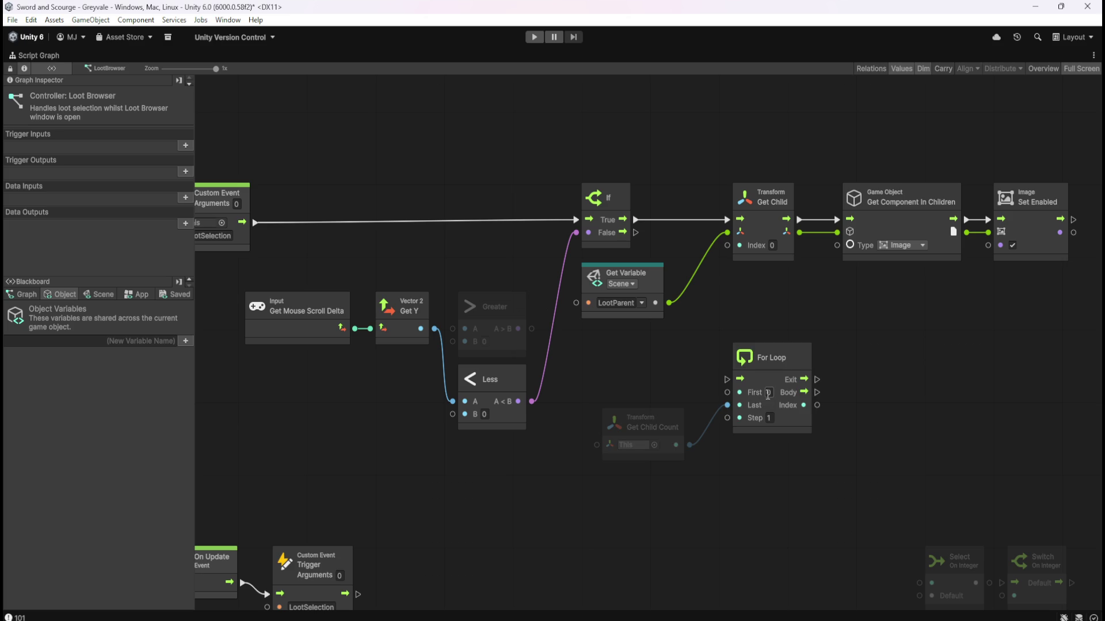
{"action": "left_click_drag", "start_coordinate": [865, 315], "coordinate": [788, 335]}
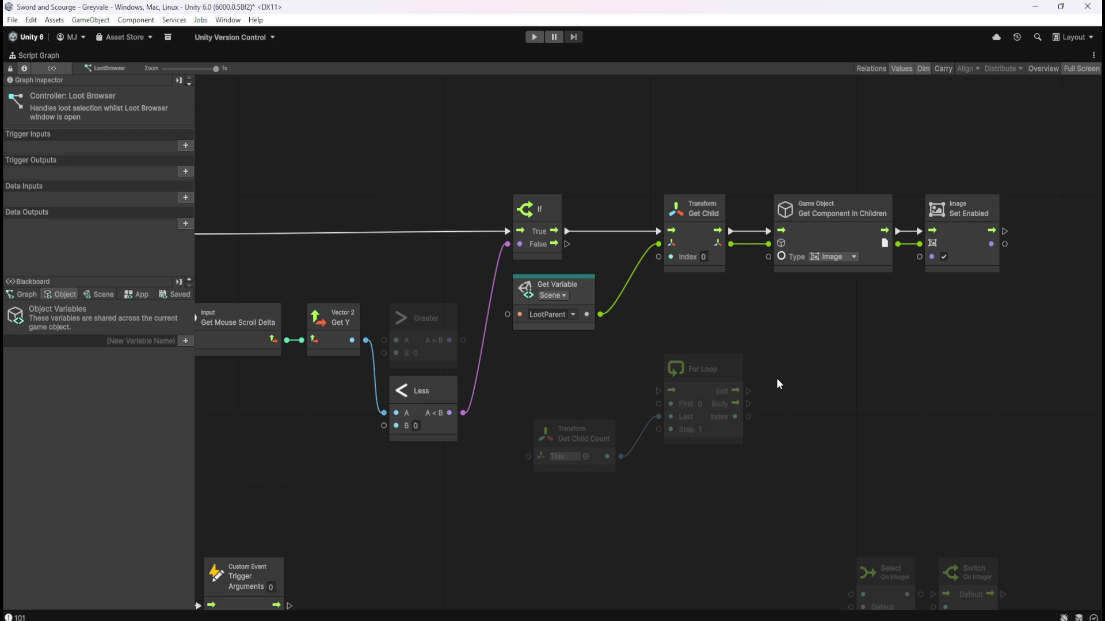
{"action": "scroll", "coordinate": [806, 410], "scroll_direction": "right", "scroll_amount": 2}
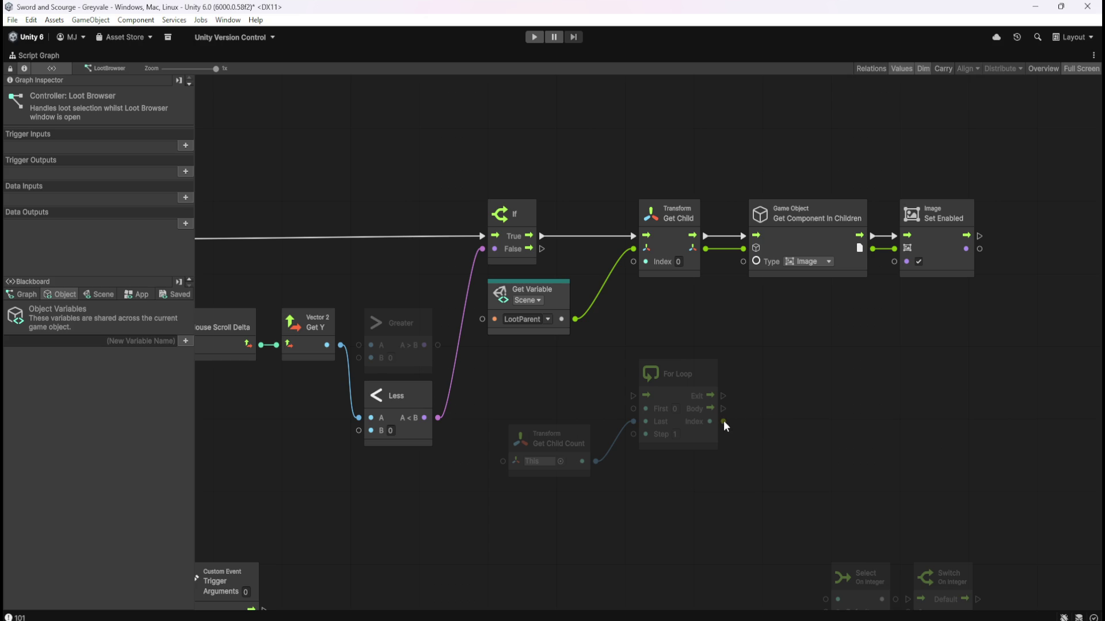
{"action": "left_click", "coordinate": [586, 437]}
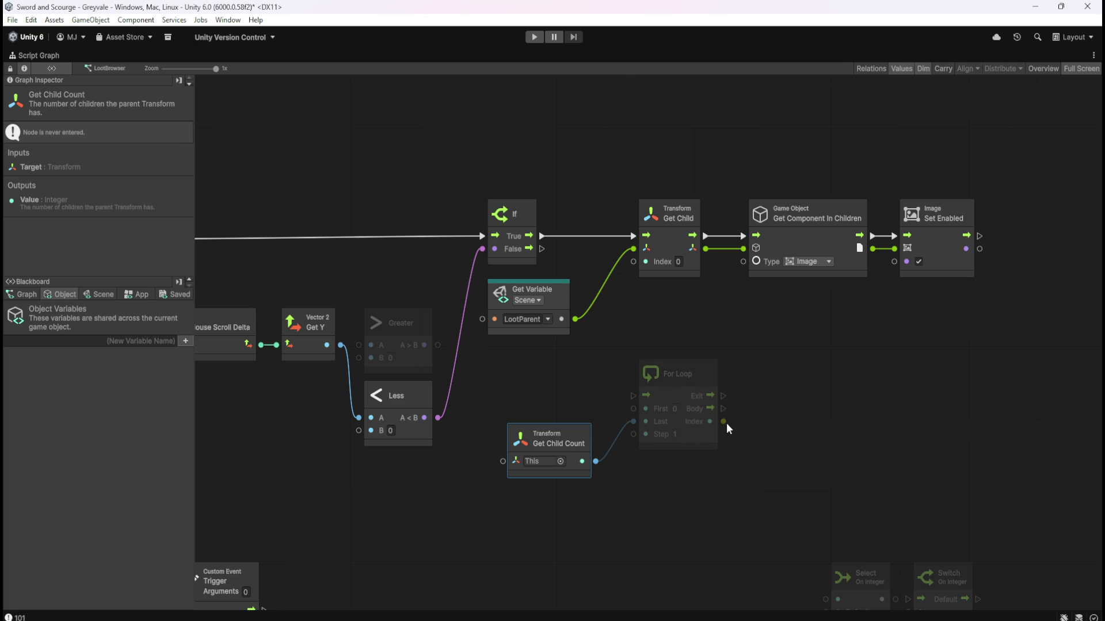
{"action": "left_click_drag", "start_coordinate": [725, 422], "coordinate": [774, 439]}
{"action": "scroll", "coordinate": [817, 380], "scroll_direction": "down", "scroll_amount": 5}
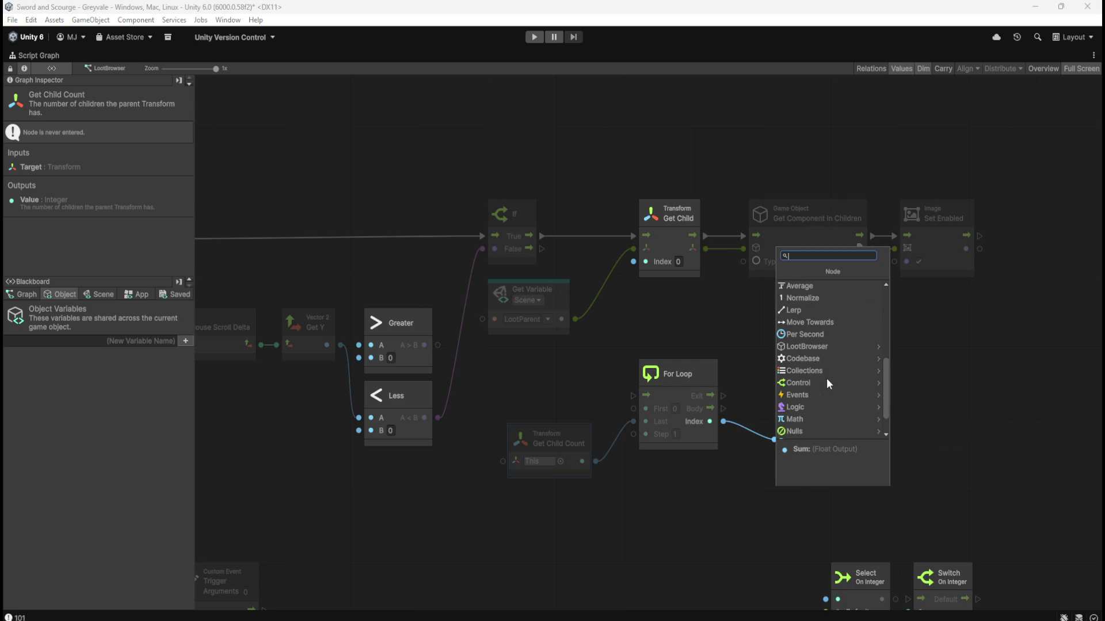
{"action": "left_click", "coordinate": [835, 372]}
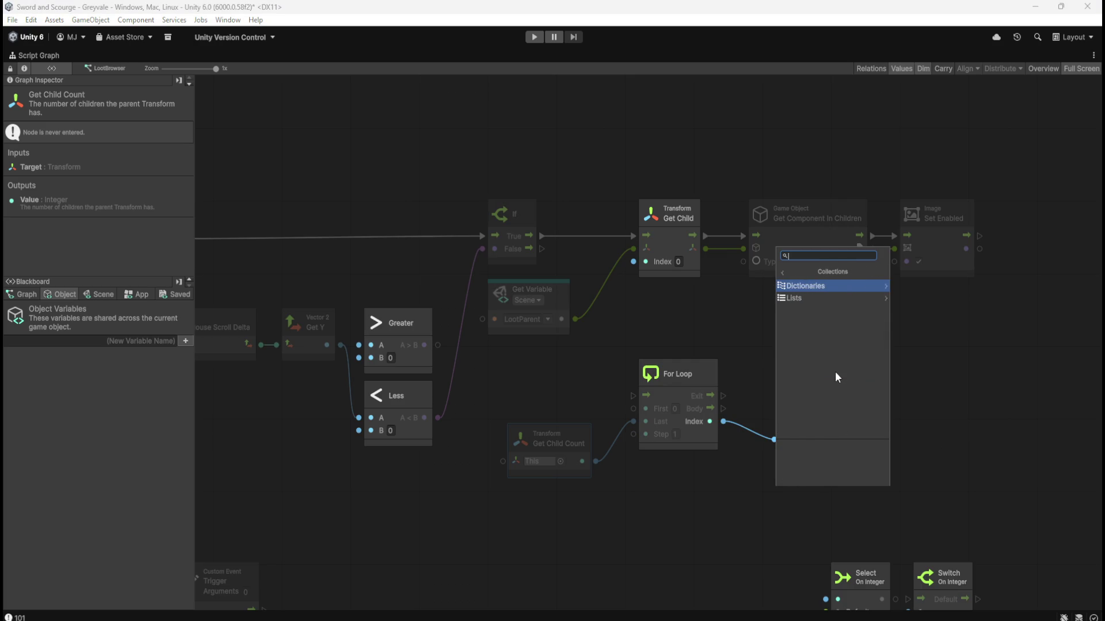
{"action": "left_click", "coordinate": [821, 299]}
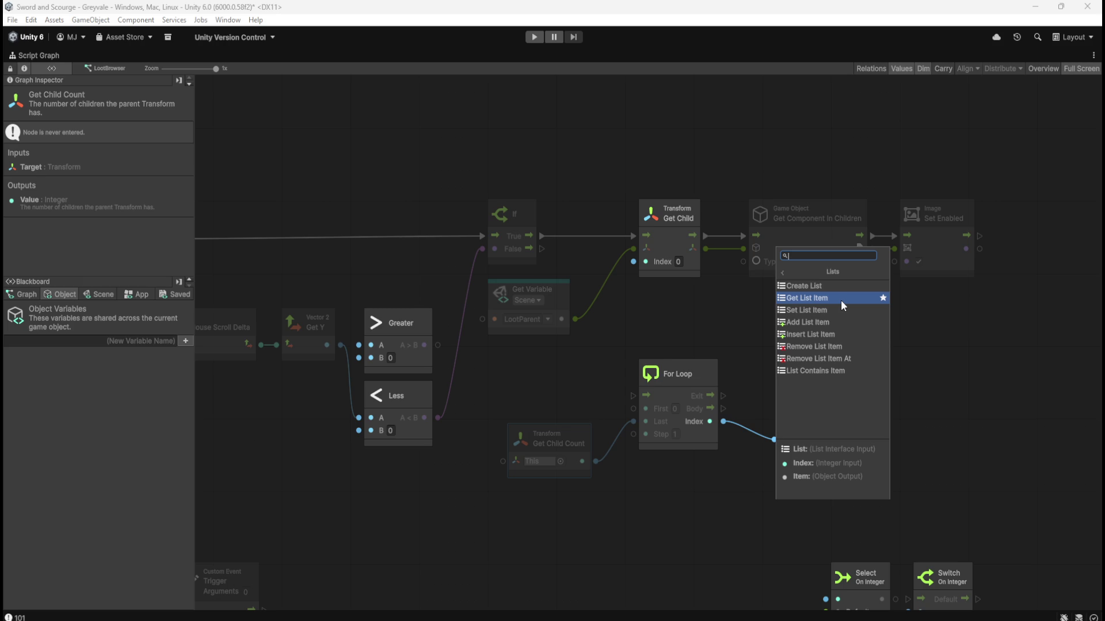
{"action": "key", "text": "Escape"}
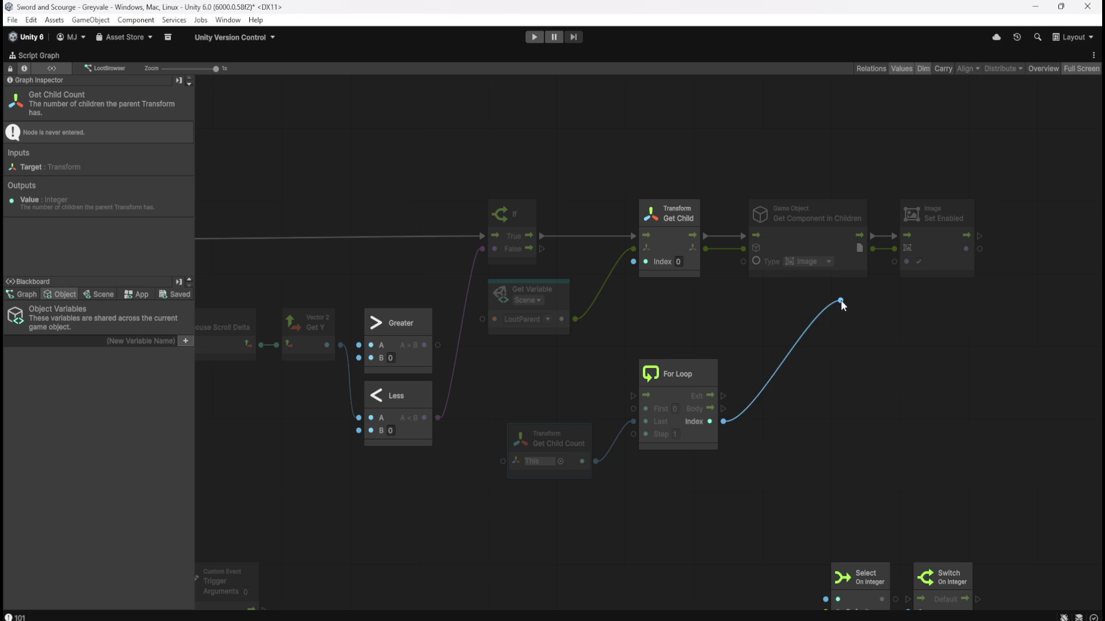
{"action": "key", "text": "Escape"}
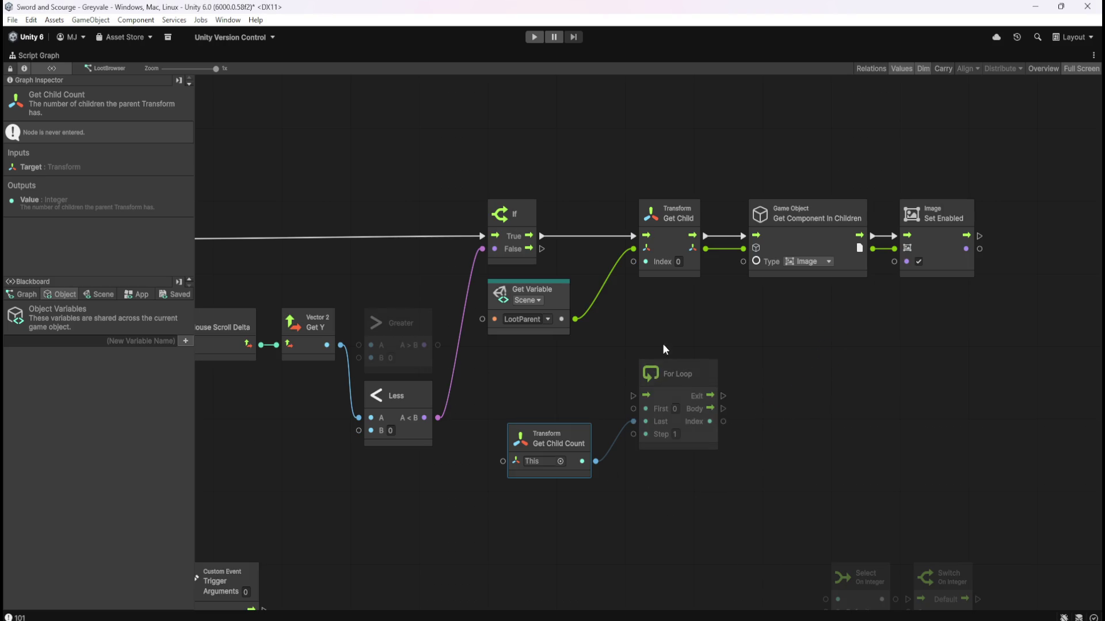
Select the For Loop and Get Child Count nodes together.
{"action": "left_click_drag", "start_coordinate": [666, 339], "coordinate": [760, 340]}
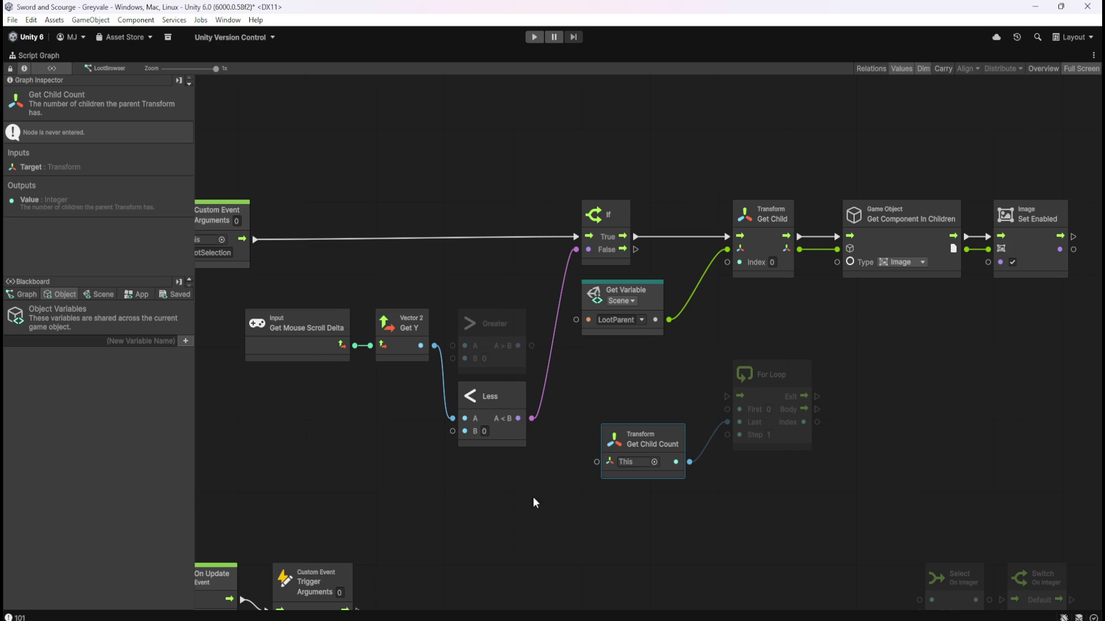
{"action": "left_click_drag", "start_coordinate": [818, 345], "coordinate": [756, 342]}
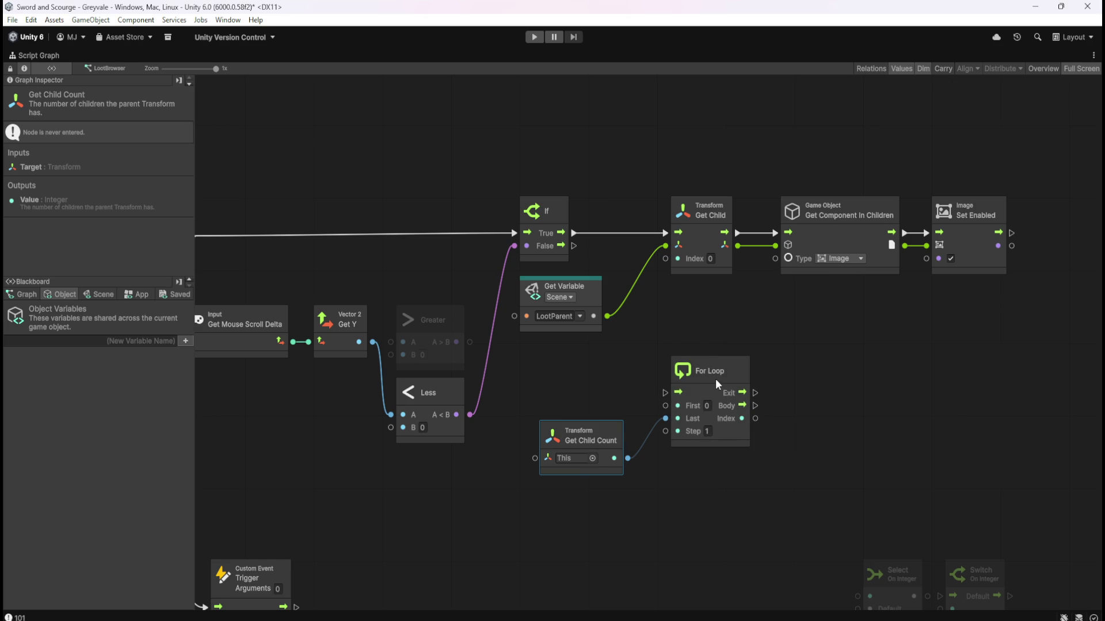
{"action": "mouse_move", "coordinate": [574, 371]}
{"action": "left_mouse_down"}
{"action": "mouse_move", "coordinate": [703, 443]}
{"action": "mouse_move", "coordinate": [734, 427]}
{"action": "mouse_move", "coordinate": [814, 434]}
{"action": "left_mouse_up"}
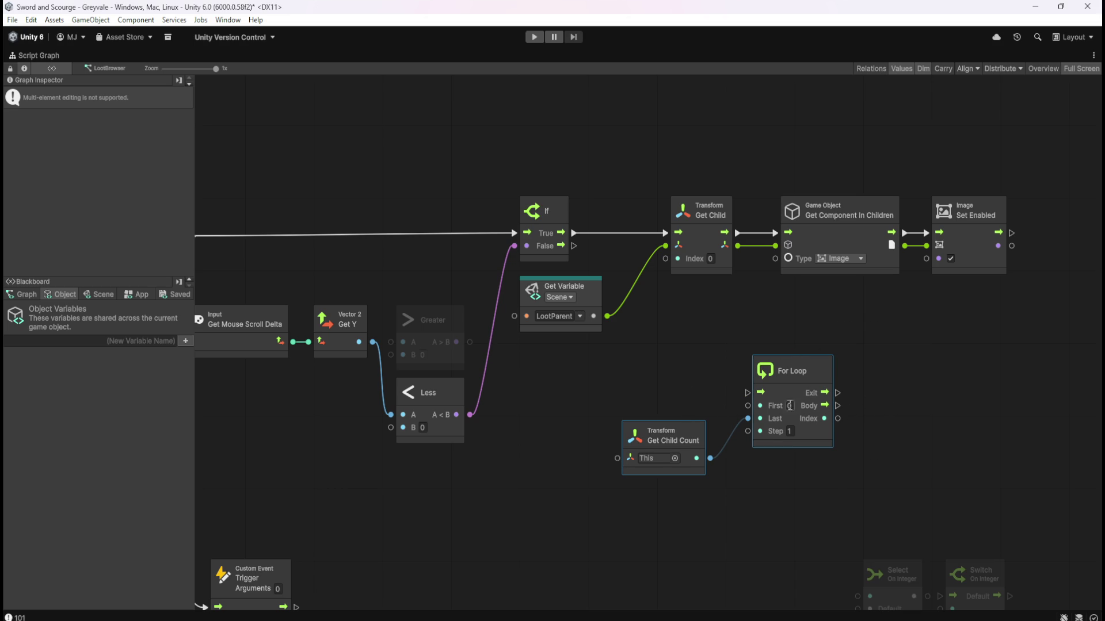
Lift the For Loop and Get Child Count pair above the If–Get Child row.
{"action": "mouse_move", "coordinate": [619, 375]}
{"action": "left_mouse_down"}
{"action": "mouse_move", "coordinate": [833, 382]}
{"action": "mouse_move", "coordinate": [769, 400]}
{"action": "mouse_move", "coordinate": [695, 393]}
{"action": "left_mouse_up"}
{"action": "left_click_drag", "start_coordinate": [788, 354], "coordinate": [742, 385]}
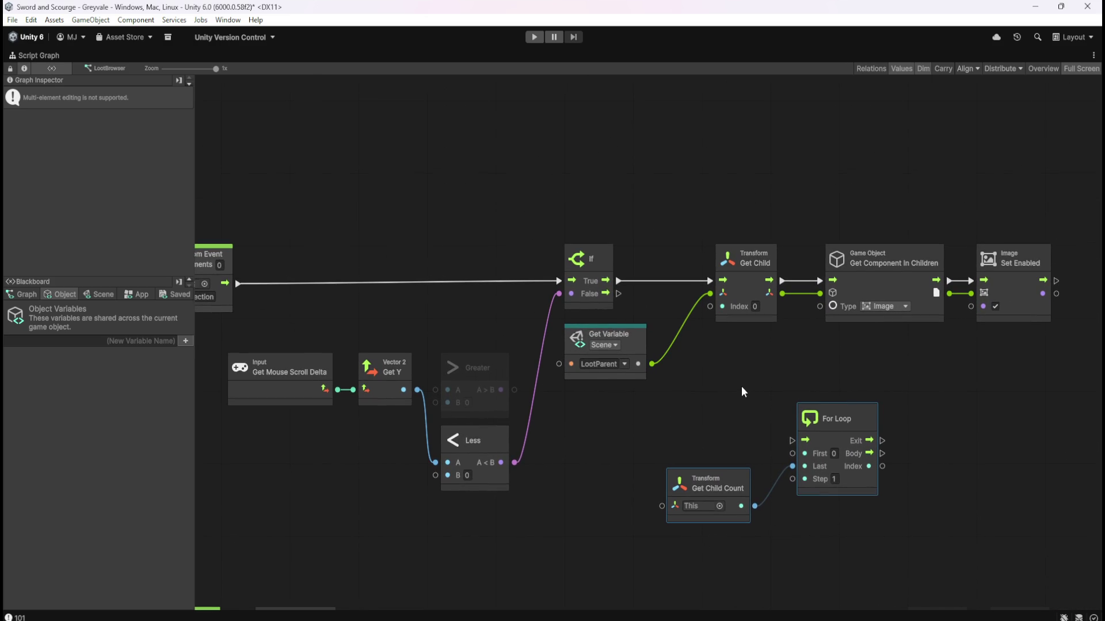
{"action": "mouse_move", "coordinate": [818, 432]}
{"action": "left_mouse_down"}
{"action": "mouse_move", "coordinate": [829, 291]}
{"action": "mouse_move", "coordinate": [788, 83]}
{"action": "left_mouse_up"}
{"action": "left_click_drag", "start_coordinate": [672, 78], "coordinate": [691, 174]}
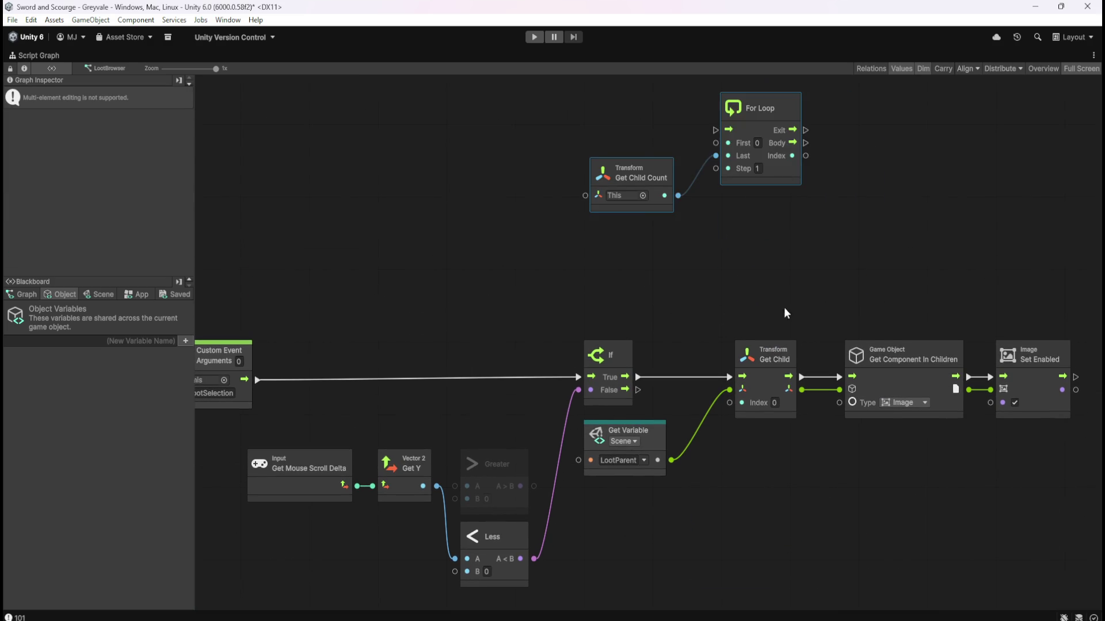
{"action": "mouse_move", "coordinate": [652, 247]}
{"action": "left_mouse_down"}
{"action": "mouse_move", "coordinate": [688, 328]}
{"action": "mouse_move", "coordinate": [631, 197]}
{"action": "left_mouse_up"}
{"action": "scroll", "coordinate": [733, 334], "scroll_direction": "down", "scroll_amount": 5}
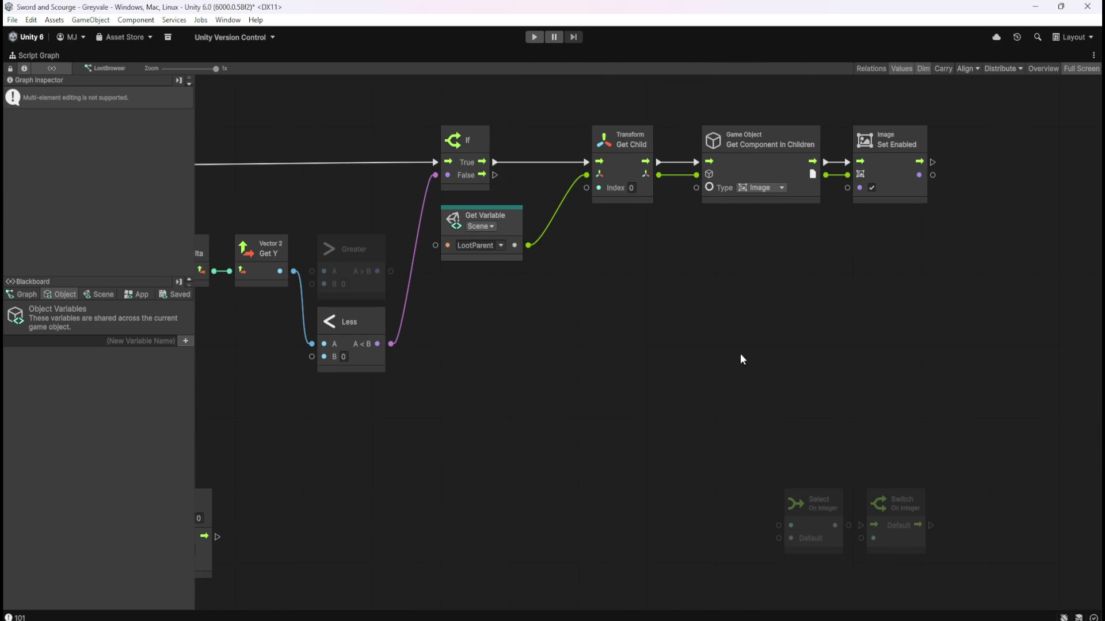
{"action": "left_click", "coordinate": [902, 545]}
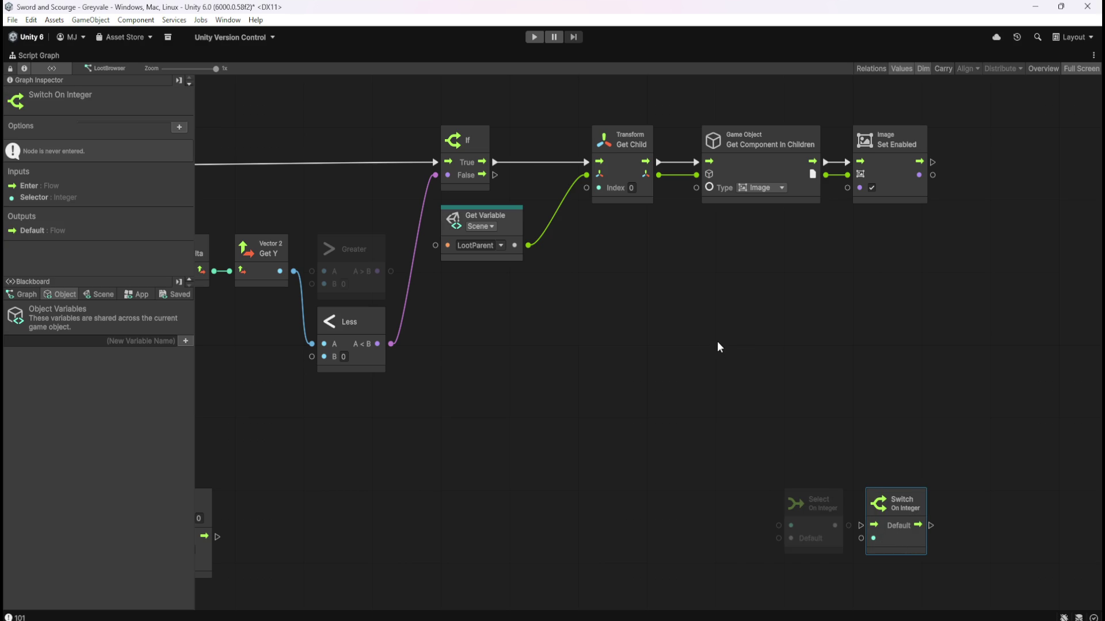
{"action": "left_click_drag", "start_coordinate": [742, 340], "coordinate": [765, 383]}
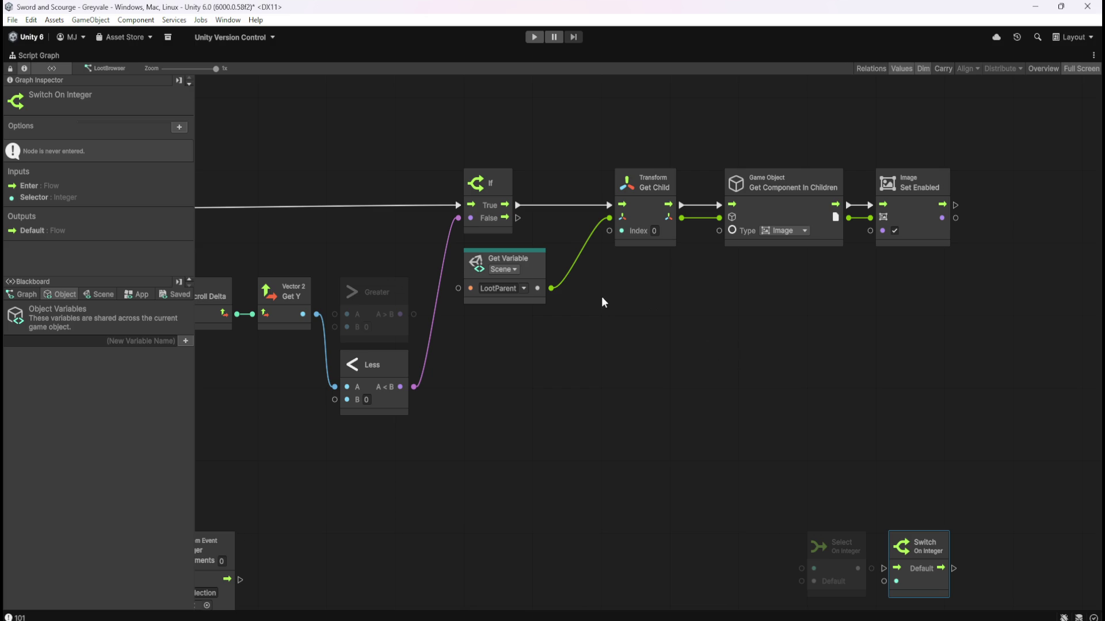
{"action": "scroll", "coordinate": [600, 296], "scroll_direction": "up", "scroll_amount": 5}
{"action": "scroll", "coordinate": [741, 329], "scroll_direction": "left", "scroll_amount": 5}
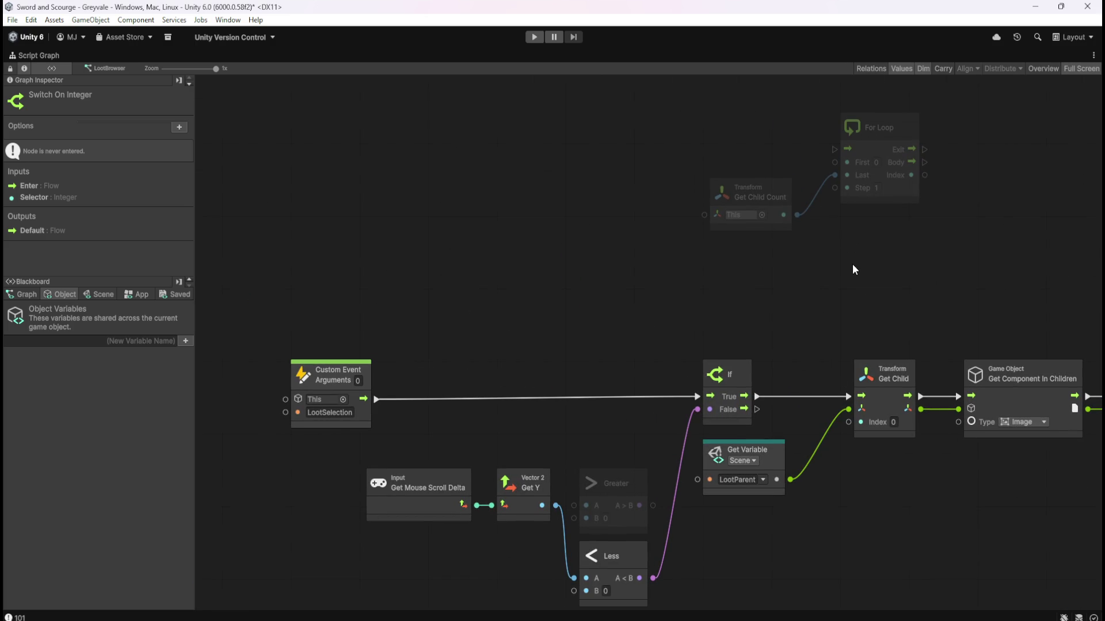
{"action": "mouse_move", "coordinate": [837, 277]}
{"action": "left_mouse_down"}
{"action": "mouse_move", "coordinate": [692, 225]}
{"action": "mouse_move", "coordinate": [751, 230]}
{"action": "mouse_move", "coordinate": [716, 230]}
{"action": "mouse_move", "coordinate": [731, 253]}
{"action": "left_mouse_up"}
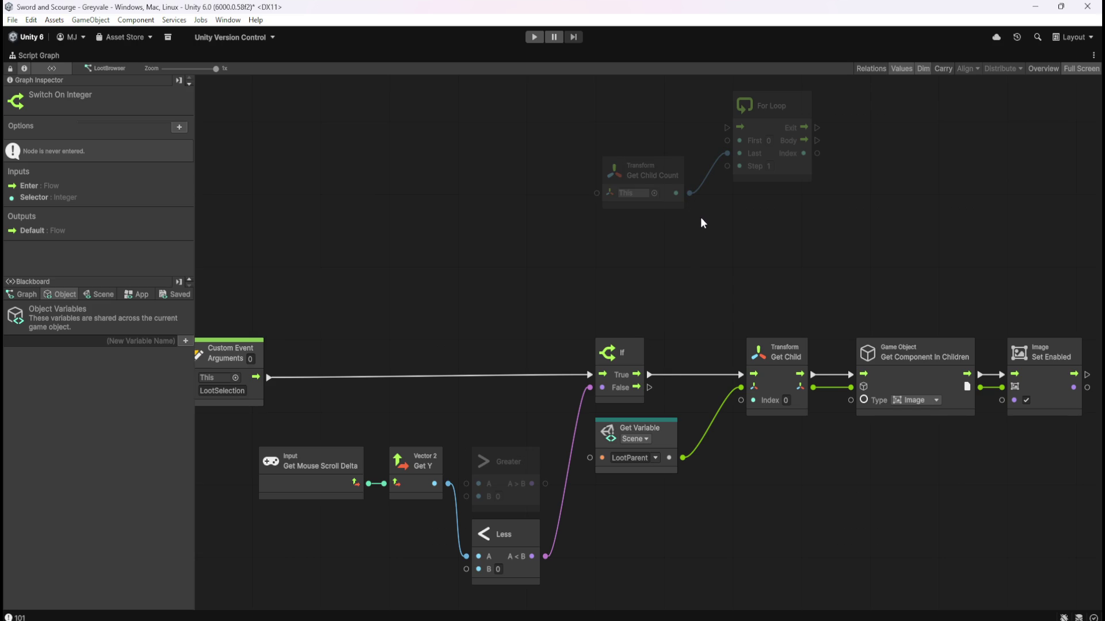
{"action": "left_click", "coordinate": [736, 246]}
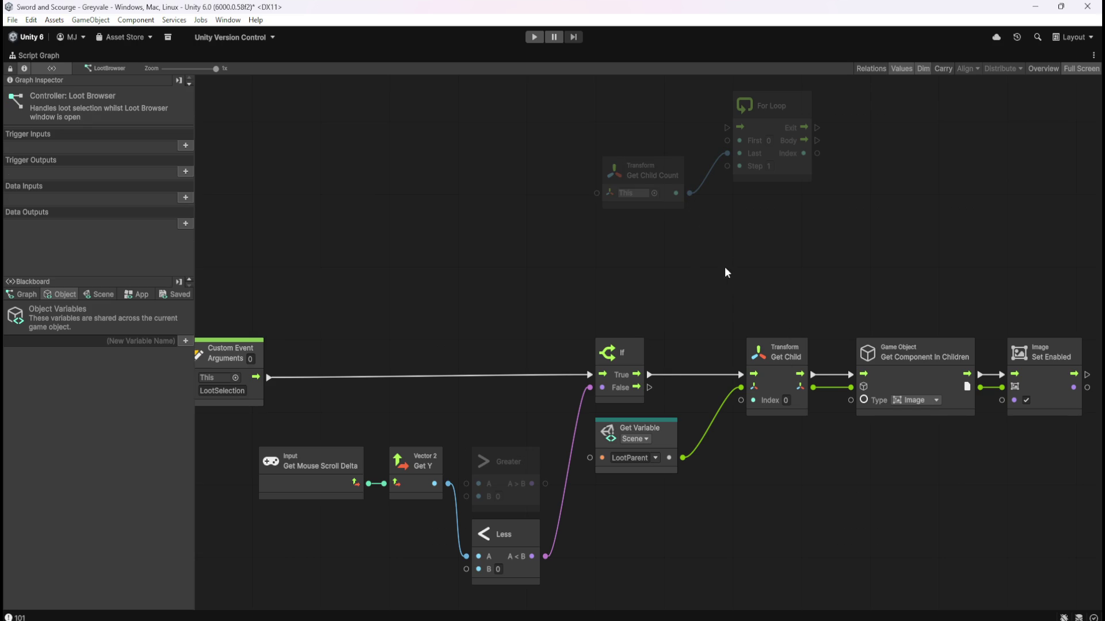
{"action": "scroll", "coordinate": [791, 267], "scroll_direction": "up", "scroll_amount": 3}
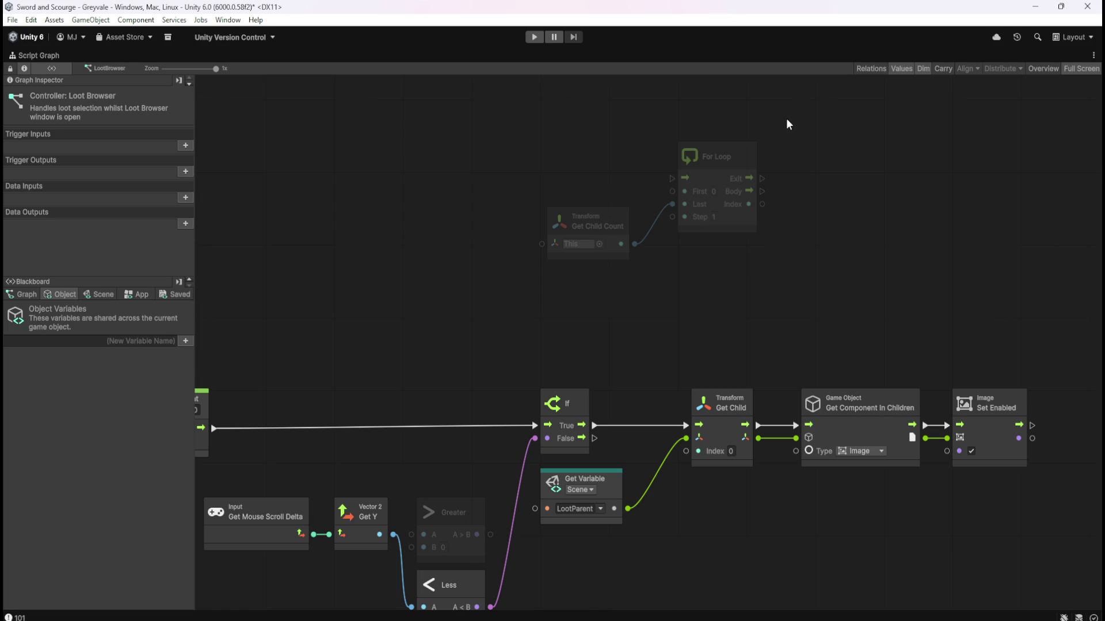
{"action": "left_click", "coordinate": [748, 163]}
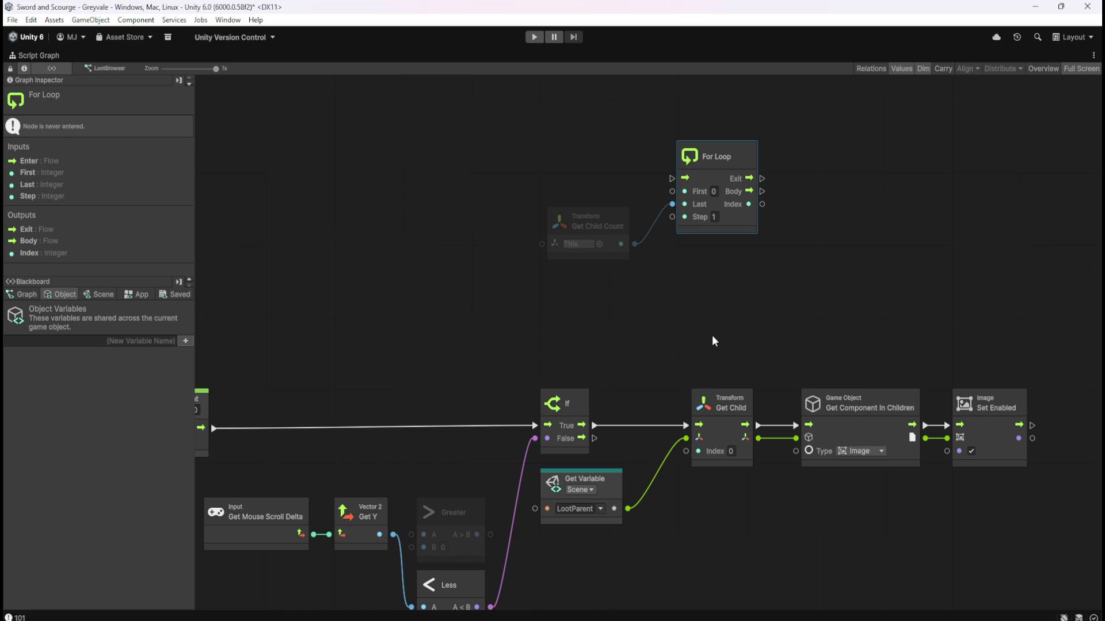
{"action": "mouse_move", "coordinate": [699, 320]}
{"action": "left_mouse_down"}
{"action": "mouse_move", "coordinate": [742, 333]}
{"action": "mouse_move", "coordinate": [769, 267]}
{"action": "mouse_move", "coordinate": [570, 223]}
{"action": "mouse_move", "coordinate": [641, 301]}
{"action": "mouse_move", "coordinate": [685, 327]}
{"action": "mouse_move", "coordinate": [725, 233]}
{"action": "mouse_move", "coordinate": [764, 327]}
{"action": "mouse_move", "coordinate": [755, 326]}
{"action": "mouse_move", "coordinate": [772, 310]}
{"action": "mouse_move", "coordinate": [734, 262]}
{"action": "mouse_move", "coordinate": [695, 270]}
{"action": "left_mouse_up"}
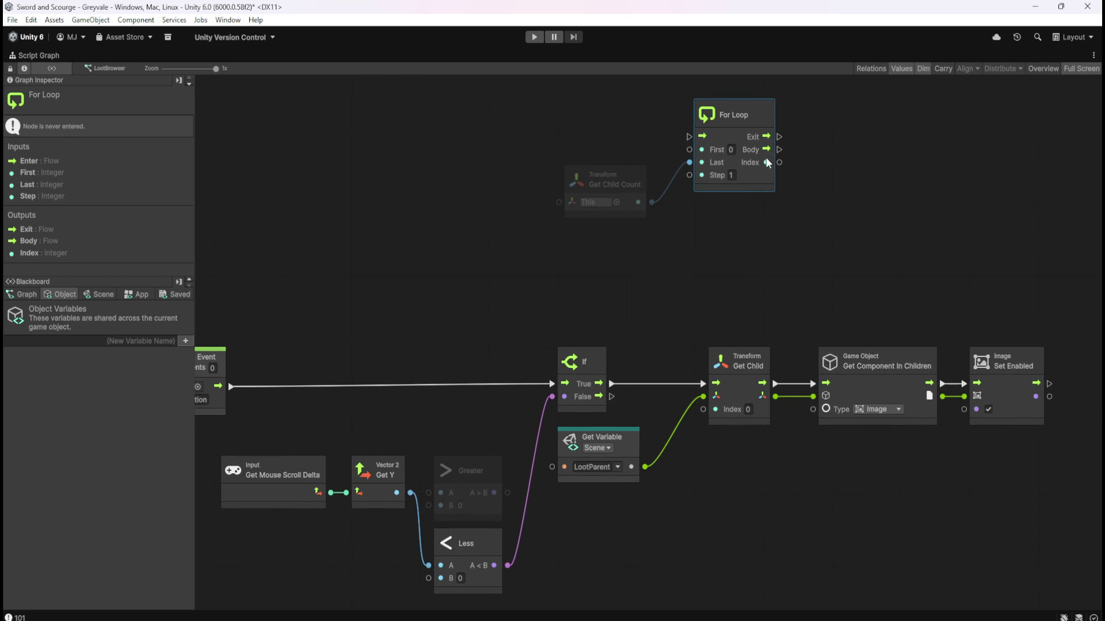
{"action": "left_click_drag", "start_coordinate": [713, 293], "coordinate": [984, 438]}
{"action": "key", "text": "ctrl+d"}
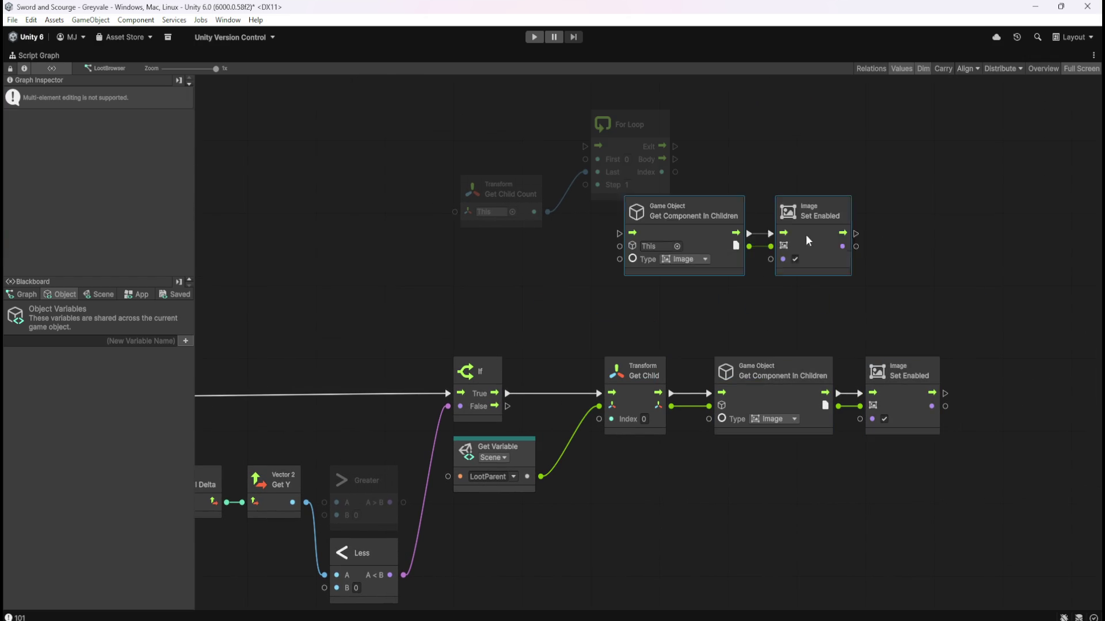
{"action": "left_click_drag", "start_coordinate": [890, 197], "coordinate": [892, 194]}
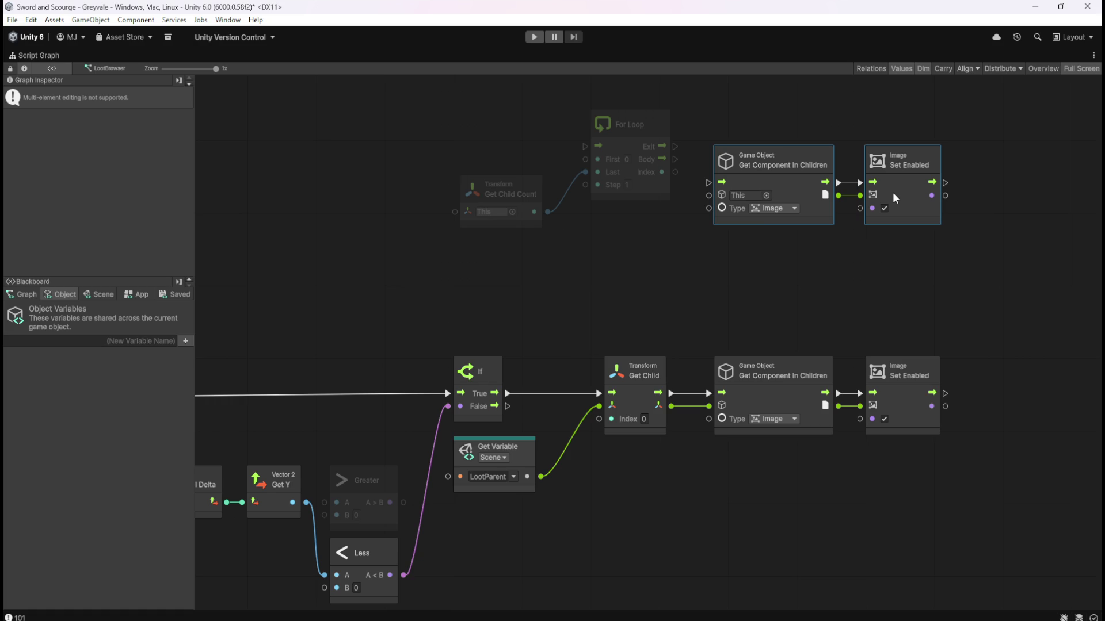
{"action": "left_click_drag", "start_coordinate": [806, 122], "coordinate": [948, 206]}
{"action": "key", "text": "Delete"}
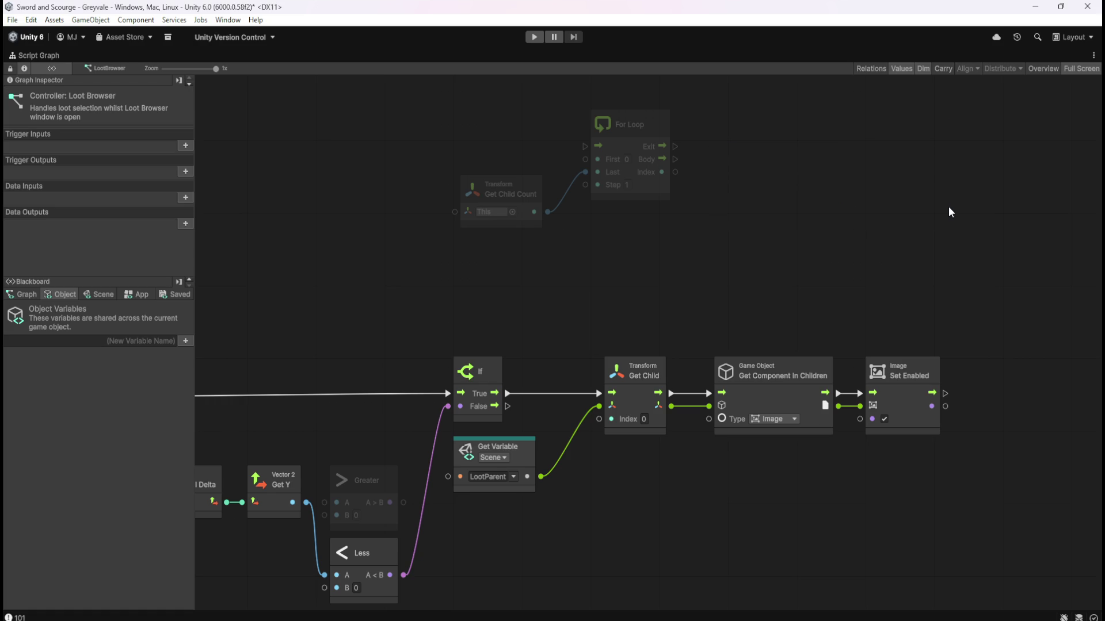
{"action": "scroll", "coordinate": [707, 306], "scroll_direction": "left", "scroll_amount": 5}
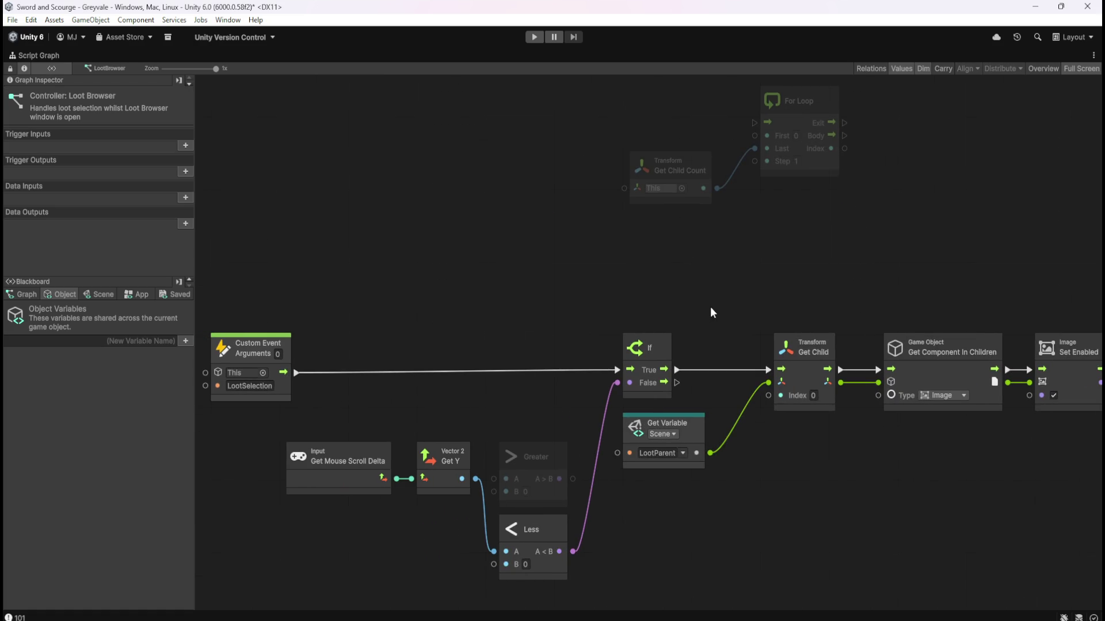
{"action": "scroll", "coordinate": [710, 313], "scroll_direction": "right", "scroll_amount": 3}
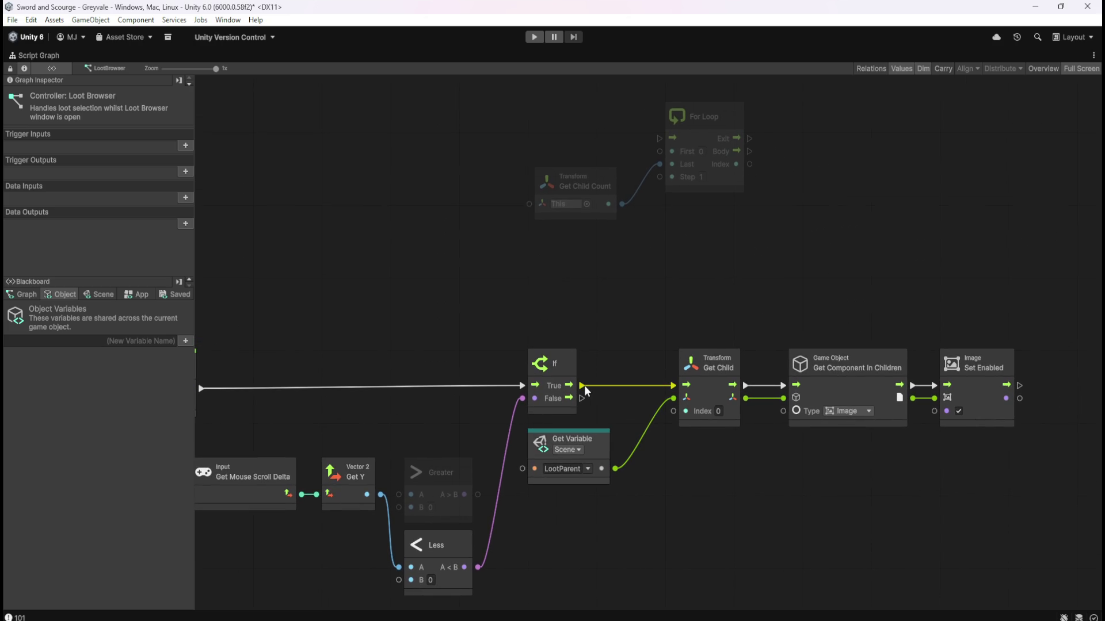
Shift Get Variable, Get Child and the following nodes right to make room.
{"action": "left_click_drag", "start_coordinate": [594, 358], "coordinate": [954, 485]}
{"action": "scroll", "coordinate": [954, 485], "scroll_direction": "right", "scroll_amount": 5}
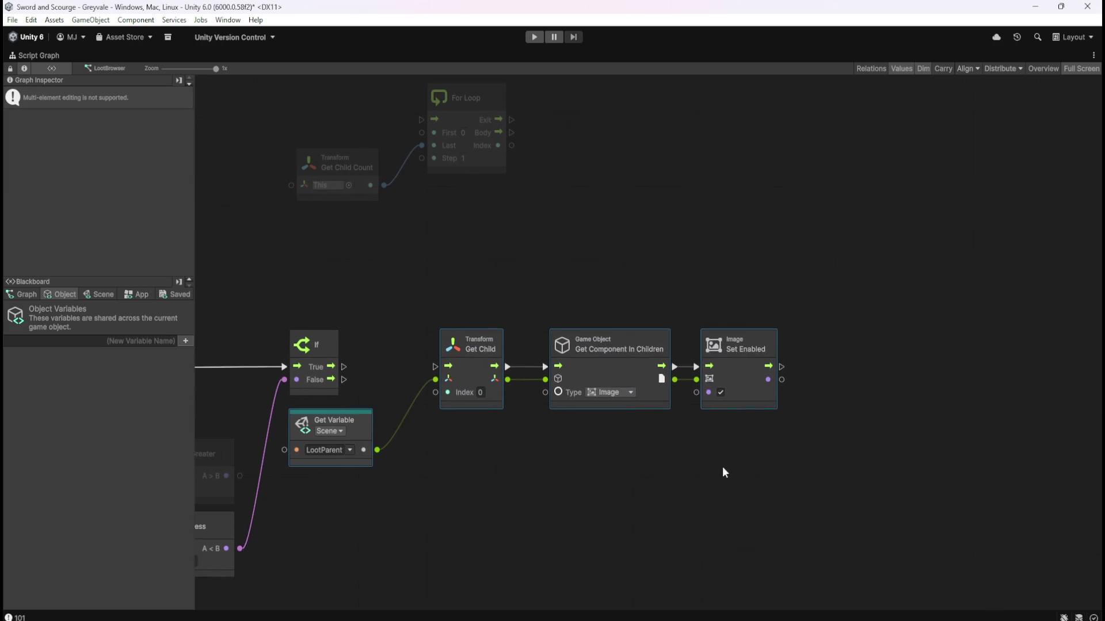
{"action": "left_click_drag", "start_coordinate": [808, 374], "coordinate": [912, 360]}
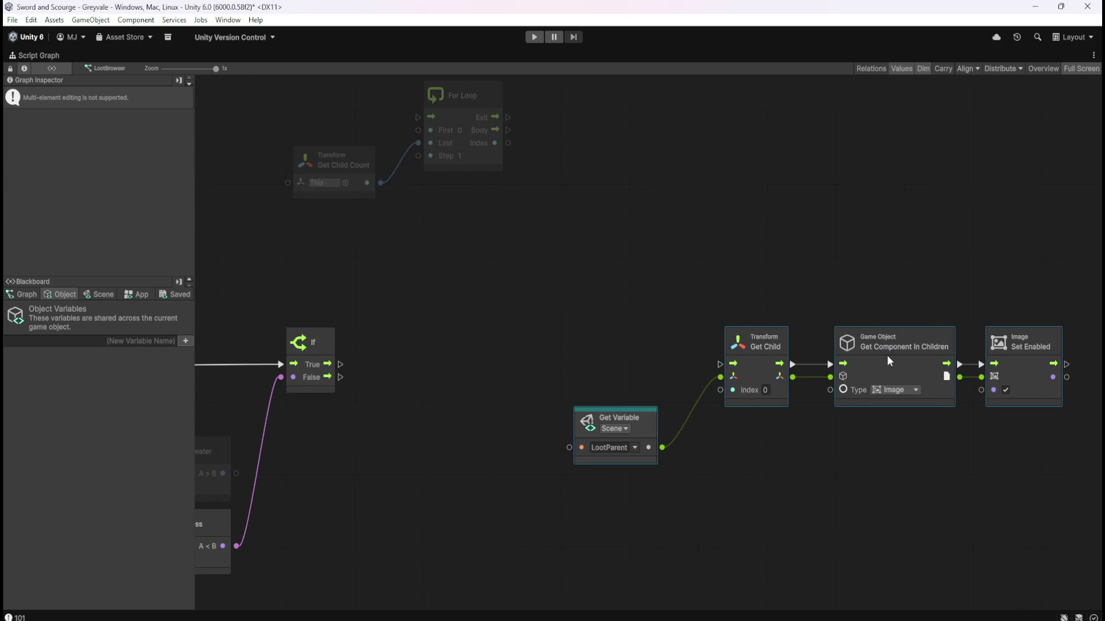
{"action": "left_click", "coordinate": [493, 274]}
{"action": "scroll", "coordinate": [575, 199], "scroll_direction": "left", "scroll_amount": 5}
{"action": "scroll", "coordinate": [575, 199], "scroll_direction": "up", "scroll_amount": 3}
Place the For Loop after If, wiring True into Enter and Body into Get Child.
{"action": "mouse_move", "coordinate": [577, 205]}
{"action": "left_mouse_down"}
{"action": "mouse_move", "coordinate": [697, 271]}
{"action": "mouse_move", "coordinate": [692, 507]}
{"action": "left_mouse_up"}
{"action": "left_click_drag", "start_coordinate": [685, 442], "coordinate": [672, 436]}
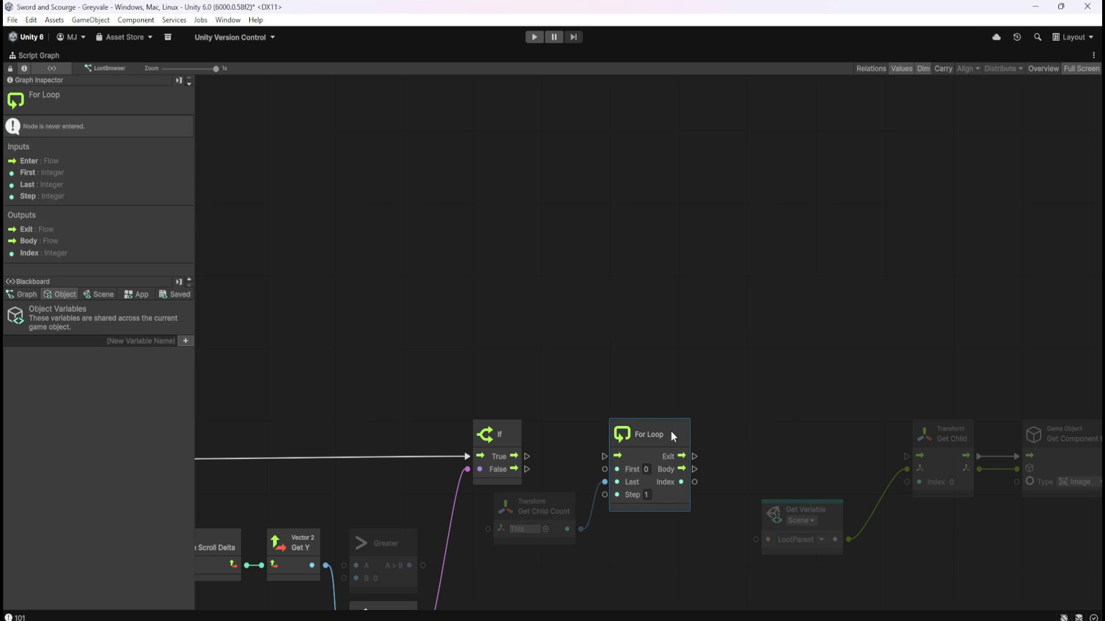
{"action": "left_click_drag", "start_coordinate": [599, 456], "coordinate": [601, 455]}
{"action": "mouse_move", "coordinate": [546, 403]}
{"action": "left_mouse_down"}
{"action": "mouse_move", "coordinate": [724, 296]}
{"action": "mouse_move", "coordinate": [720, 242]}
{"action": "mouse_move", "coordinate": [520, 240]}
{"action": "left_mouse_up"}
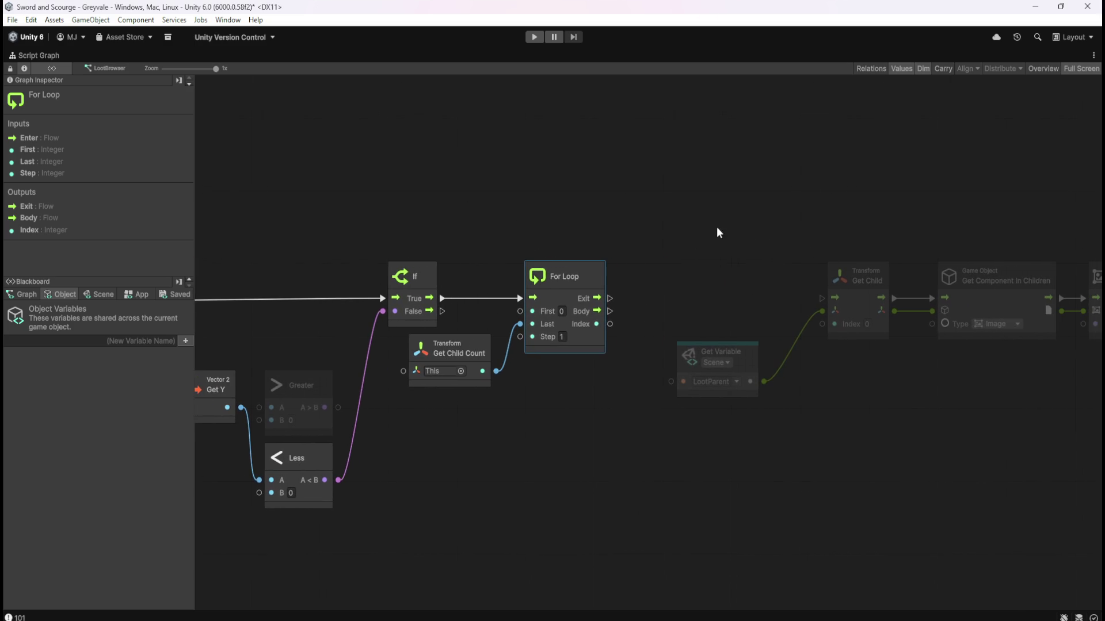
{"action": "left_click_drag", "start_coordinate": [609, 311], "coordinate": [821, 306]}
{"action": "left_click_drag", "start_coordinate": [819, 355], "coordinate": [717, 358]}
Realign Get Variable and the right-side nodes for tidy spacing.
{"action": "left_click_drag", "start_coordinate": [610, 233], "coordinate": [1006, 392]}
{"action": "mouse_move", "coordinate": [730, 300]}
{"action": "left_mouse_down"}
{"action": "mouse_move", "coordinate": [755, 320]}
{"action": "mouse_move", "coordinate": [706, 319]}
{"action": "left_mouse_up"}
{"action": "left_click", "coordinate": [623, 318]}
{"action": "mouse_move", "coordinate": [595, 367]}
{"action": "left_mouse_down"}
{"action": "mouse_move", "coordinate": [632, 366]}
{"action": "mouse_move", "coordinate": [641, 350]}
{"action": "left_mouse_up"}
{"action": "left_click", "coordinate": [718, 397]}
{"action": "left_click_drag", "start_coordinate": [575, 397], "coordinate": [1011, 351]}
{"action": "left_click_drag", "start_coordinate": [852, 325], "coordinate": [823, 323]}
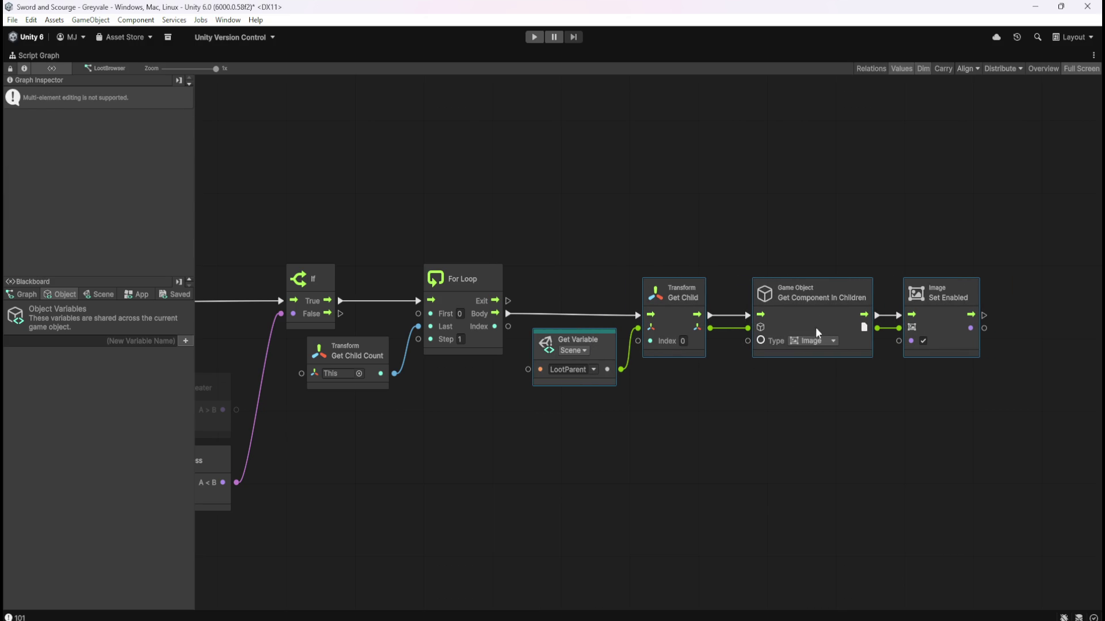
{"action": "left_click", "coordinate": [758, 405]}
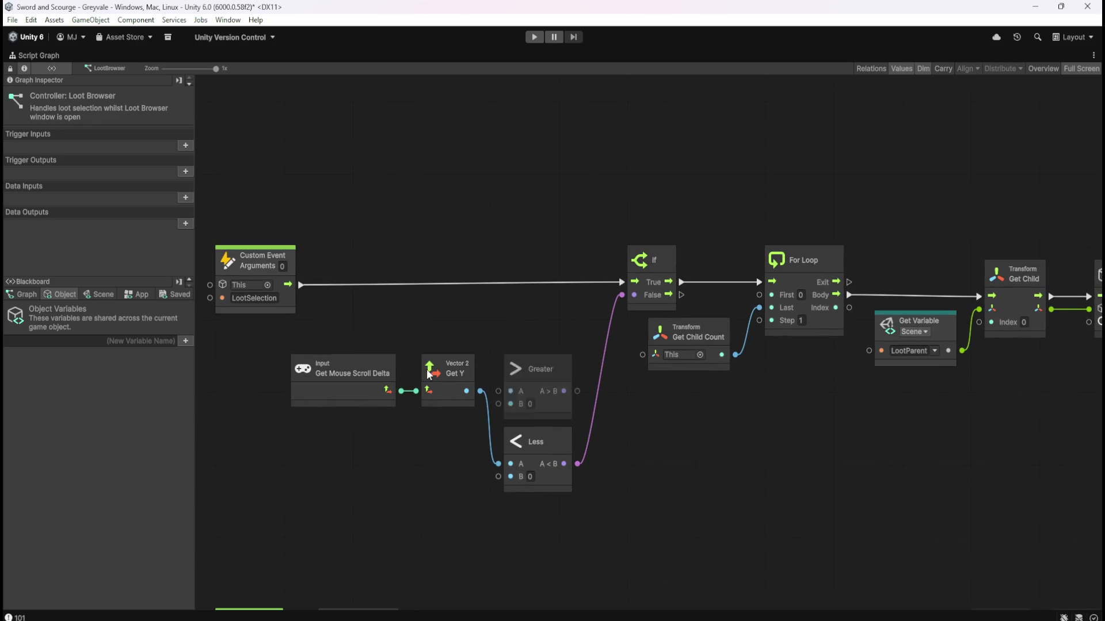
Connect the For Loop's Index to Get Child's Index and lower the LootParent Get Variable node.
{"action": "left_click_drag", "start_coordinate": [806, 432], "coordinate": [485, 420]}
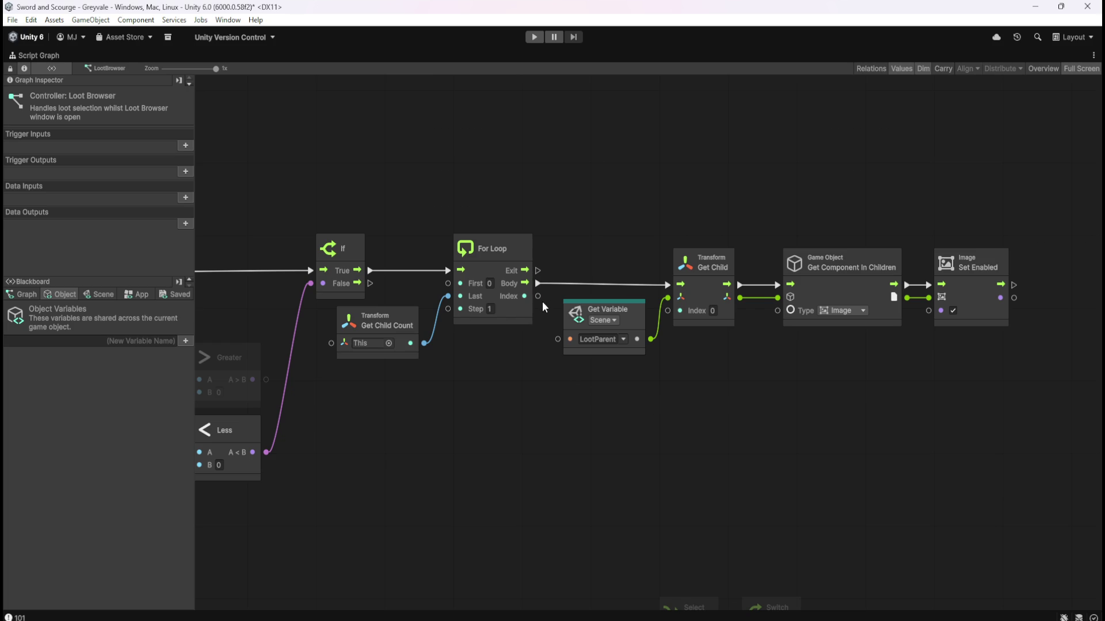
{"action": "mouse_move", "coordinate": [540, 298]}
{"action": "left_mouse_down"}
{"action": "mouse_move", "coordinate": [628, 294]}
{"action": "mouse_move", "coordinate": [668, 314]}
{"action": "mouse_move", "coordinate": [633, 349]}
{"action": "left_mouse_up"}
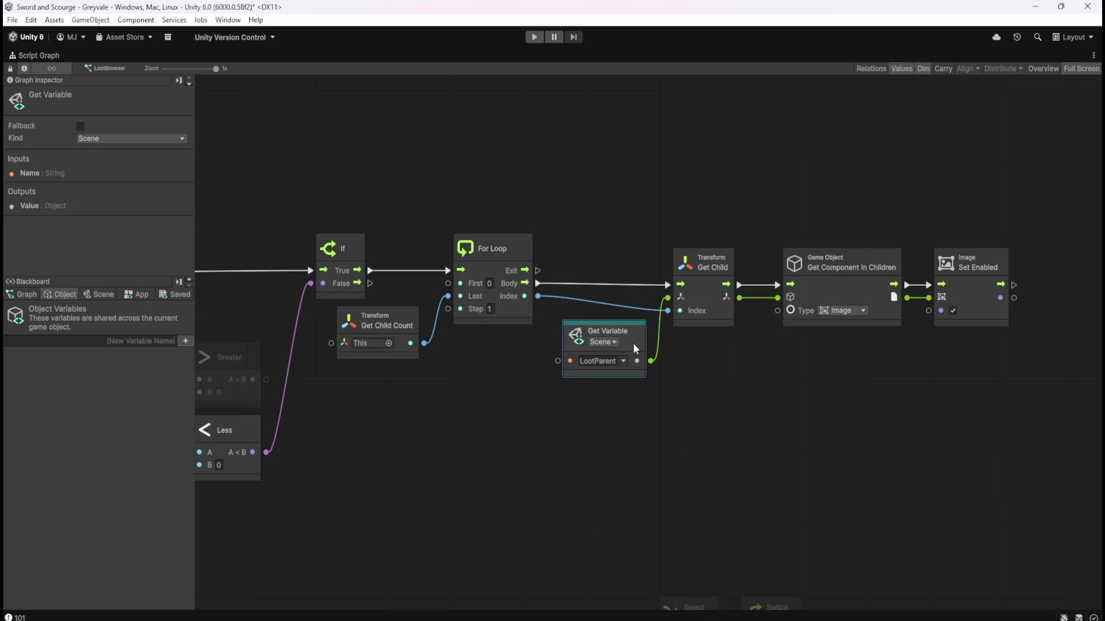
{"action": "left_click", "coordinate": [773, 365]}
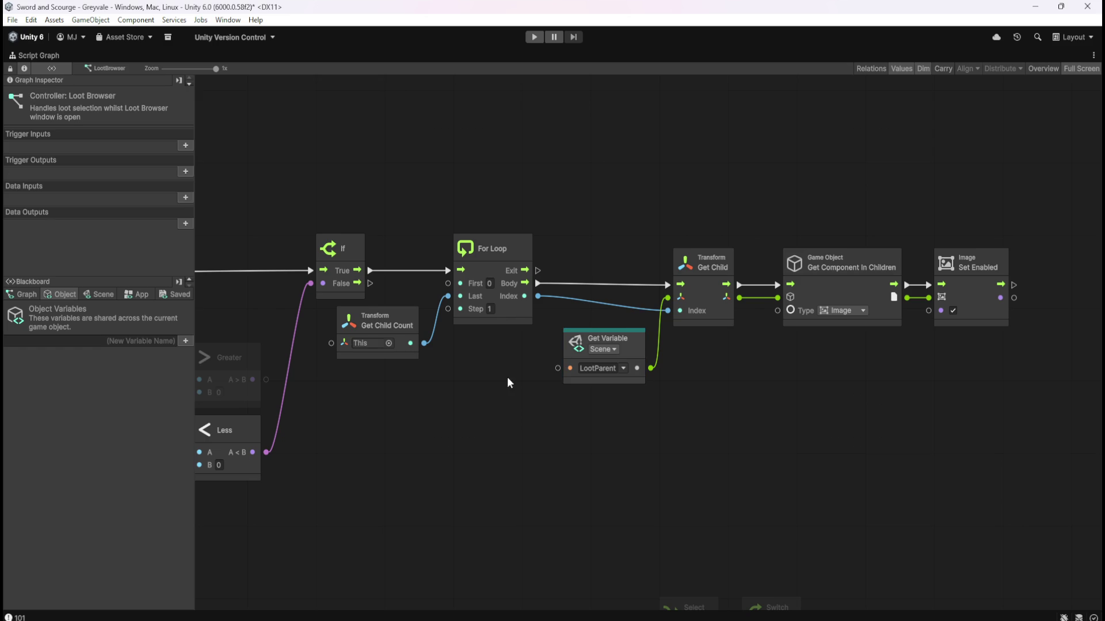
{"action": "scroll", "coordinate": [494, 363], "scroll_direction": "left", "scroll_amount": 3}
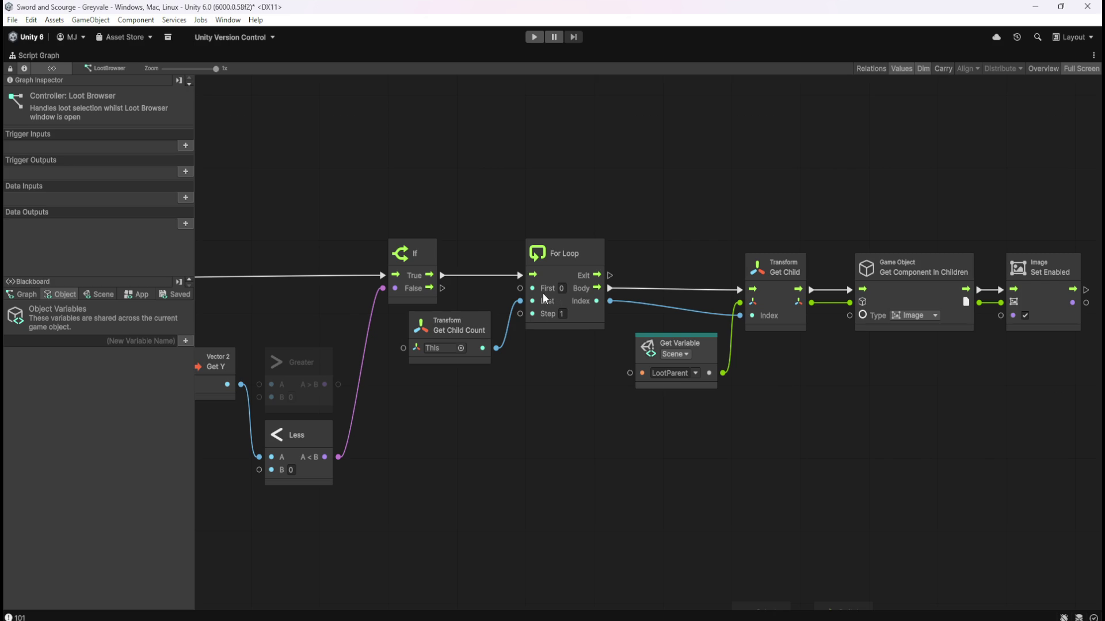
Review the Get Child Count and For Loop nodes while panning across the graph.
{"action": "left_click", "coordinate": [435, 330]}
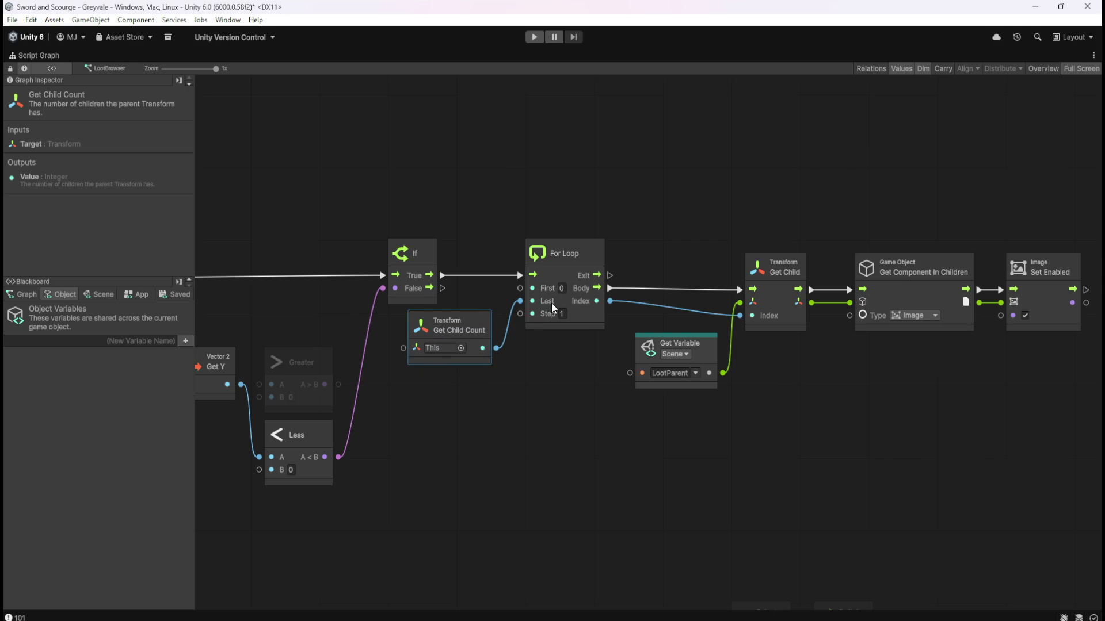
{"action": "left_click", "coordinate": [560, 379]}
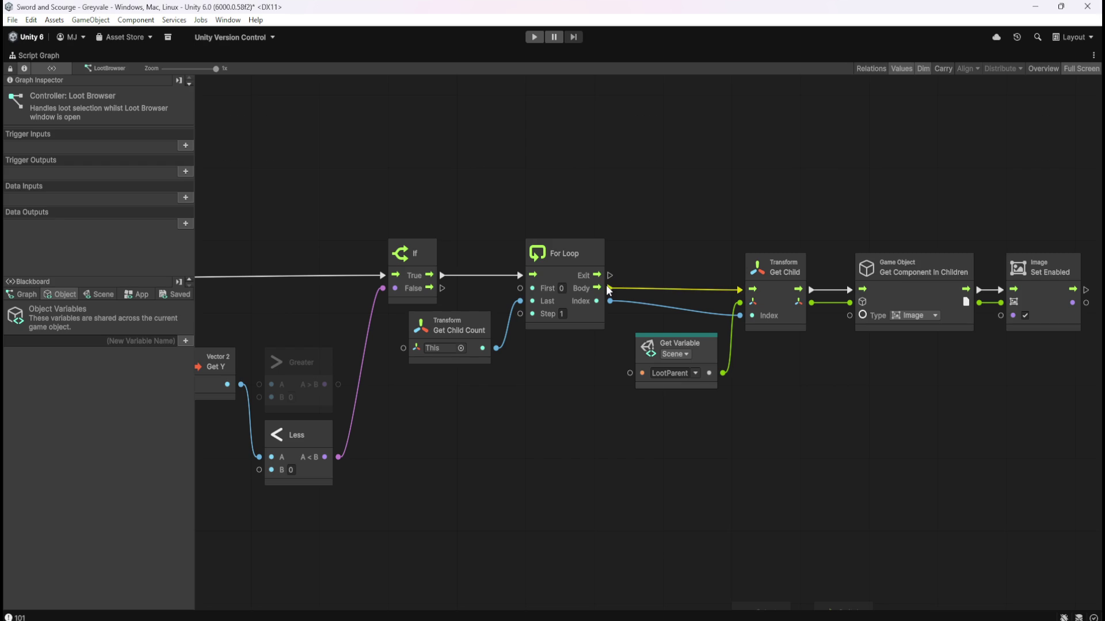
{"action": "left_click_drag", "start_coordinate": [742, 286], "coordinate": [609, 282]}
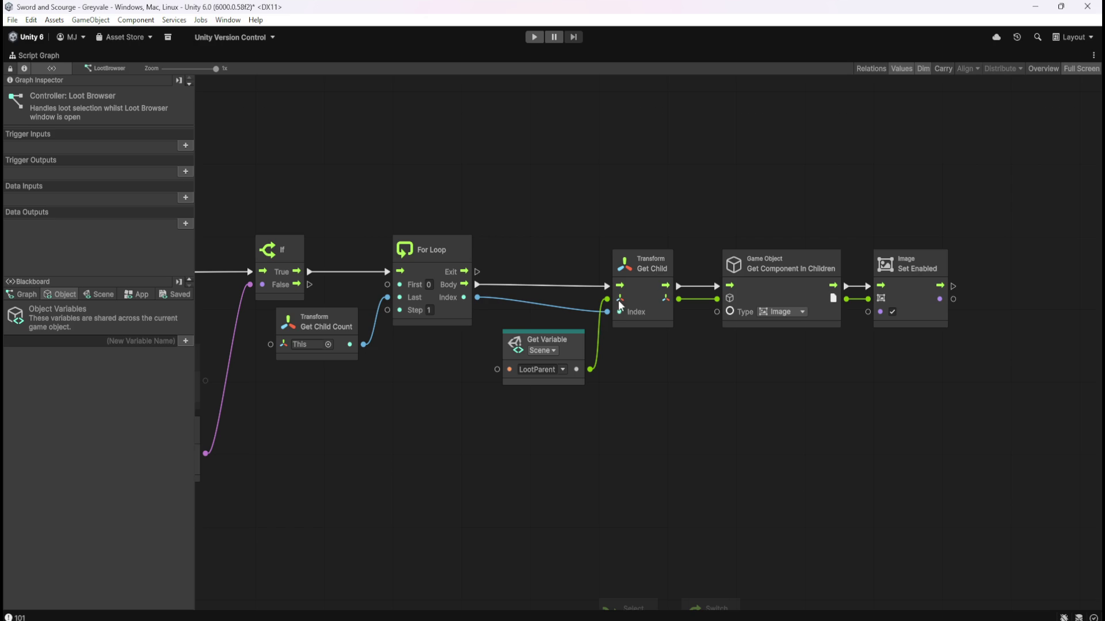
{"action": "mouse_move", "coordinate": [492, 211]}
{"action": "left_mouse_down"}
{"action": "mouse_move", "coordinate": [393, 347]}
{"action": "mouse_move", "coordinate": [377, 345]}
{"action": "left_mouse_up"}
{"action": "mouse_move", "coordinate": [490, 447]}
{"action": "left_mouse_down"}
{"action": "mouse_move", "coordinate": [589, 248]}
{"action": "mouse_move", "coordinate": [597, 345]}
{"action": "left_mouse_up"}
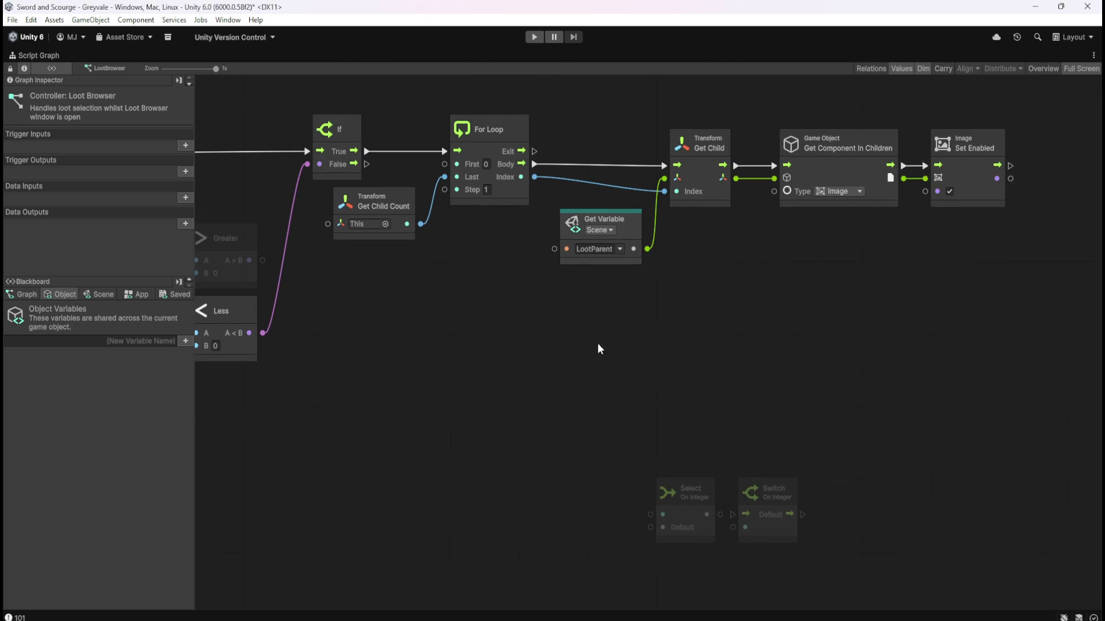
{"action": "left_click", "coordinate": [783, 535]}
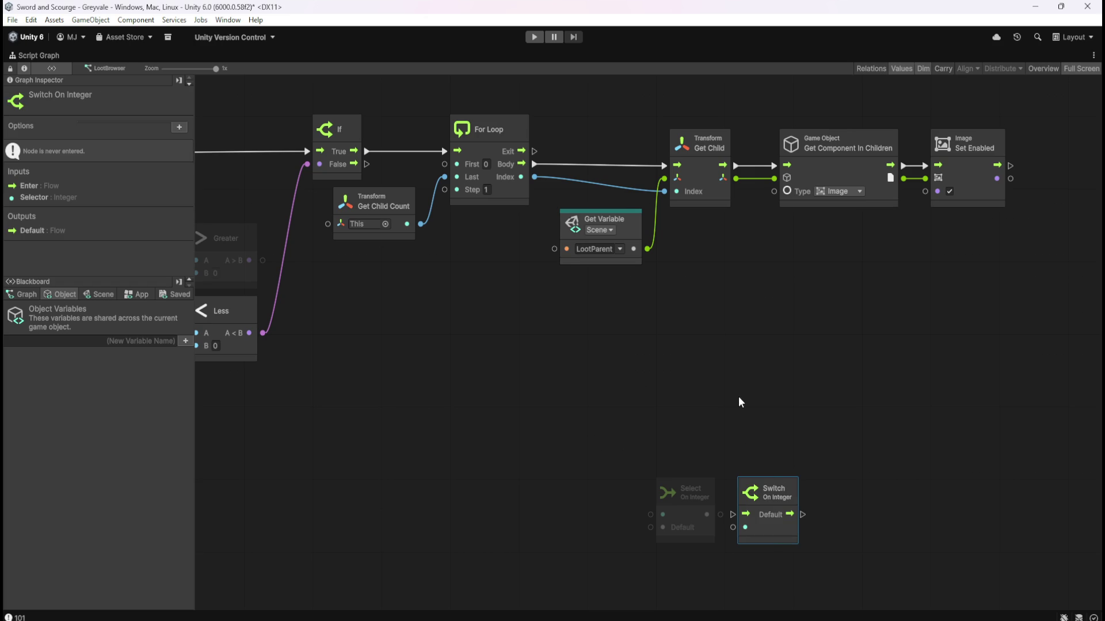
Move Switch On Integer above the loop chain and raise the Select On Integer node.
{"action": "left_click_drag", "start_coordinate": [737, 385], "coordinate": [806, 423]}
{"action": "mouse_move", "coordinate": [851, 572]}
{"action": "left_mouse_down"}
{"action": "mouse_move", "coordinate": [679, 167]}
{"action": "mouse_move", "coordinate": [680, 136]}
{"action": "left_mouse_up"}
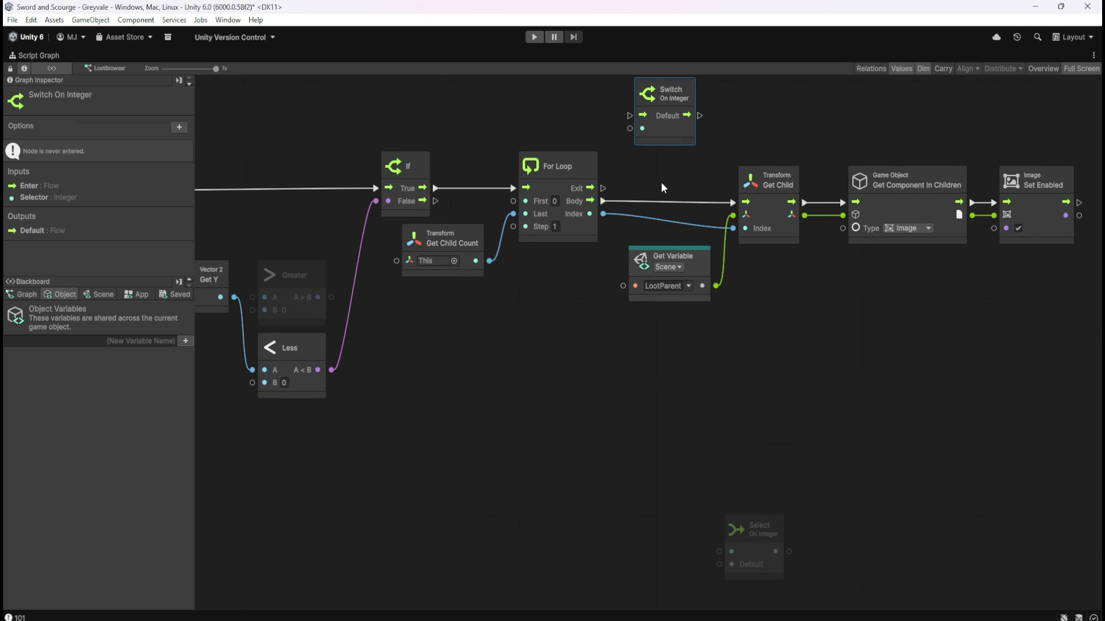
{"action": "mouse_move", "coordinate": [738, 455]}
{"action": "left_mouse_down"}
{"action": "mouse_move", "coordinate": [788, 529]}
{"action": "mouse_move", "coordinate": [787, 552]}
{"action": "mouse_move", "coordinate": [758, 441]}
{"action": "left_mouse_up"}
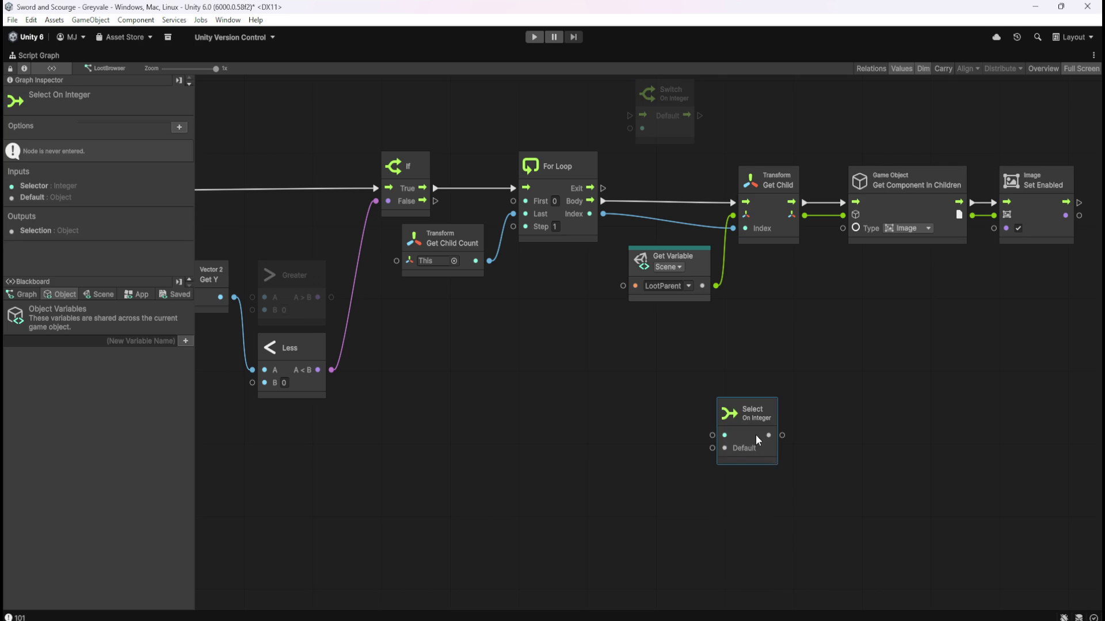
{"action": "left_click", "coordinate": [737, 237]}
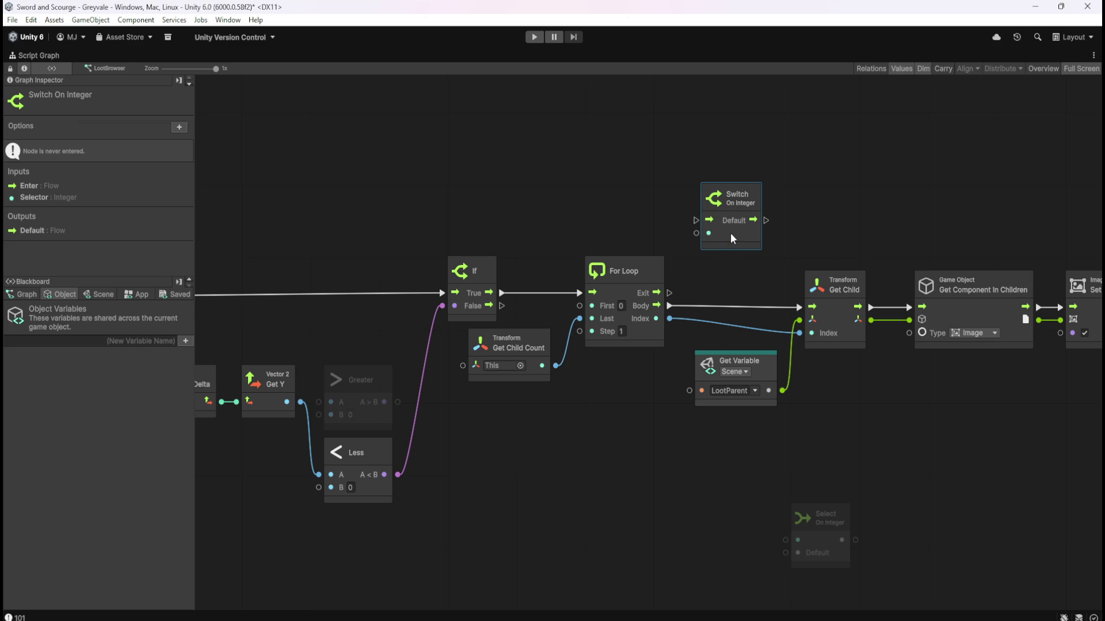
Add four case options to Switch On Integer in the Graph Inspector, then remove them all.
{"action": "left_click", "coordinate": [179, 128]}
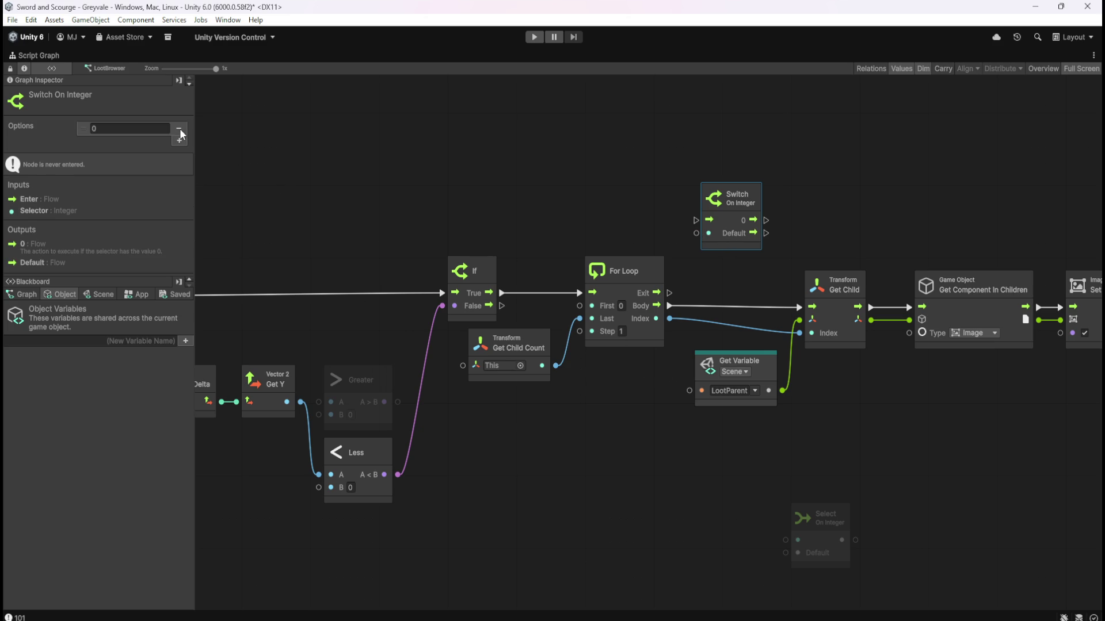
{"action": "left_click", "coordinate": [180, 142]}
{"action": "left_click", "coordinate": [180, 154]}
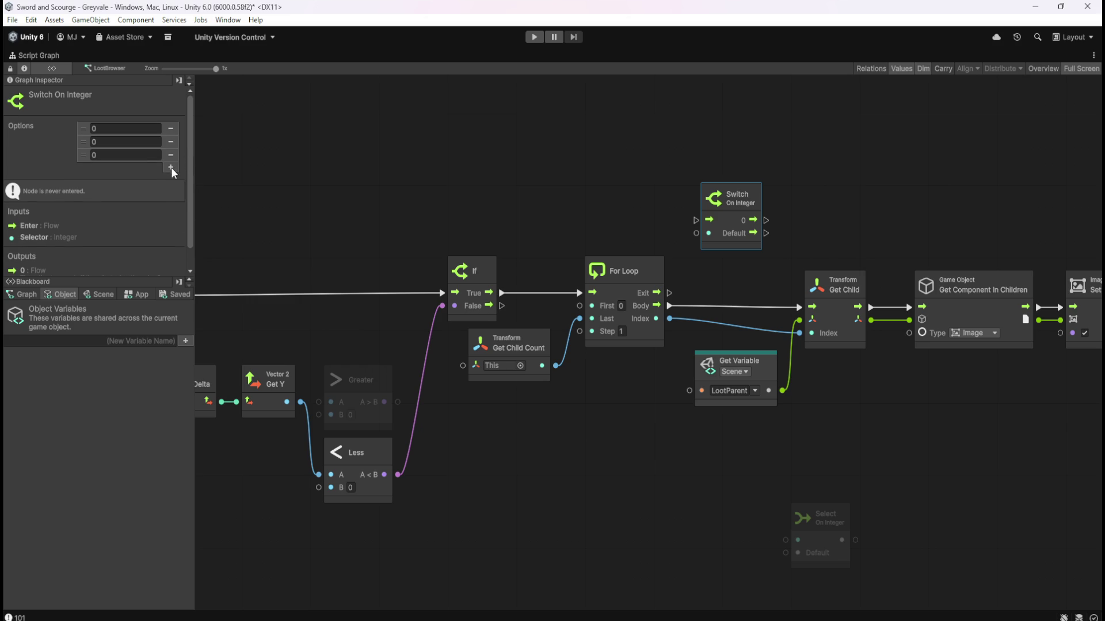
{"action": "left_click", "coordinate": [171, 168]}
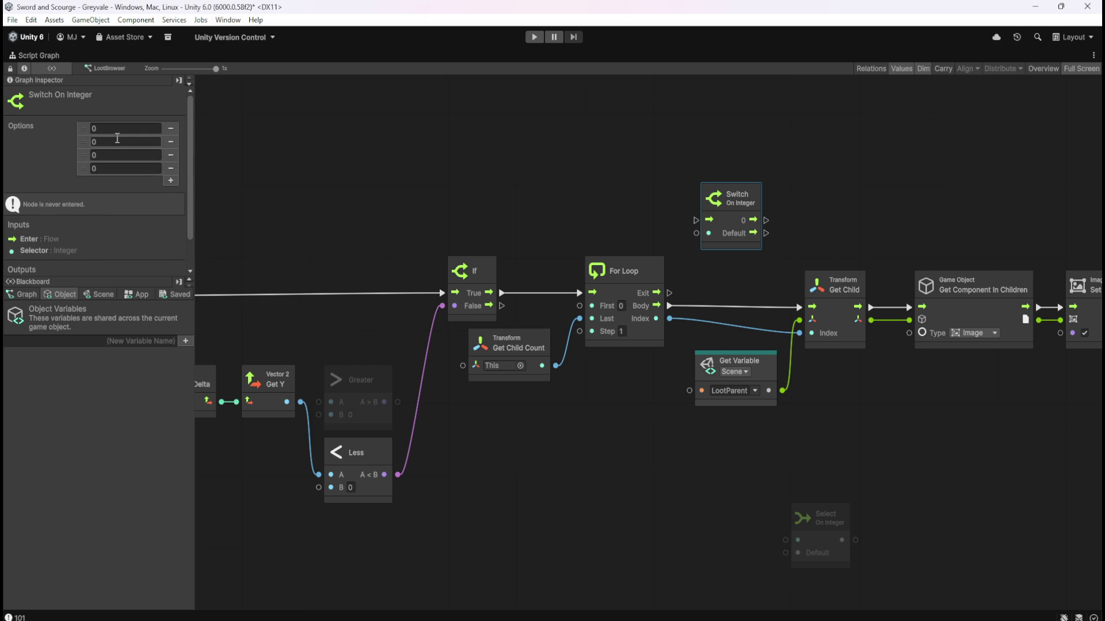
{"action": "left_click", "coordinate": [175, 134]}
{"action": "left_click", "coordinate": [174, 133]}
{"action": "left_click", "coordinate": [174, 133]}
{"action": "left_click", "coordinate": [174, 133]}
{"action": "left_click", "coordinate": [518, 147]}
{"action": "left_click", "coordinate": [740, 238]}
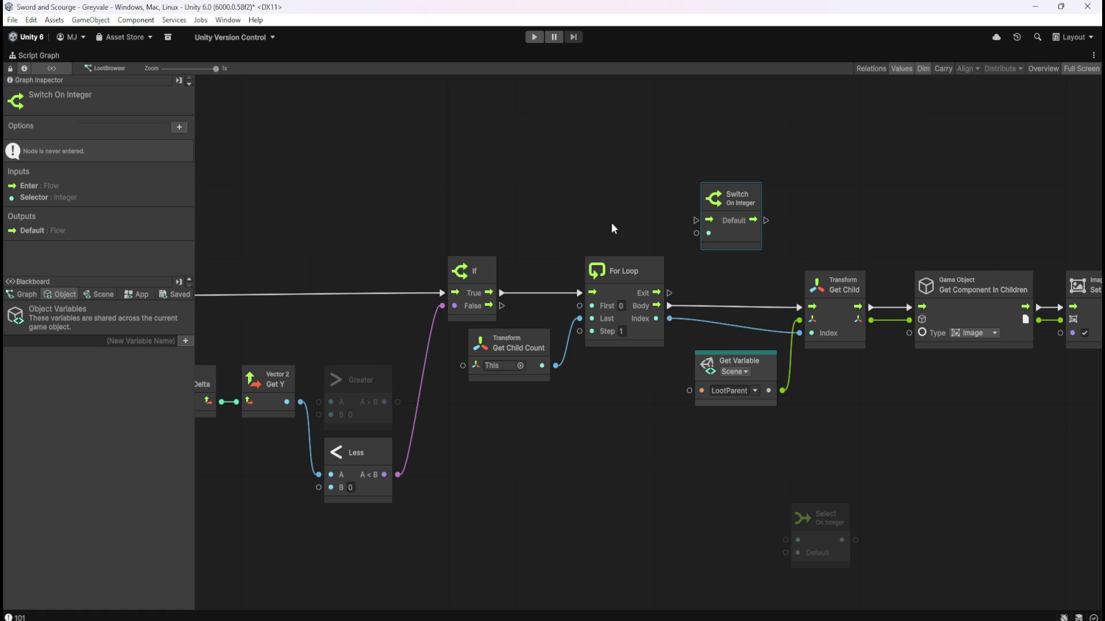
Delete the Select On Integer node and pan to review the Image Set Enabled chain.
{"action": "mouse_move", "coordinate": [572, 211]}
{"action": "left_mouse_down"}
{"action": "mouse_move", "coordinate": [626, 212]}
{"action": "mouse_move", "coordinate": [616, 232]}
{"action": "mouse_move", "coordinate": [561, 247]}
{"action": "left_mouse_up"}
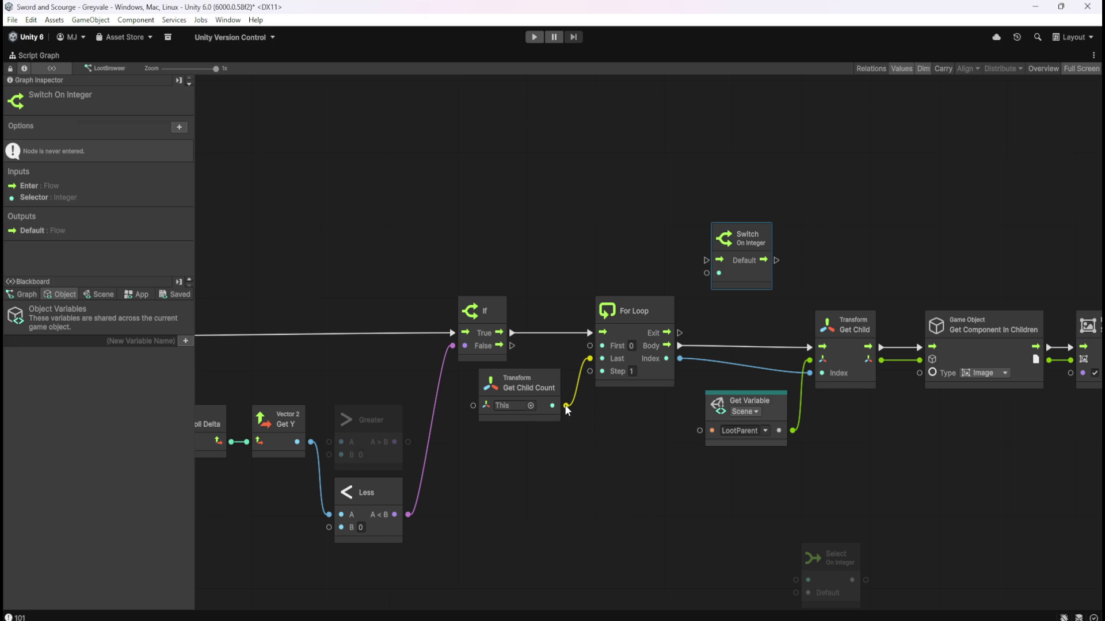
{"action": "left_click", "coordinate": [838, 586]}
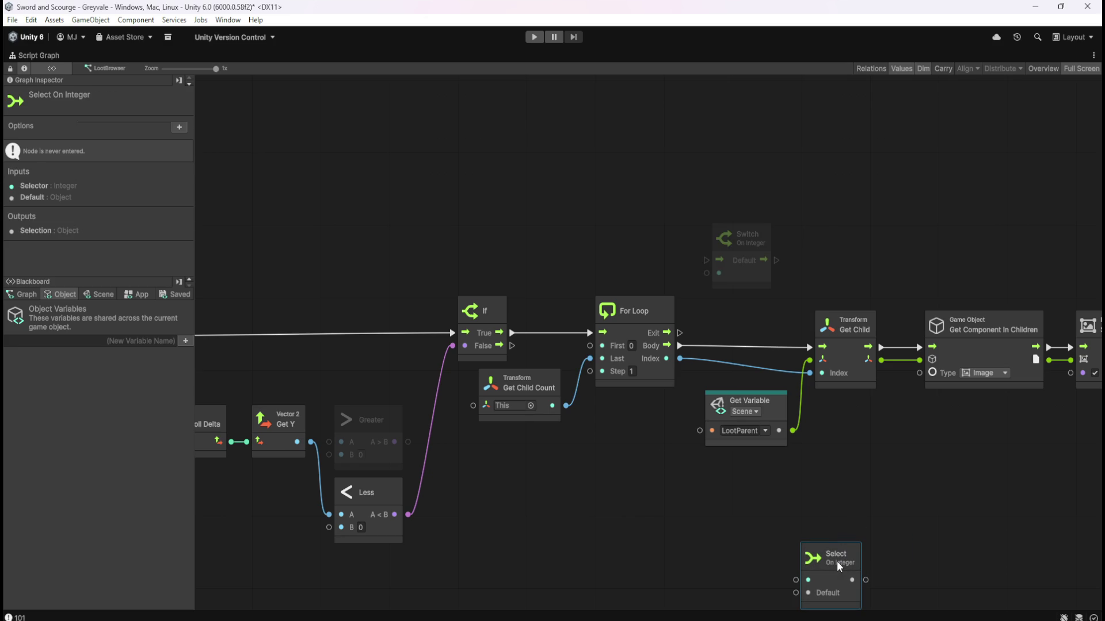
{"action": "key", "text": "Delete"}
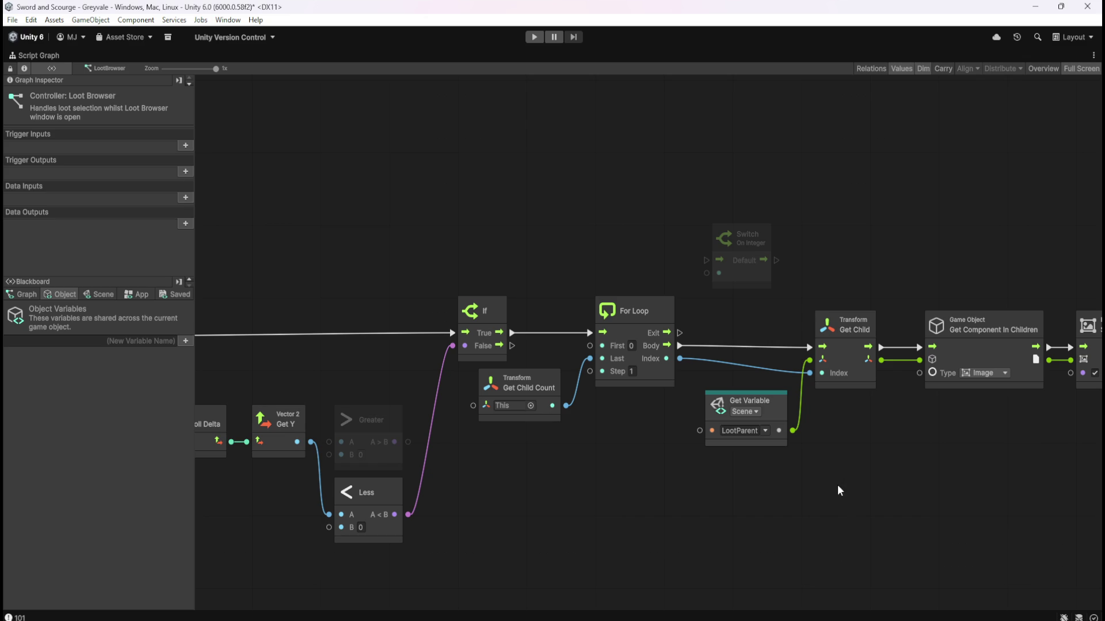
{"action": "mouse_move", "coordinate": [817, 507]}
{"action": "left_mouse_down"}
{"action": "mouse_move", "coordinate": [837, 493]}
{"action": "mouse_move", "coordinate": [684, 461]}
{"action": "mouse_move", "coordinate": [753, 462]}
{"action": "left_mouse_up"}
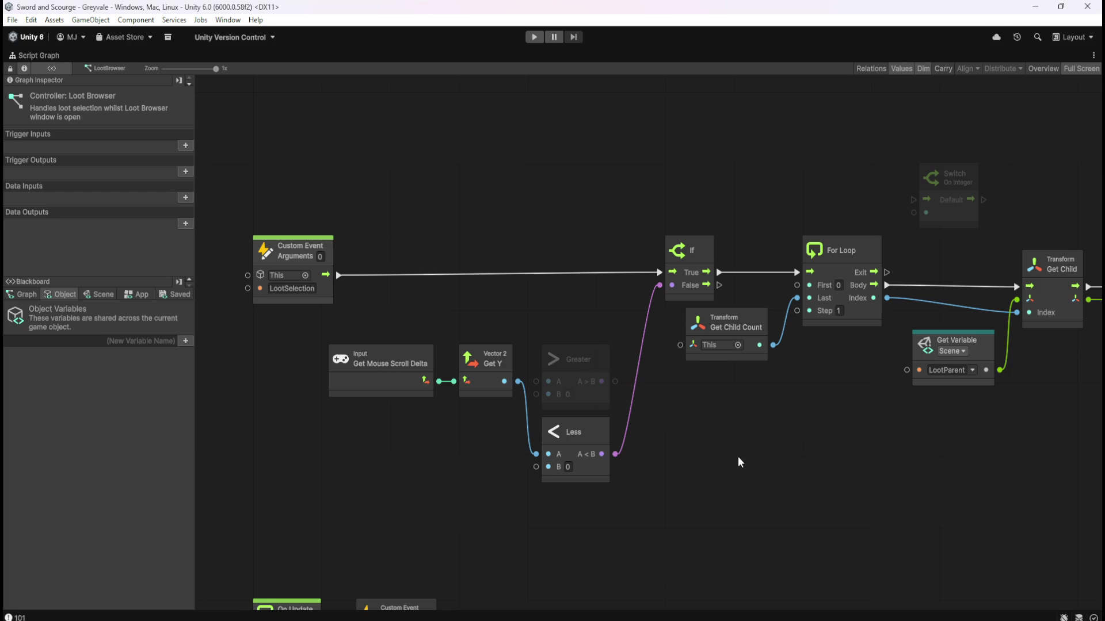
{"action": "scroll", "coordinate": [746, 458], "scroll_direction": "right", "scroll_amount": 5}
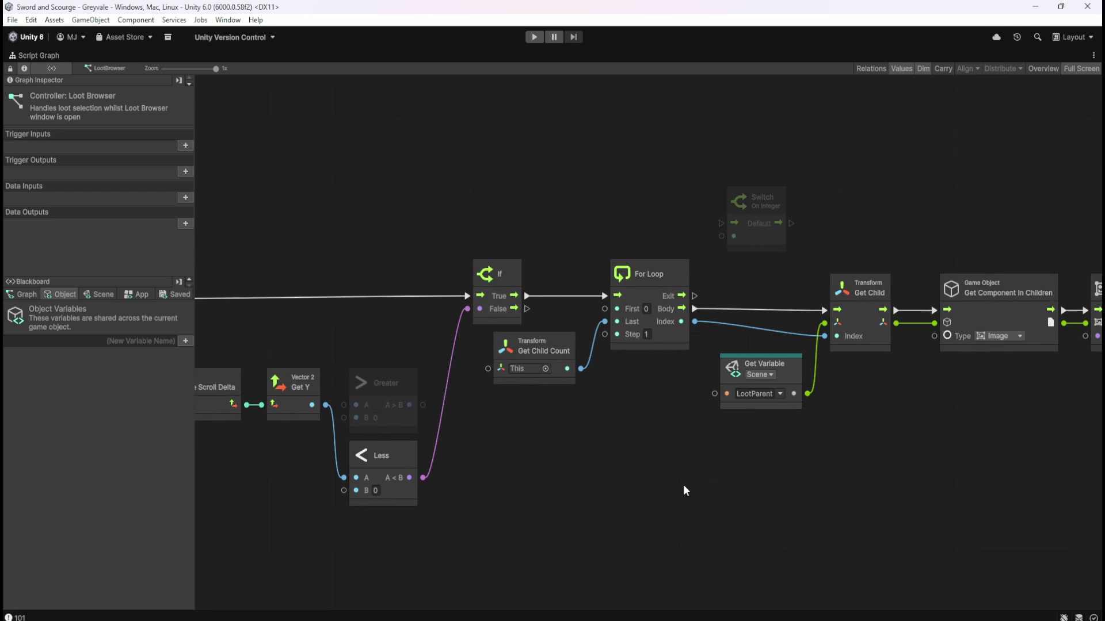
{"action": "scroll", "coordinate": [656, 403], "scroll_direction": "right", "scroll_amount": 3}
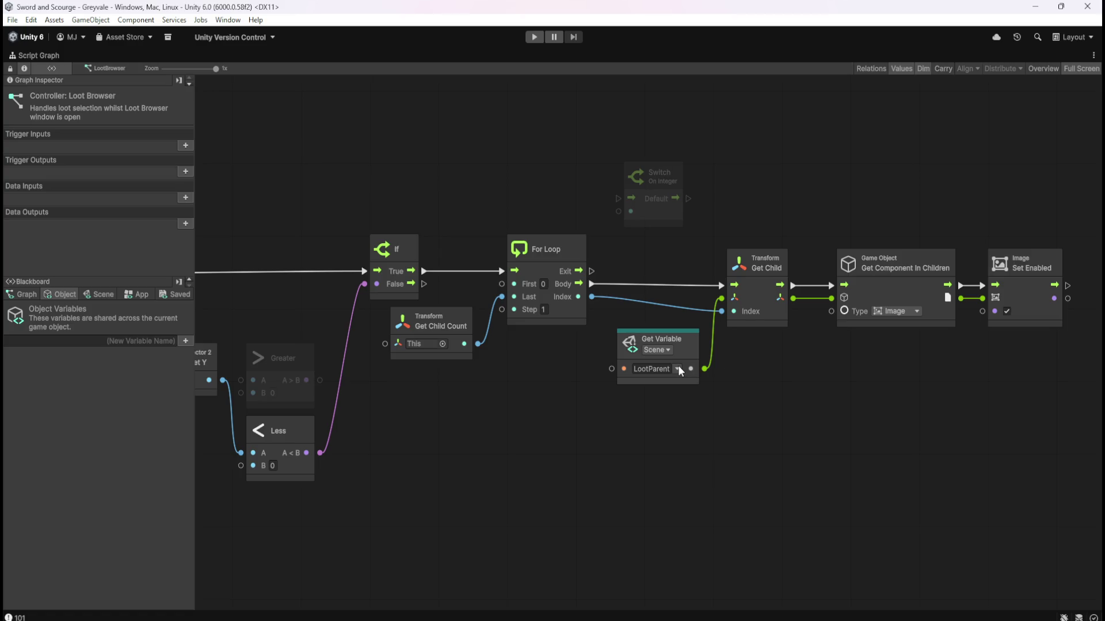
Restore the editor layout, enter Play mode and run across the bridge.
{"action": "key", "text": "shift+space"}
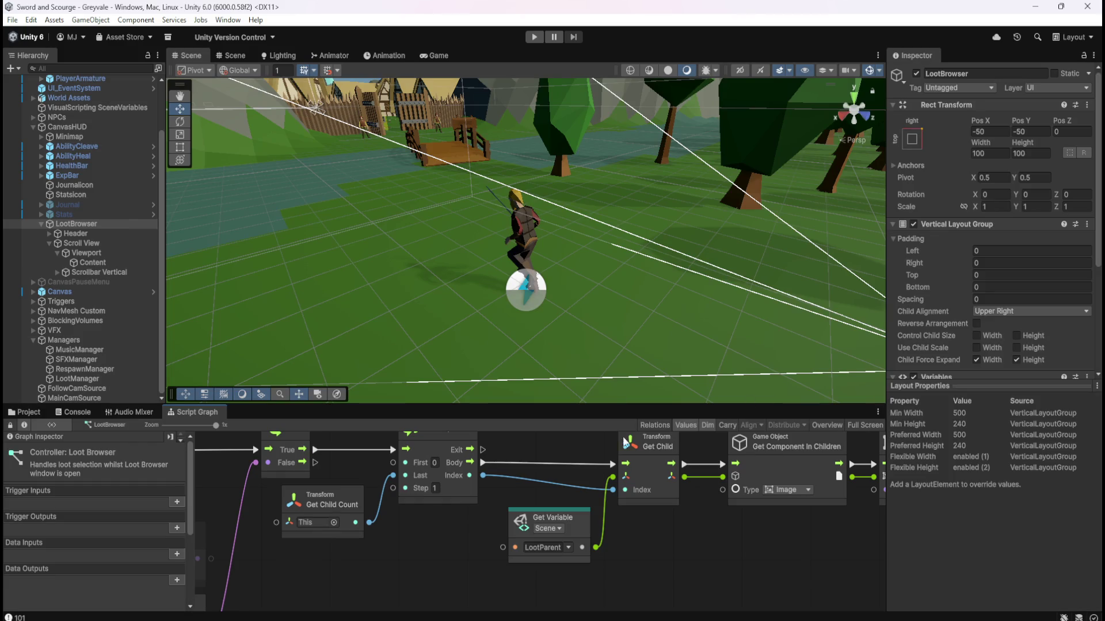
{"action": "left_click", "coordinate": [534, 37]}
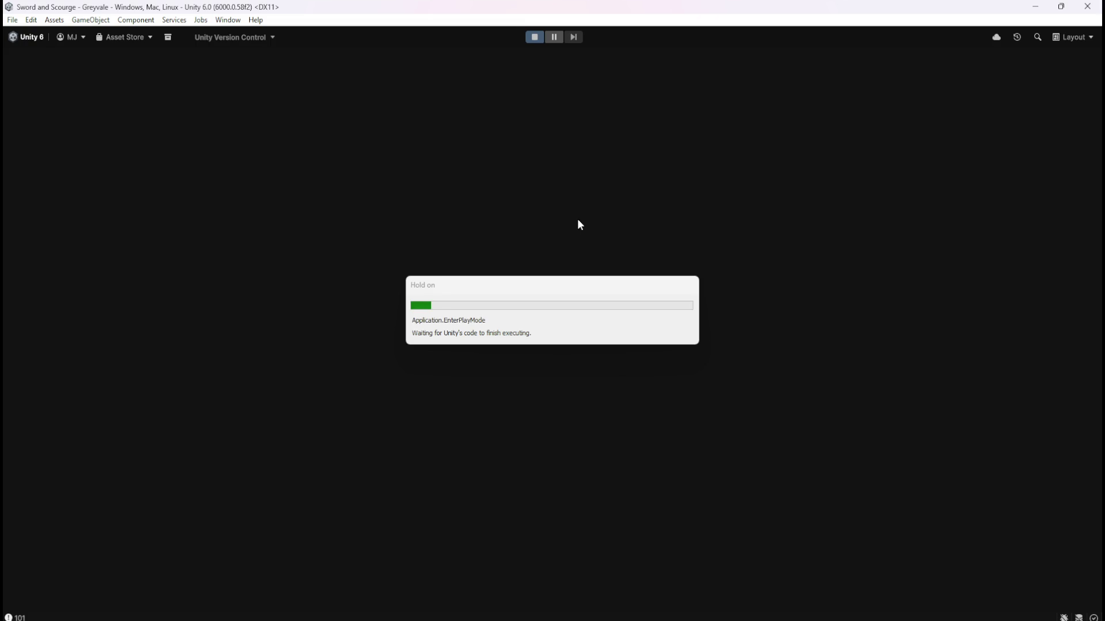
{"action": "key", "text": "w"}
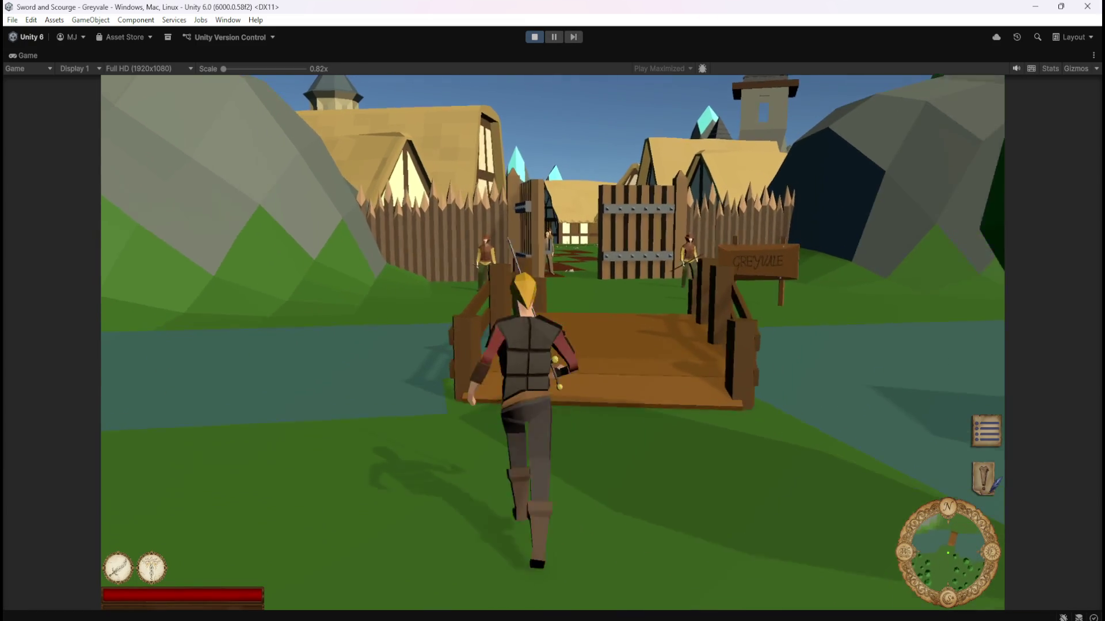
{"action": "key", "text": "w"}
{"action": "key", "text": "w"}
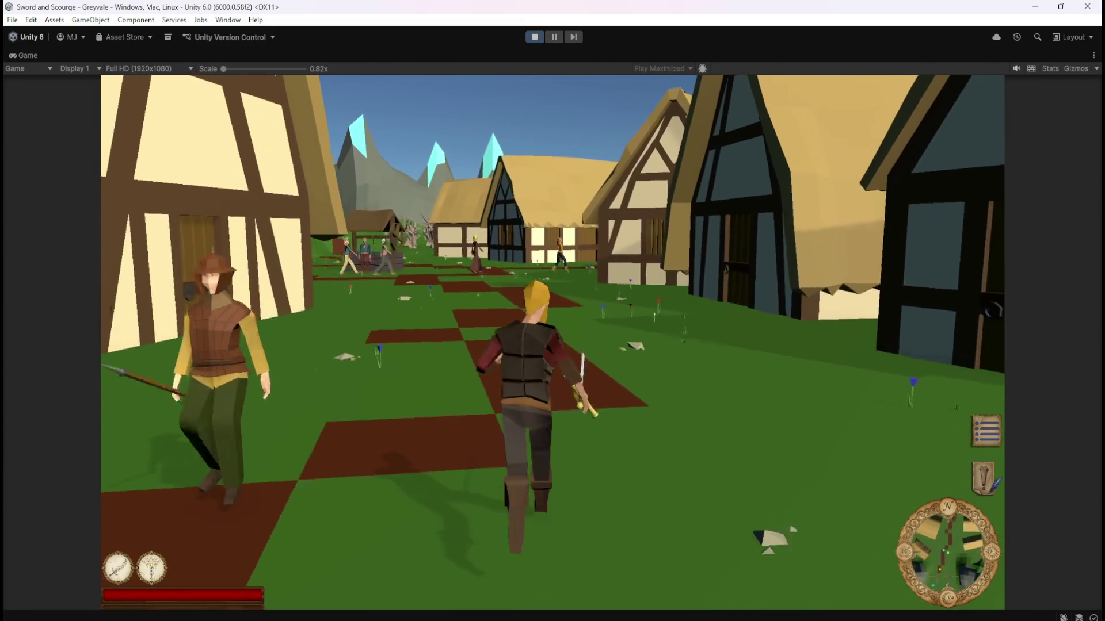
Run through Greyvale past the church into the graveyard and fight the skeletons.
{"action": "key", "text": "w"}
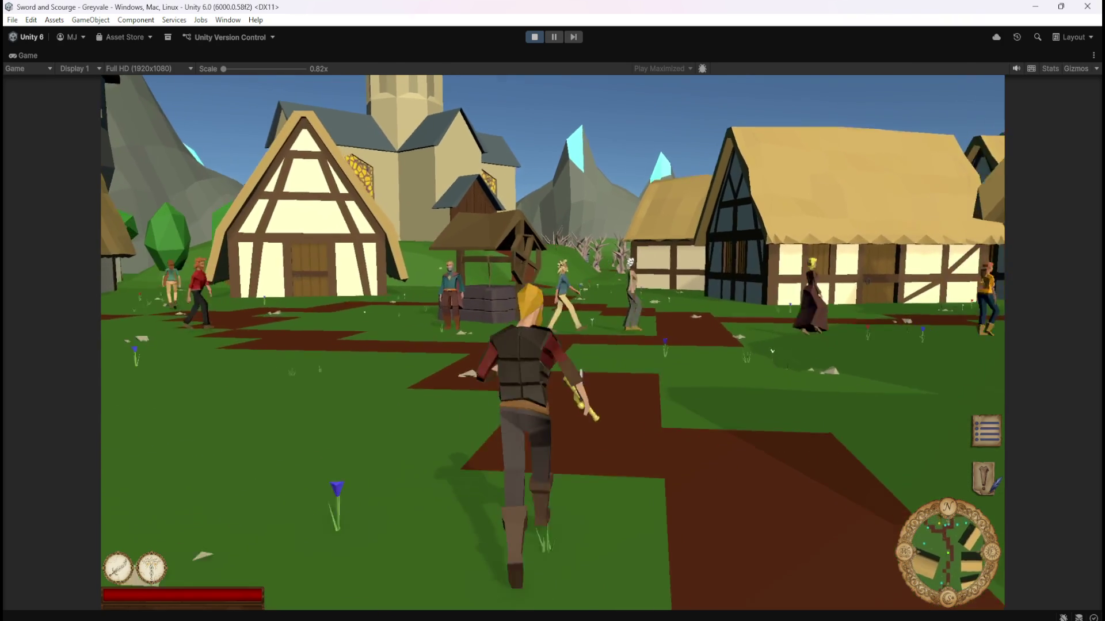
{"action": "key", "text": "w"}
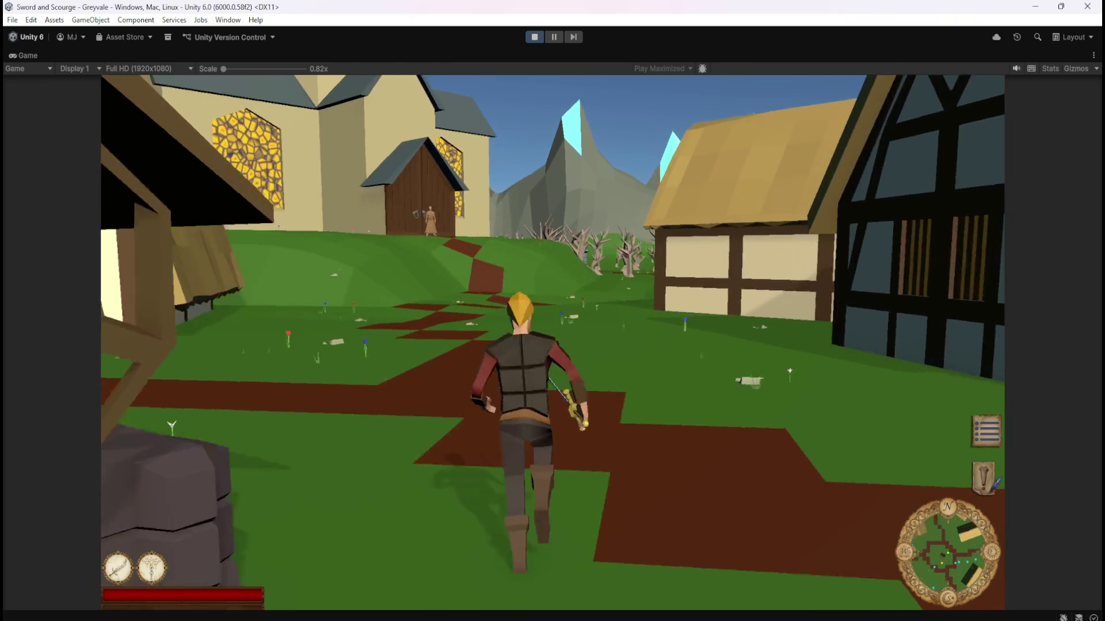
{"action": "key", "text": "w"}
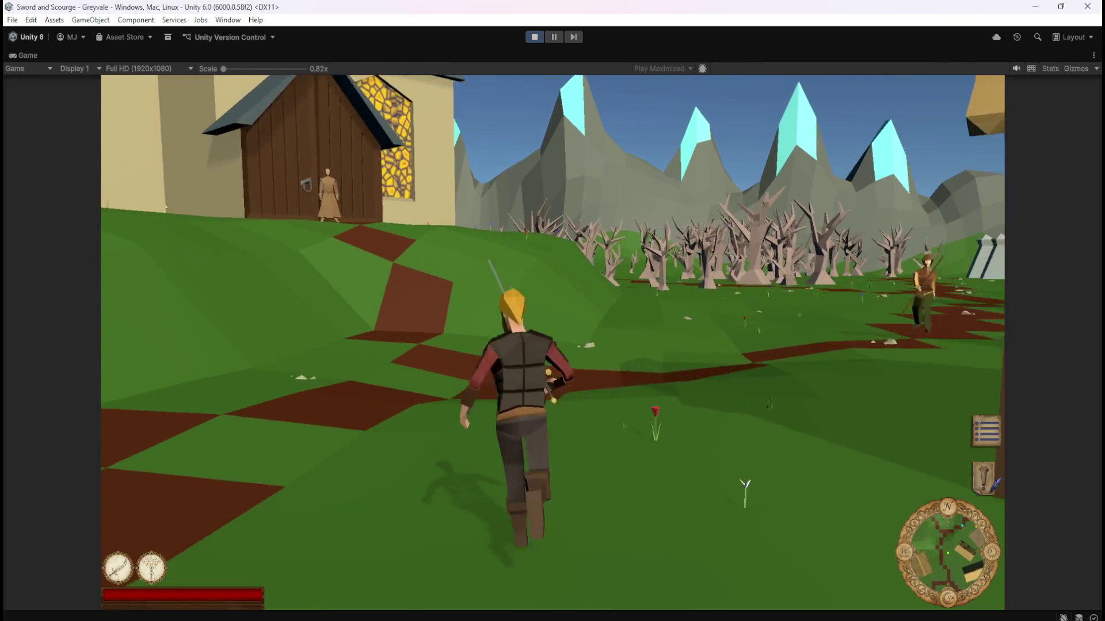
{"action": "key", "text": "w"}
{"action": "key", "text": "w"}
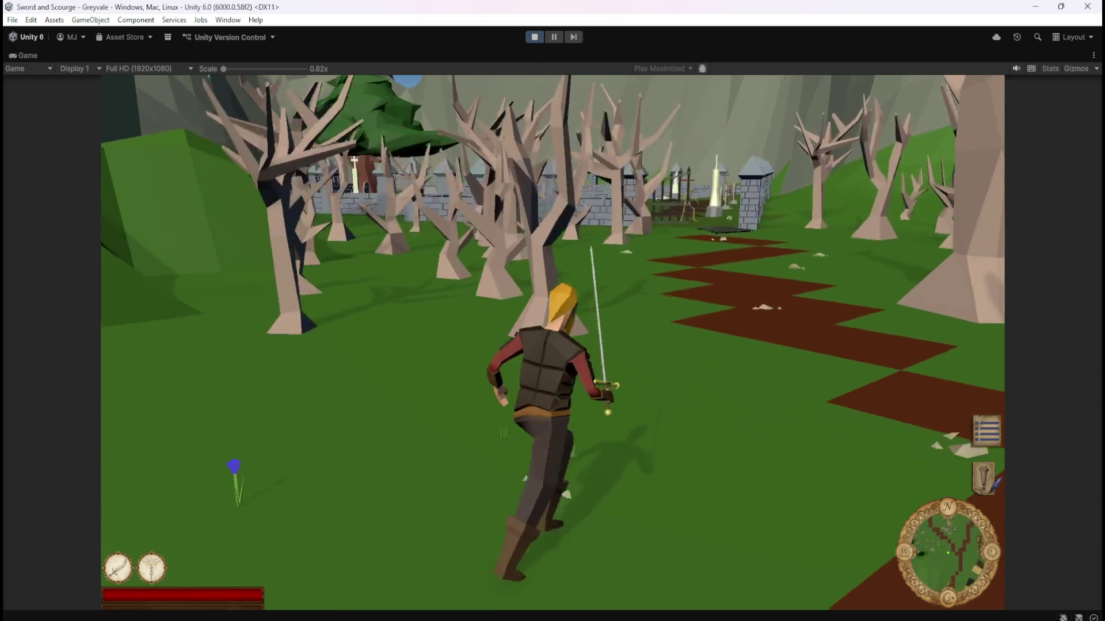
{"action": "key", "text": "w"}
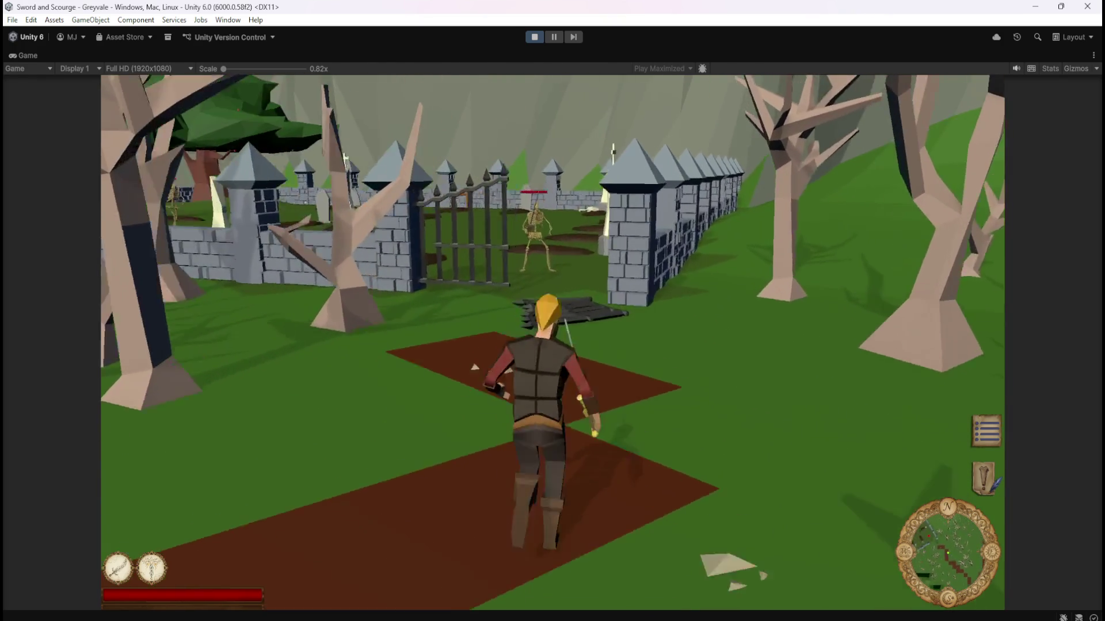
{"action": "key", "text": "w"}
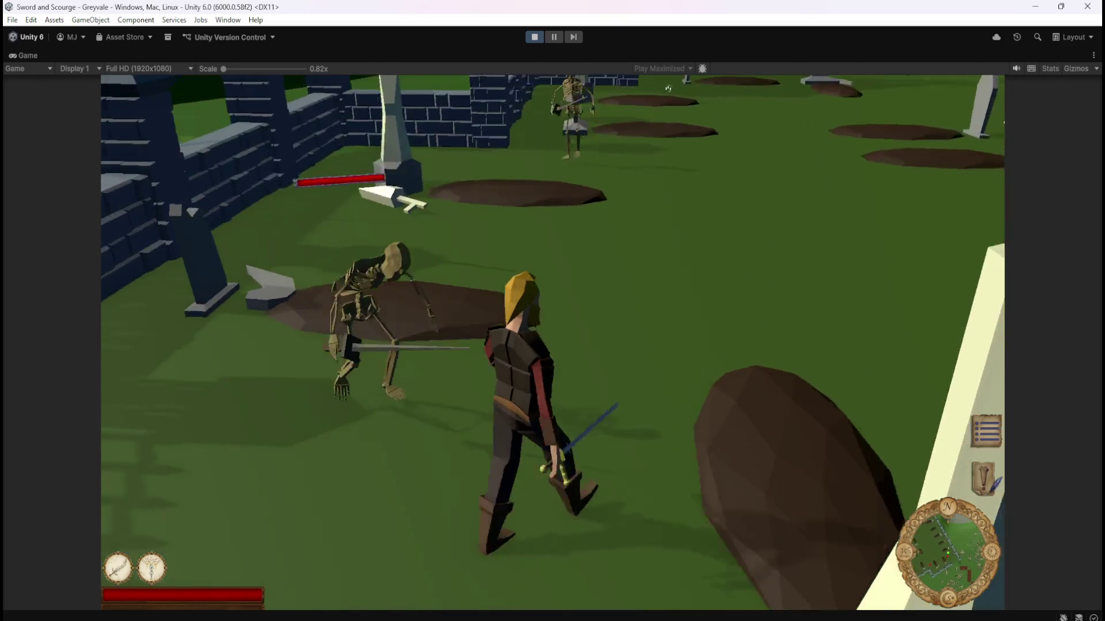
{"action": "key", "text": "w"}
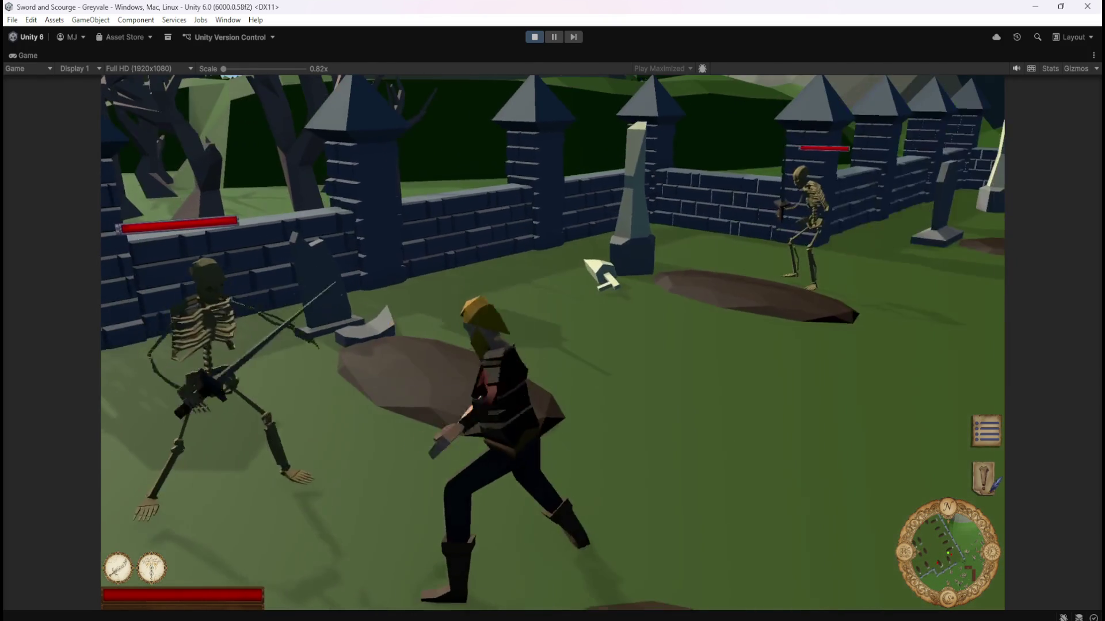
{"action": "key", "text": "w"}
{"action": "key", "text": "w"}
{"action": "key", "text": "w"}
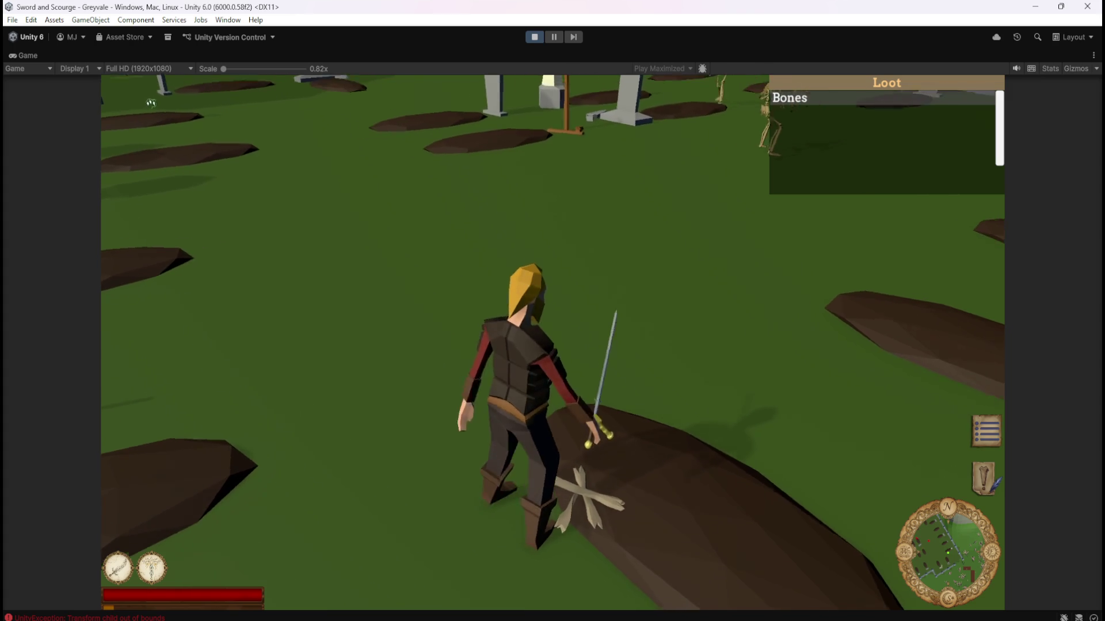
Move toward more loot, then pause the game and exit Play mode.
{"action": "key", "text": "w"}
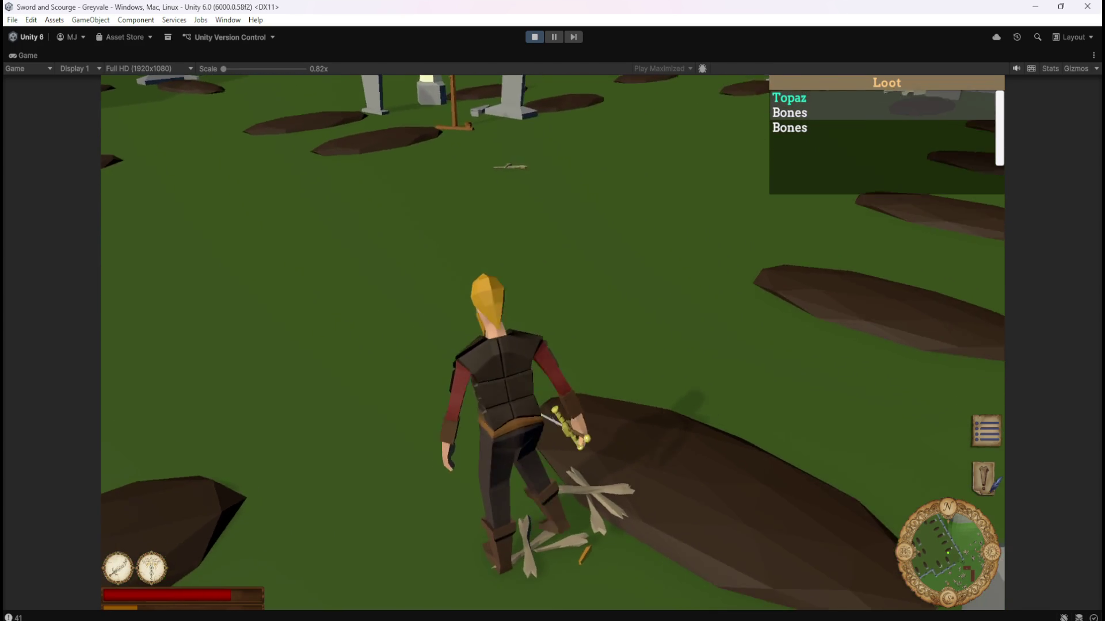
{"action": "key", "text": "Escape"}
{"action": "left_click", "coordinate": [533, 38]}
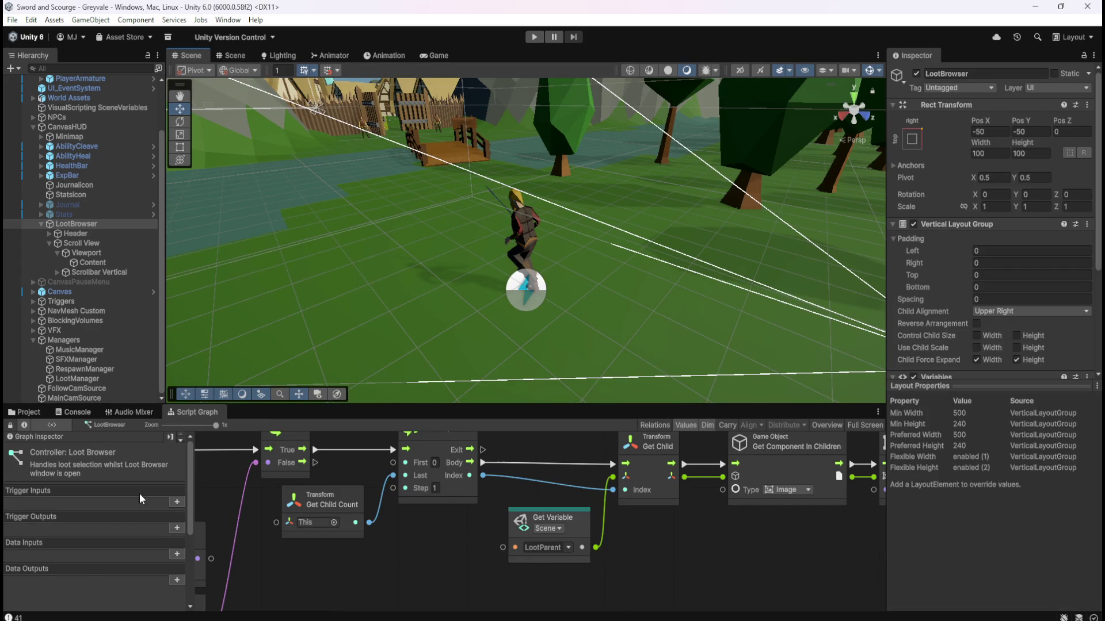
Inspect the Transform child out of bounds UnityException in the Console.
{"action": "left_click", "coordinate": [87, 414]}
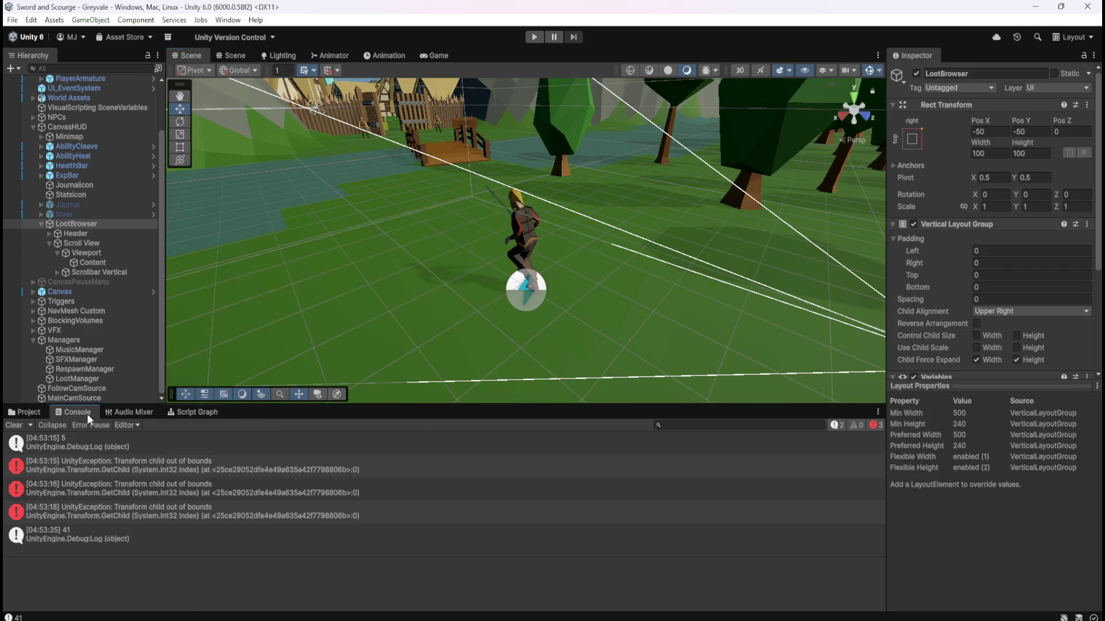
{"action": "left_click", "coordinate": [159, 470]}
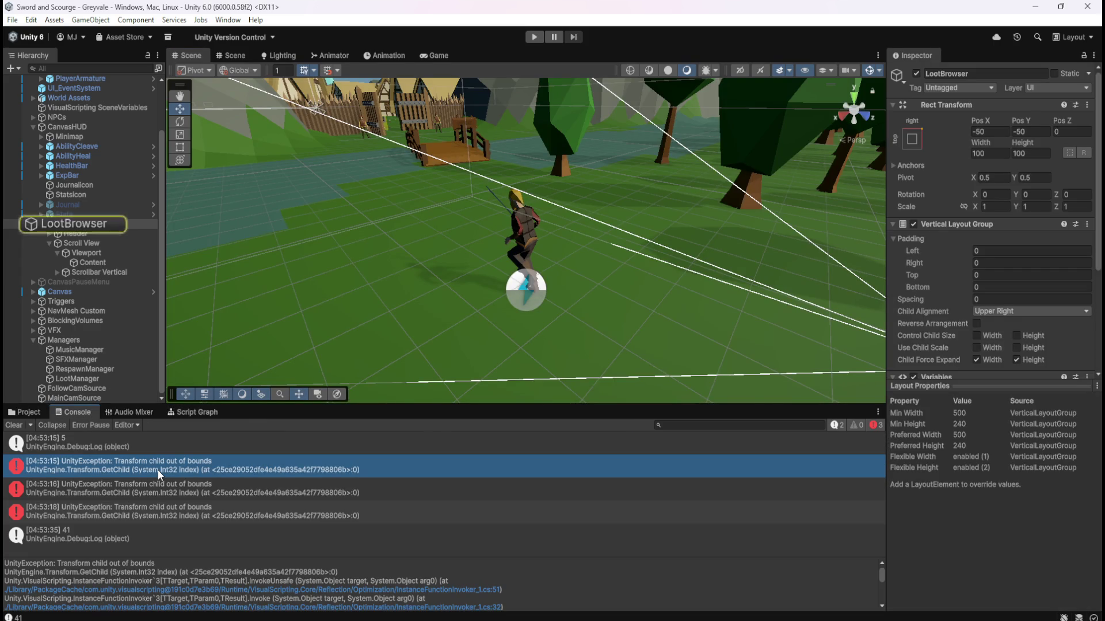
{"action": "left_click", "coordinate": [198, 413]}
Maximize the Loot Browser script graph and pan to the Get Child Count node.
{"action": "key", "text": "shift+space"}
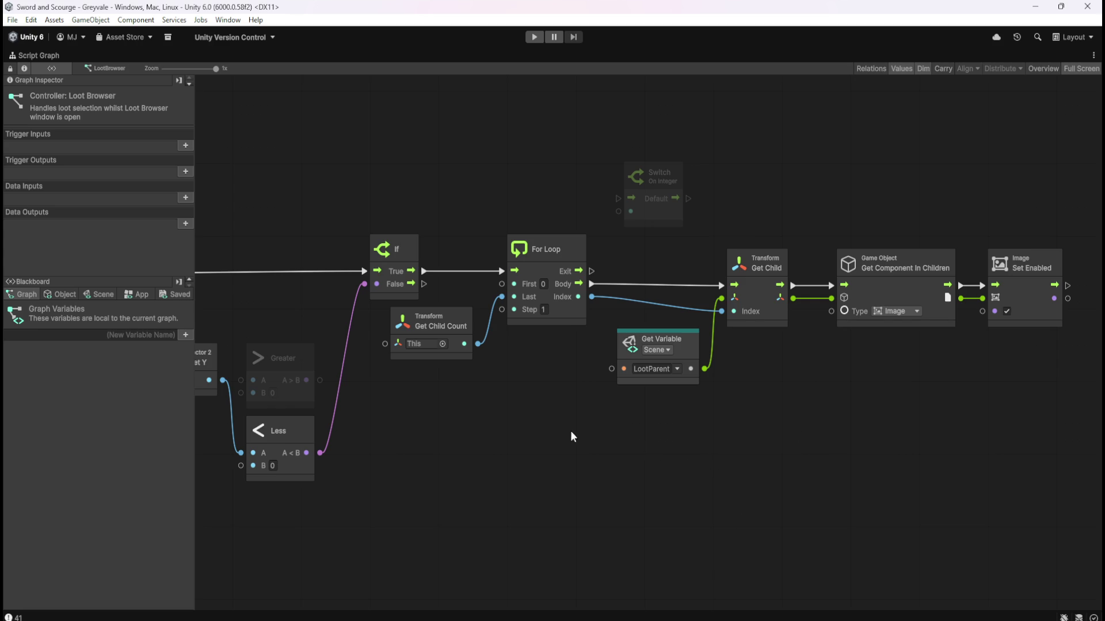
{"action": "mouse_move", "coordinate": [530, 378]}
{"action": "left_mouse_down"}
{"action": "mouse_move", "coordinate": [666, 402]}
{"action": "mouse_move", "coordinate": [820, 389]}
{"action": "mouse_move", "coordinate": [743, 403]}
{"action": "mouse_move", "coordinate": [680, 396]}
{"action": "left_mouse_up"}
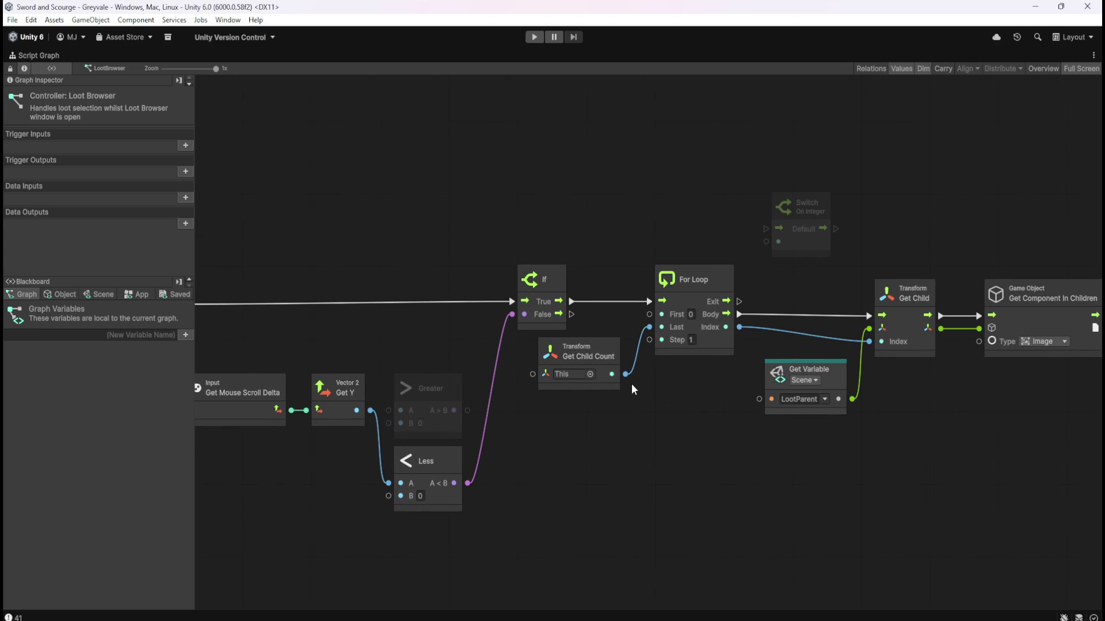
{"action": "left_click", "coordinate": [606, 384]}
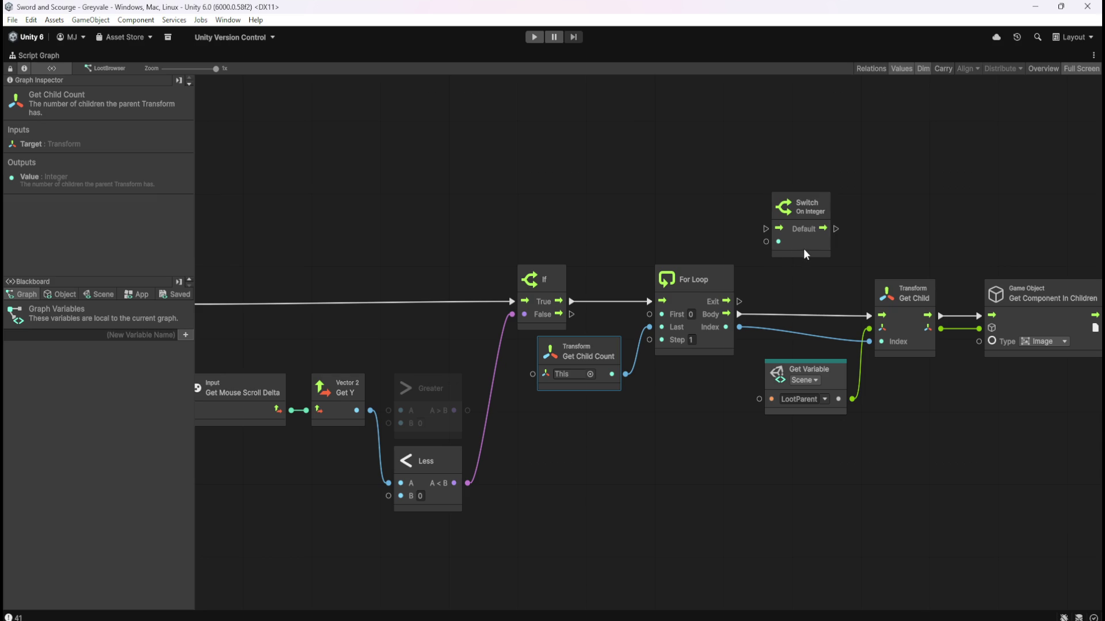
{"action": "mouse_move", "coordinate": [807, 275]}
{"action": "left_mouse_down"}
{"action": "mouse_move", "coordinate": [650, 302]}
{"action": "mouse_move", "coordinate": [708, 302]}
{"action": "mouse_move", "coordinate": [767, 321]}
{"action": "left_mouse_up"}
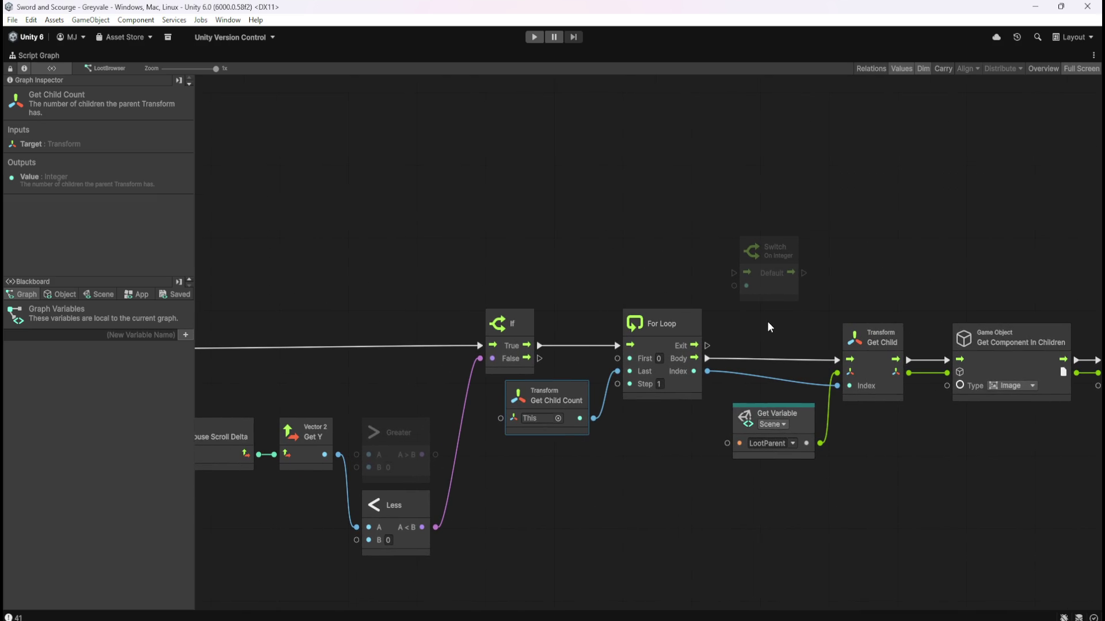
Unlink Get Child Count from the For Loop's Last input, leaving Last at 10.
{"action": "right_click", "coordinate": [616, 371]}
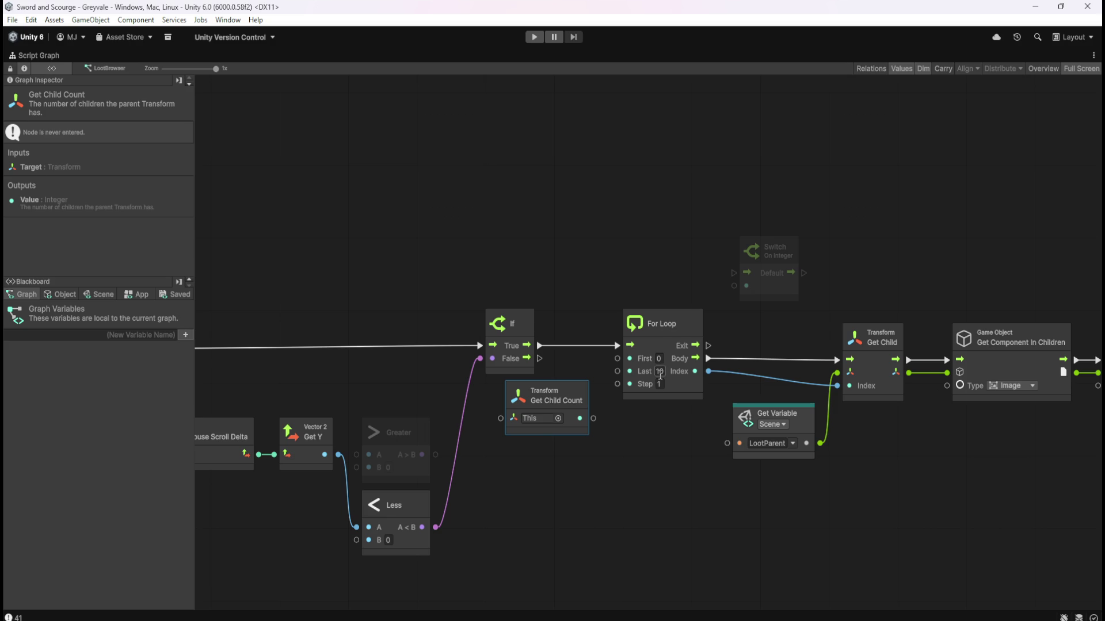
{"action": "left_click", "coordinate": [687, 325]}
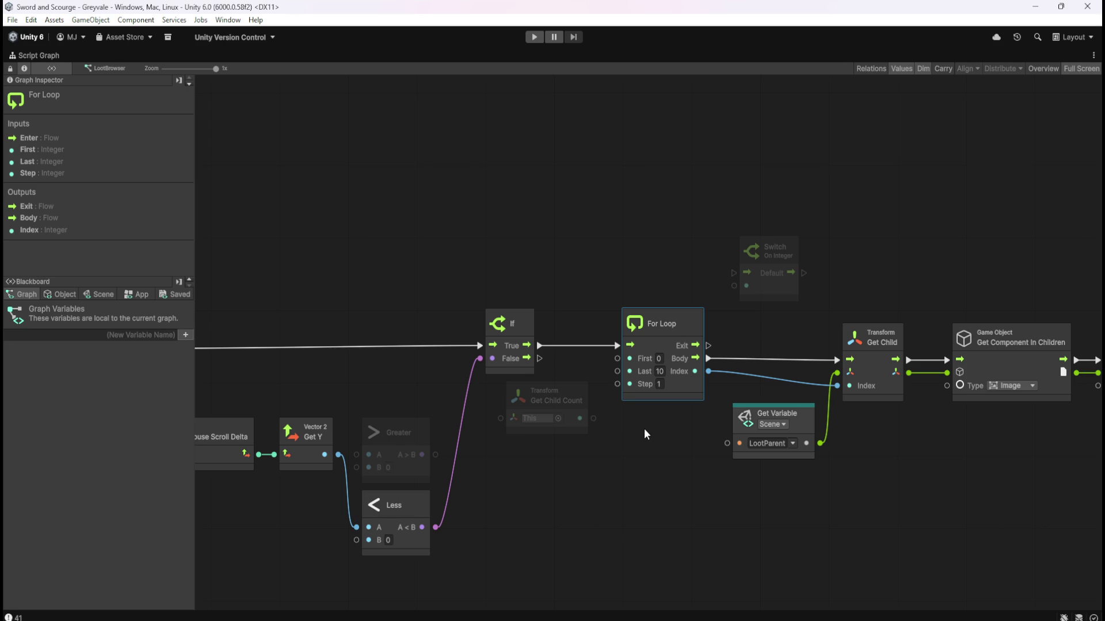
{"action": "left_click", "coordinate": [641, 453]}
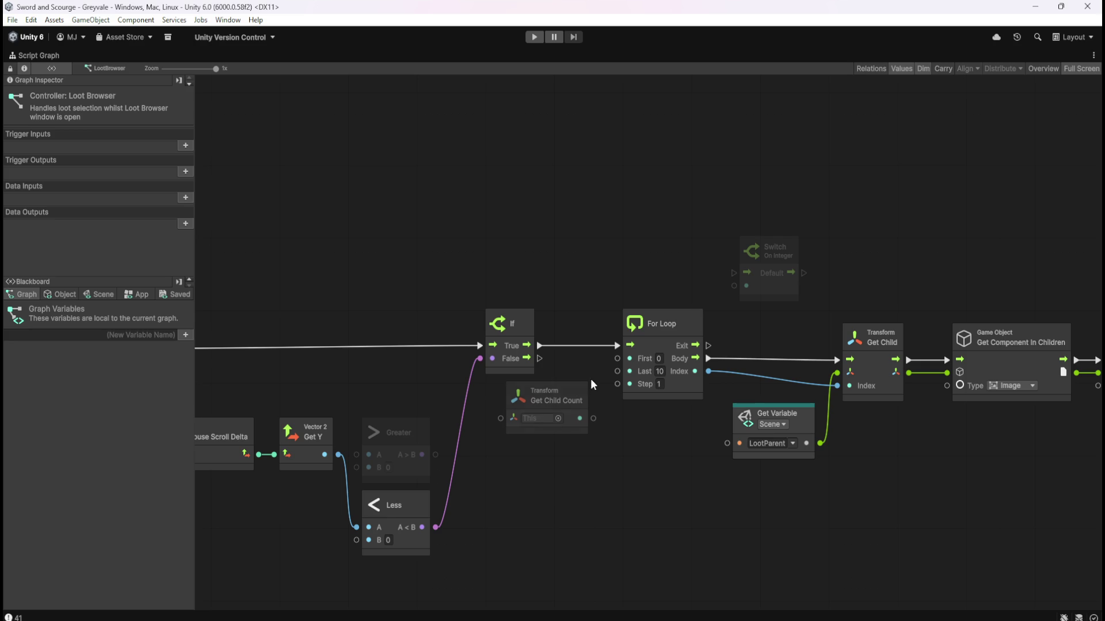
{"action": "left_click", "coordinate": [583, 391]}
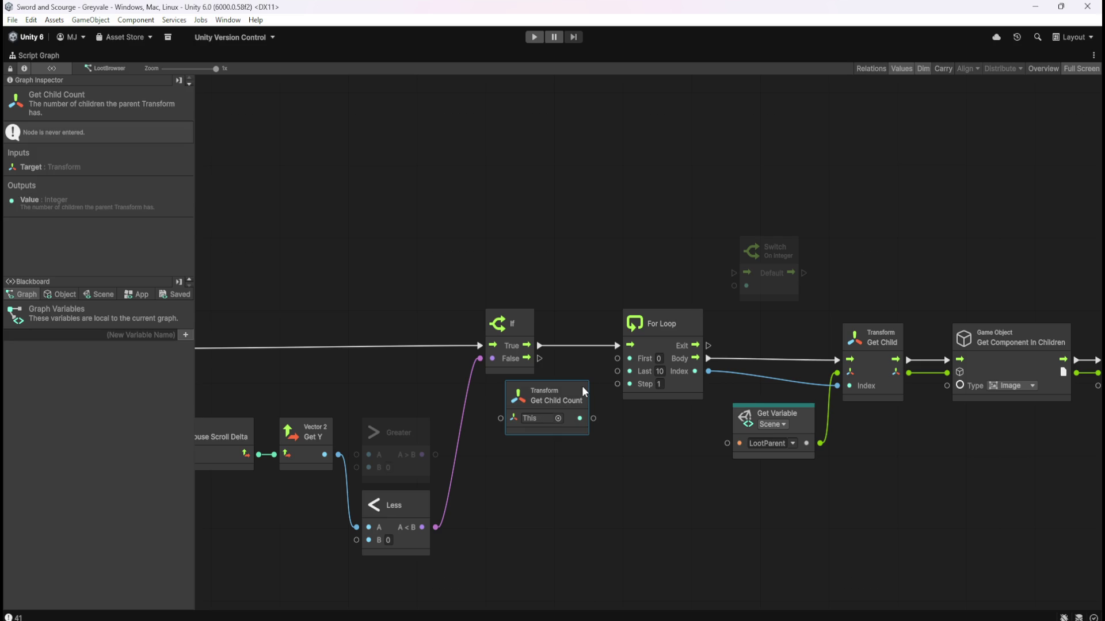
Pan across the Custom Event, On Update and Trigger nodes to review the graph.
{"action": "left_click_drag", "start_coordinate": [485, 240], "coordinate": [650, 243]}
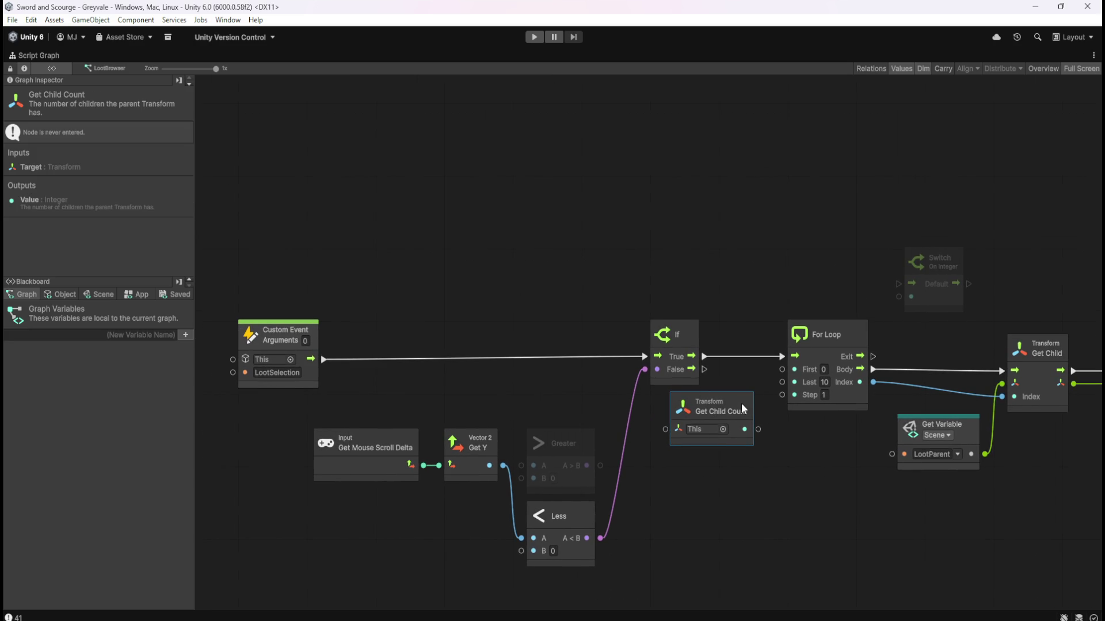
{"action": "left_click", "coordinate": [725, 495]}
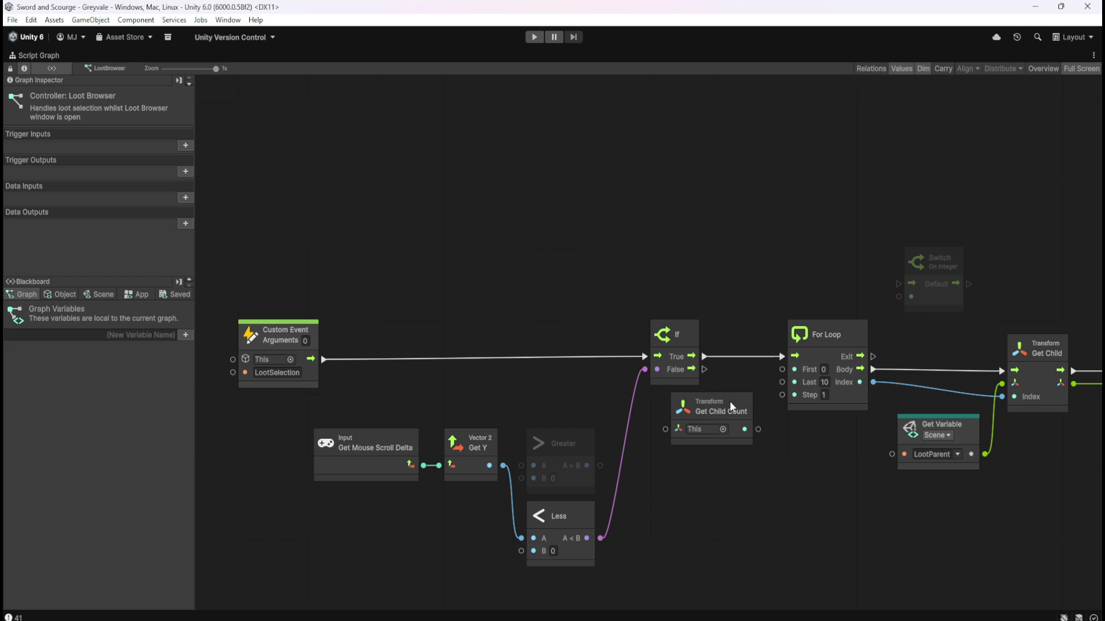
{"action": "left_click_drag", "start_coordinate": [699, 491], "coordinate": [832, 283]}
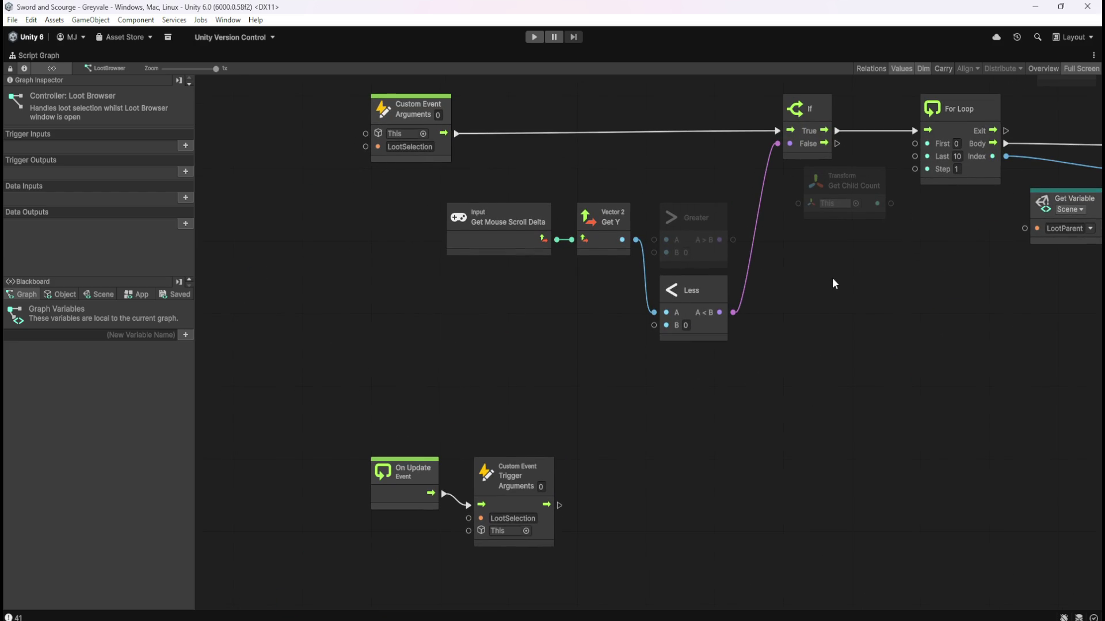
{"action": "left_click_drag", "start_coordinate": [833, 283], "coordinate": [749, 342]}
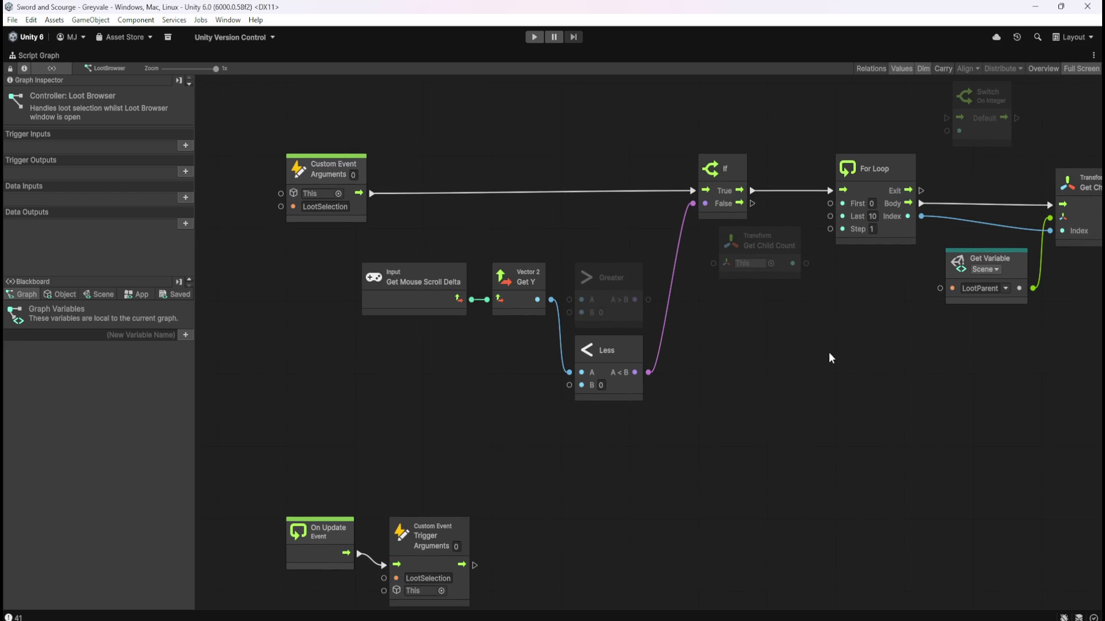
{"action": "right_click", "coordinate": [835, 367]}
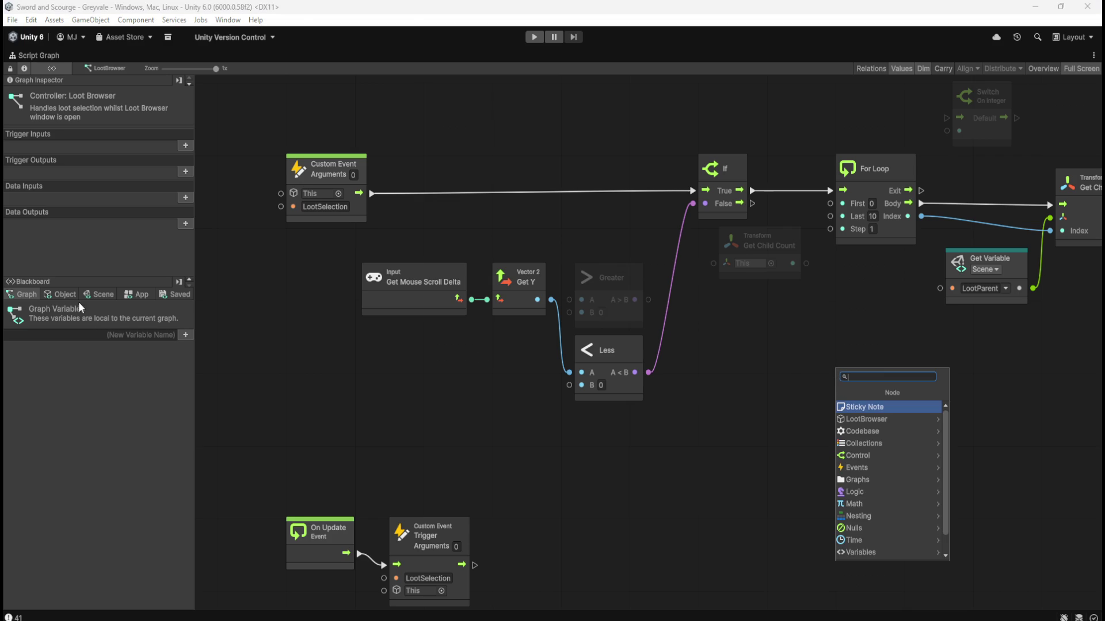
Add an object variable named 'Children' in the Blackboard, initially typed as Aot List.
{"action": "left_click", "coordinate": [60, 294]}
{"action": "left_click", "coordinate": [87, 340]}
{"action": "type", "text": "Children"}
{"action": "key", "text": "Return"}
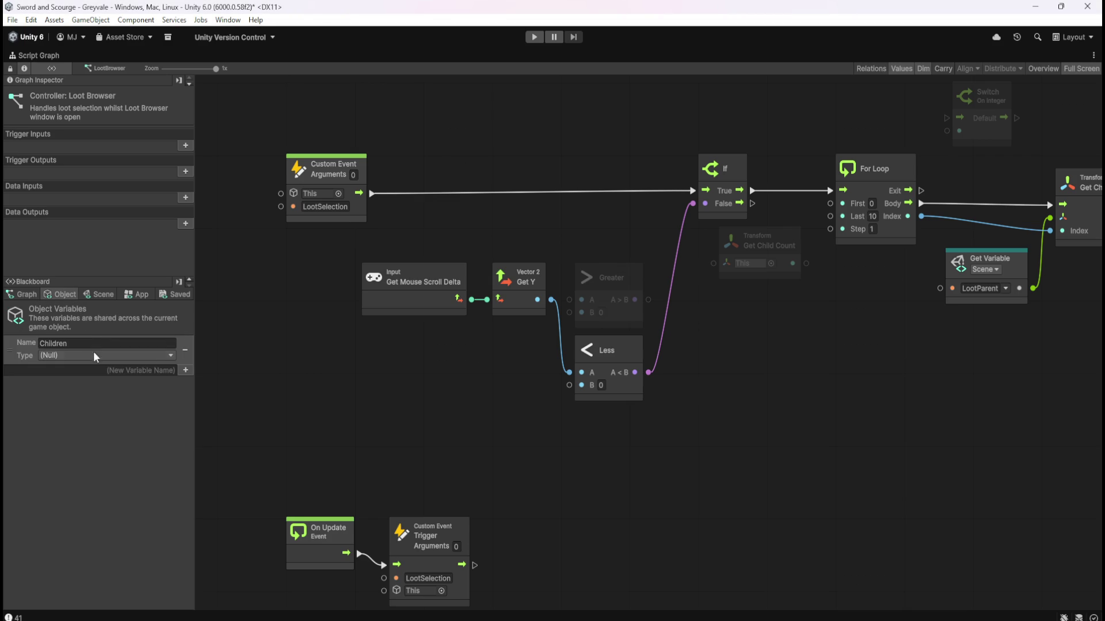
{"action": "left_click", "coordinate": [112, 352]}
{"action": "type", "text": "list"}
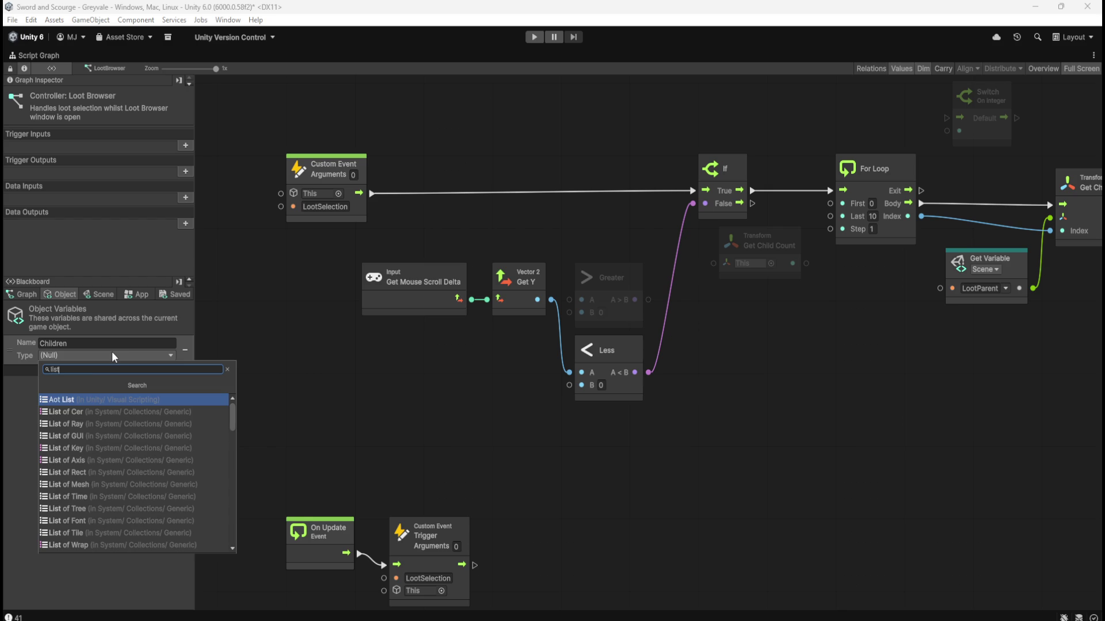
{"action": "left_click", "coordinate": [91, 398]}
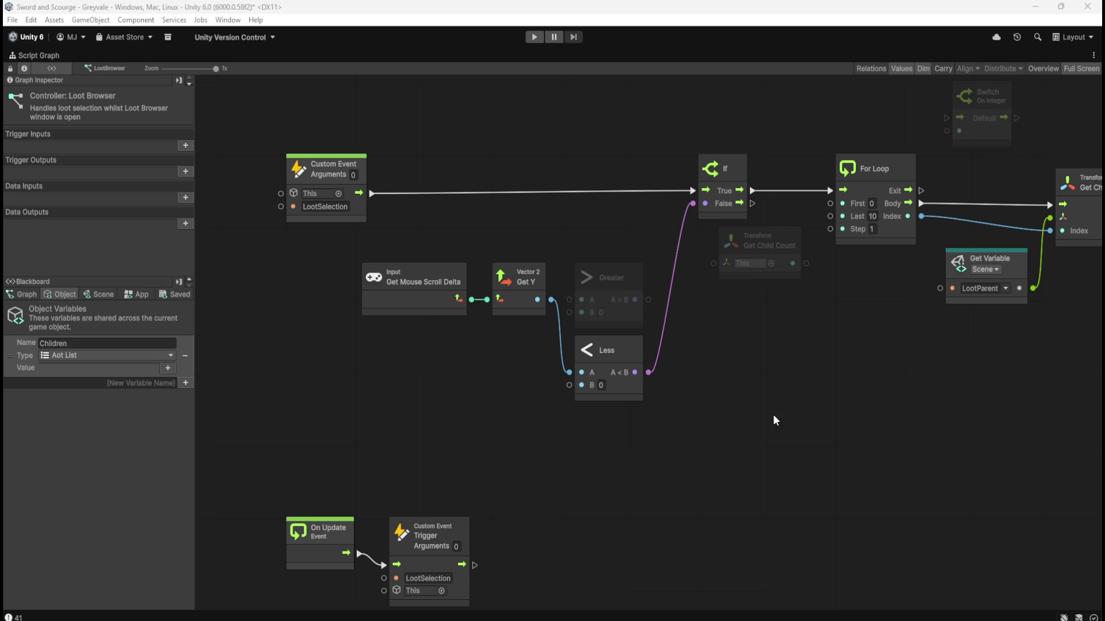
Change the Children type to List of Game Object and drag Get Child Count lower.
{"action": "left_click", "coordinate": [158, 357]}
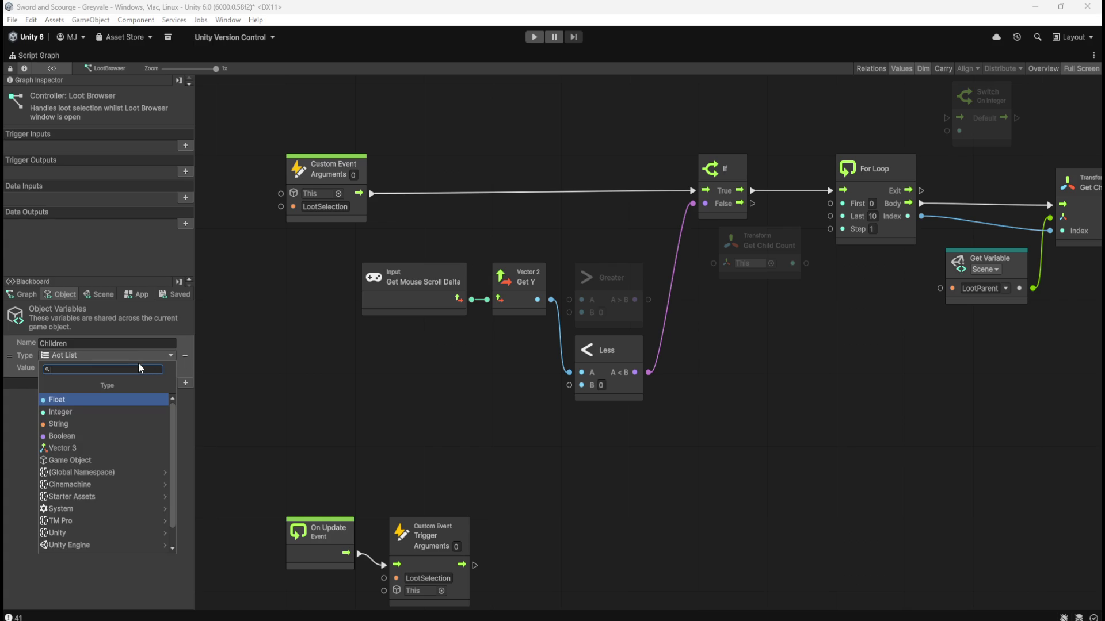
{"action": "type", "text": "list game"}
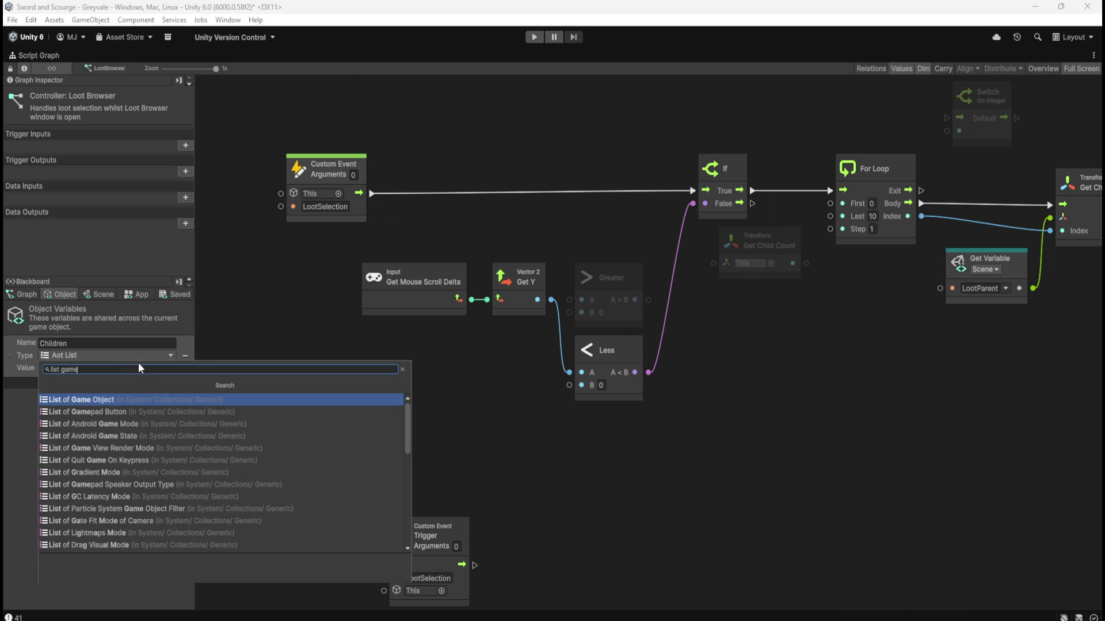
{"action": "key", "text": "Return"}
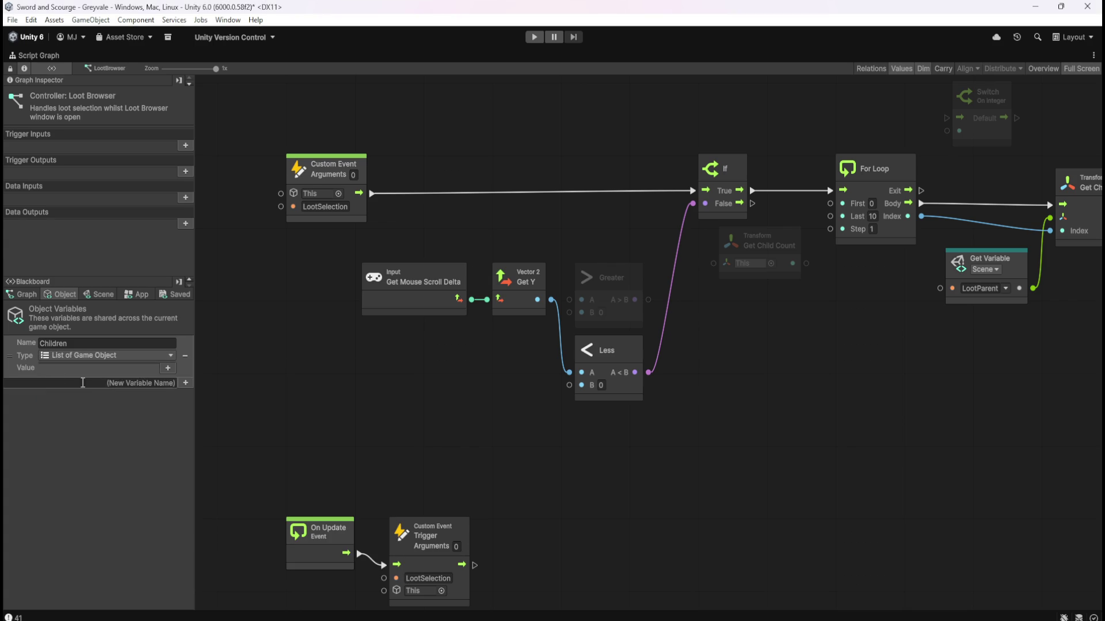
{"action": "left_click_drag", "start_coordinate": [791, 320], "coordinate": [812, 414]}
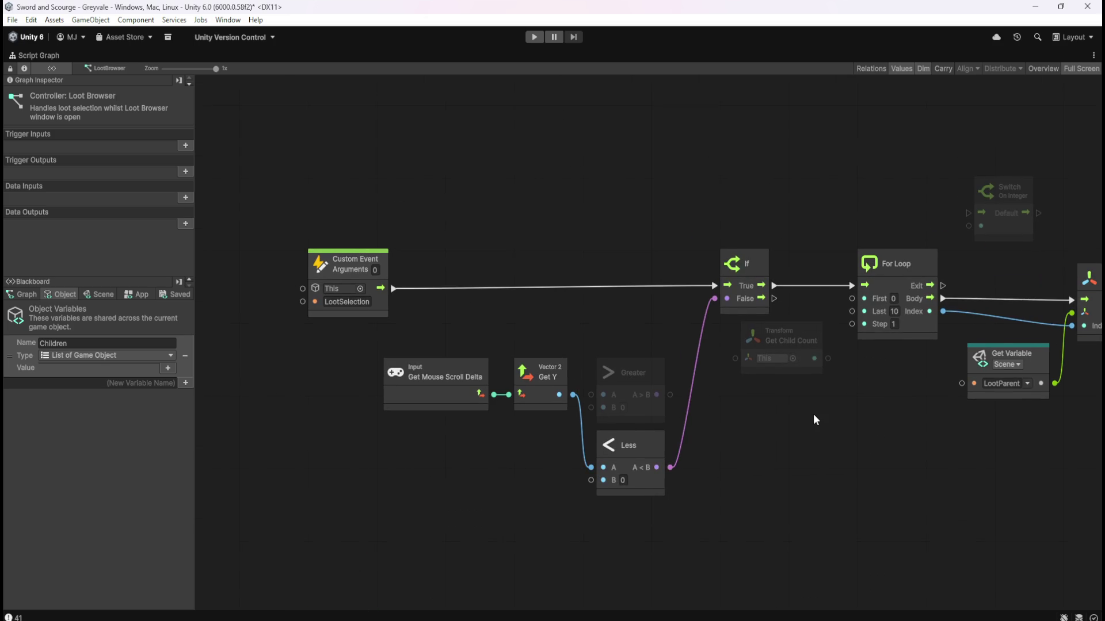
{"action": "left_click_drag", "start_coordinate": [809, 331], "coordinate": [772, 525]}
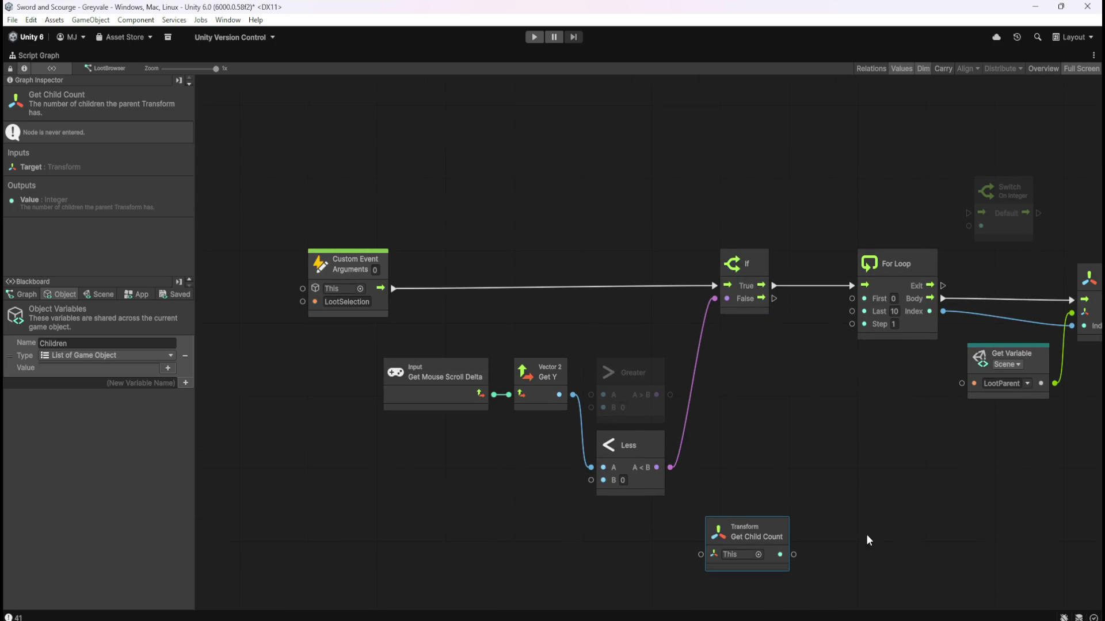
{"action": "left_click_drag", "start_coordinate": [875, 531], "coordinate": [873, 296]}
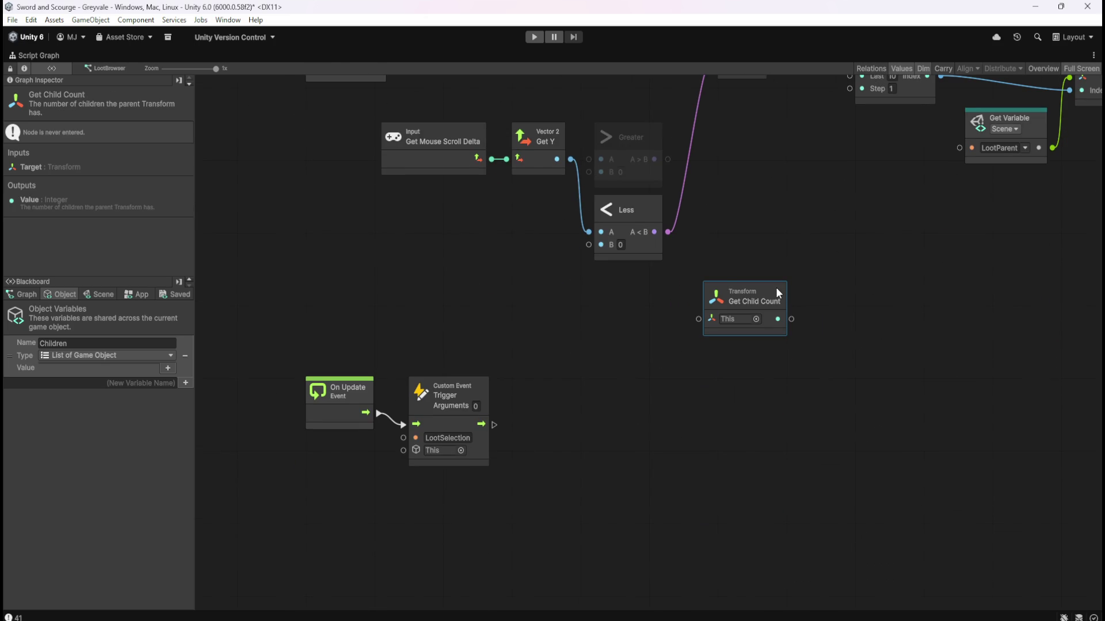
{"action": "mouse_move", "coordinate": [803, 229]}
{"action": "left_mouse_down"}
{"action": "mouse_move", "coordinate": [829, 347]}
{"action": "mouse_move", "coordinate": [823, 368]}
{"action": "left_mouse_up"}
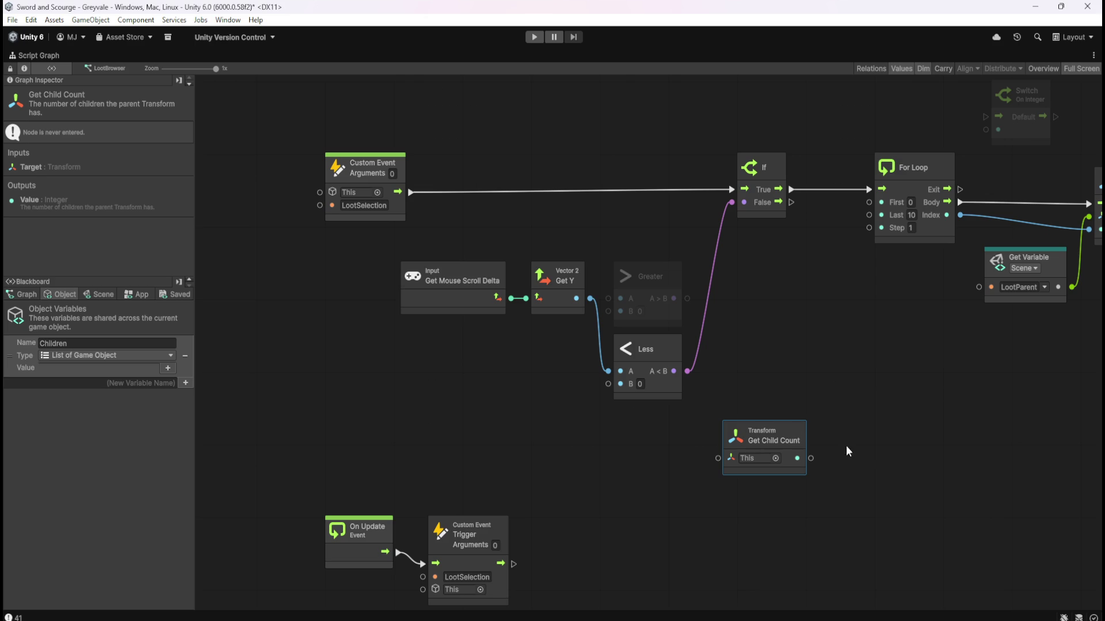
{"action": "mouse_move", "coordinate": [830, 422]}
{"action": "left_mouse_down"}
{"action": "mouse_move", "coordinate": [748, 452]}
{"action": "mouse_move", "coordinate": [715, 483]}
{"action": "left_mouse_up"}
{"action": "left_click", "coordinate": [829, 430]}
{"action": "left_click", "coordinate": [797, 436]}
{"action": "mouse_move", "coordinate": [811, 278]}
{"action": "left_mouse_down"}
{"action": "mouse_move", "coordinate": [742, 313]}
{"action": "mouse_move", "coordinate": [738, 358]}
{"action": "mouse_move", "coordinate": [797, 274]}
{"action": "left_mouse_up"}
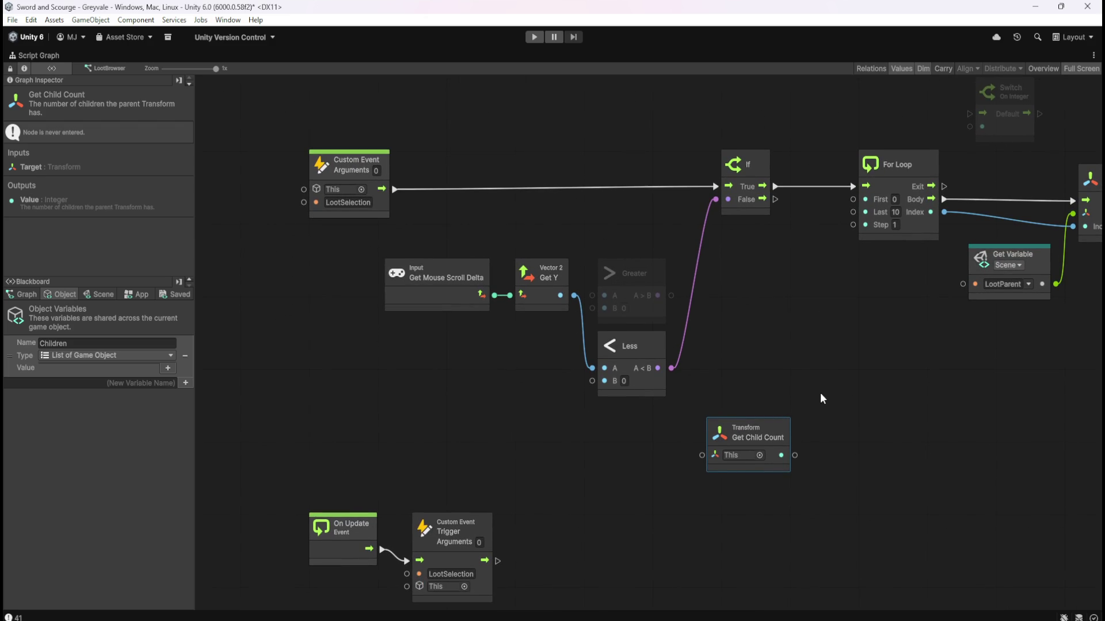
{"action": "mouse_move", "coordinate": [836, 477]}
{"action": "left_mouse_down"}
{"action": "mouse_move", "coordinate": [893, 220]}
{"action": "mouse_move", "coordinate": [845, 432]}
{"action": "mouse_move", "coordinate": [820, 468]}
{"action": "mouse_move", "coordinate": [793, 423]}
{"action": "left_mouse_up"}
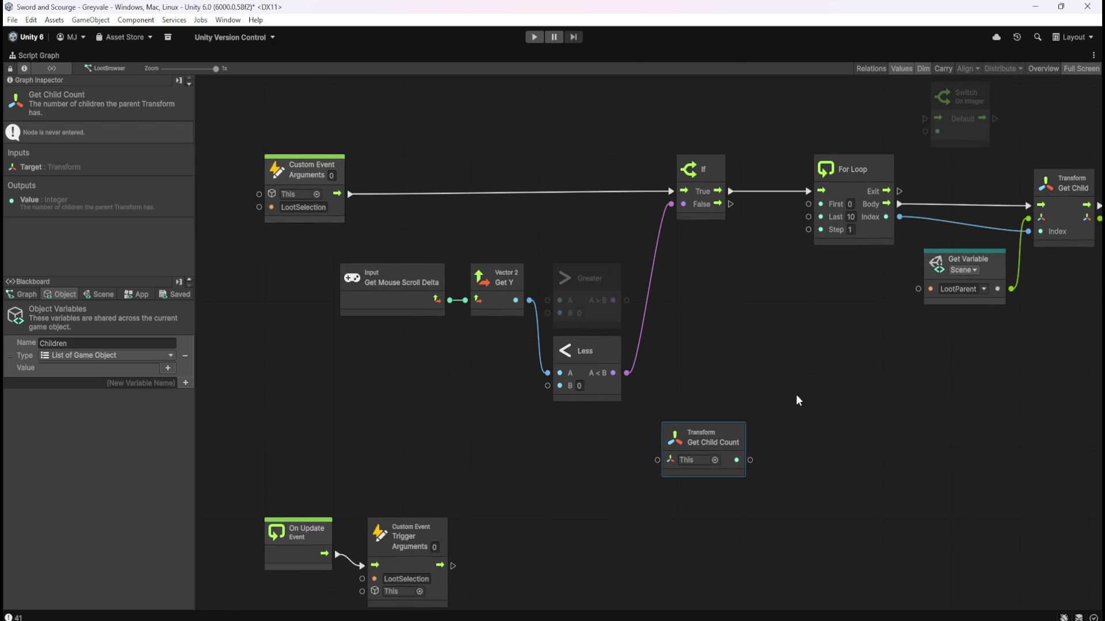
{"action": "left_click_drag", "start_coordinate": [810, 315], "coordinate": [769, 374]}
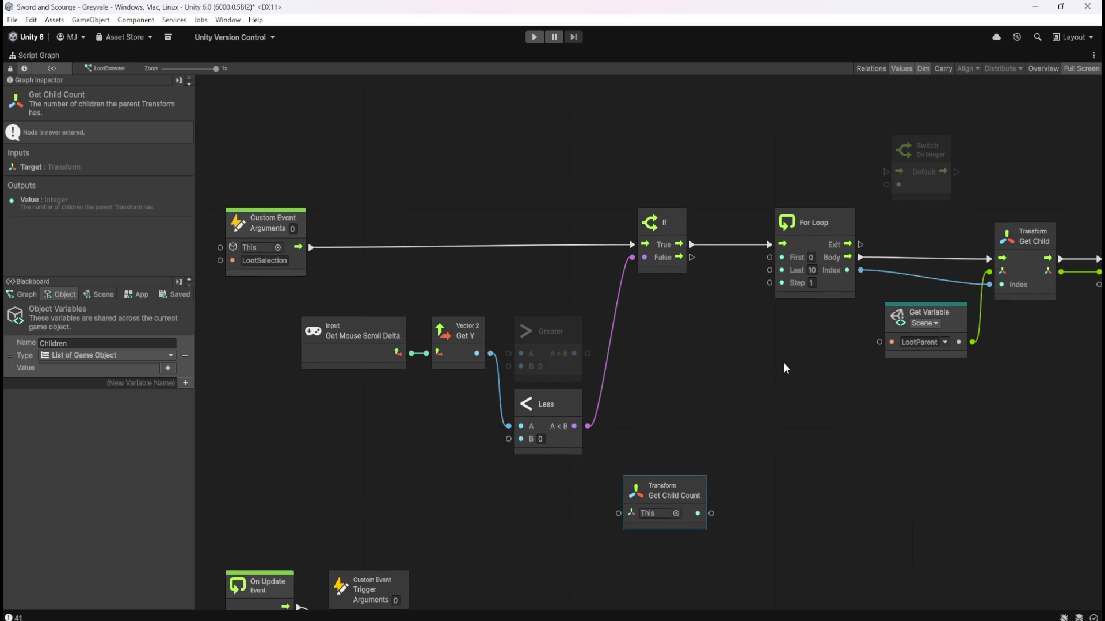
{"action": "left_click", "coordinate": [785, 360]}
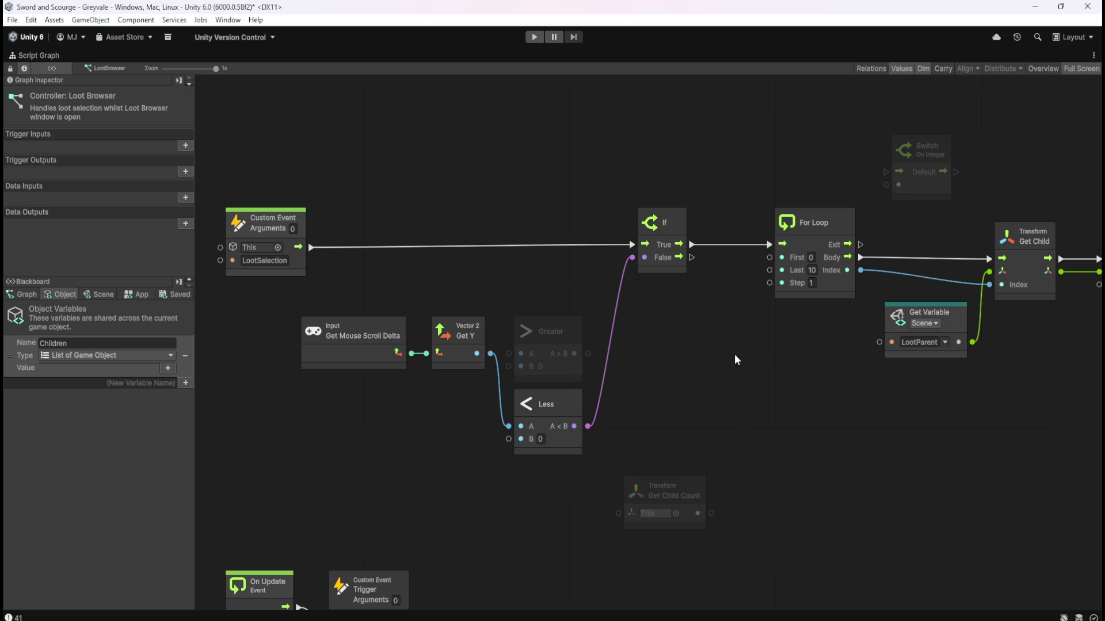
Move the Get Child Count node up and right, closer to the If node.
{"action": "left_click_drag", "start_coordinate": [781, 399], "coordinate": [585, 362]}
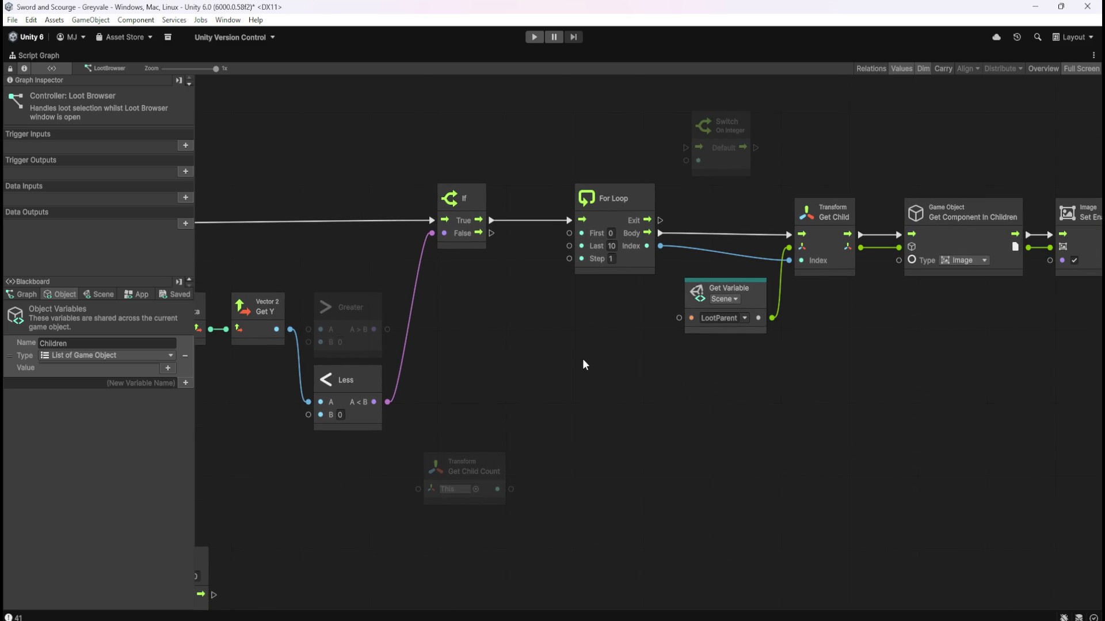
{"action": "left_click_drag", "start_coordinate": [481, 467], "coordinate": [550, 402]}
{"action": "left_click", "coordinate": [481, 347]}
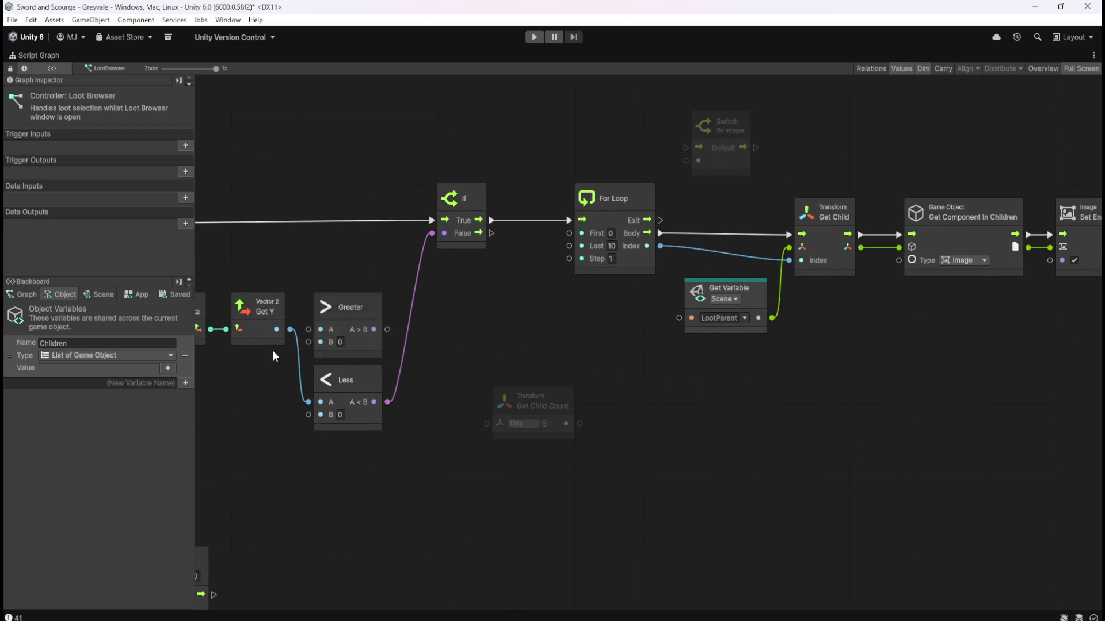
{"action": "mouse_move", "coordinate": [551, 312]}
{"action": "left_mouse_down"}
{"action": "mouse_move", "coordinate": [788, 377]}
{"action": "mouse_move", "coordinate": [704, 373]}
{"action": "mouse_move", "coordinate": [631, 392]}
{"action": "left_mouse_up"}
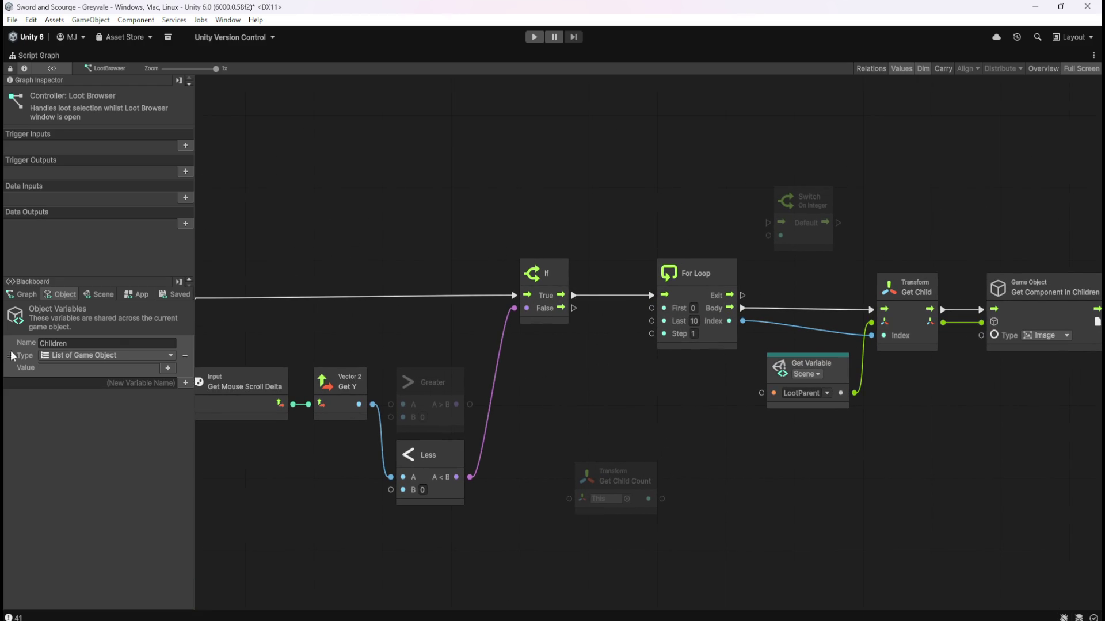
Add a trial Children Get Variable node, delete it, and save with Ctrl+S.
{"action": "left_click_drag", "start_coordinate": [10, 355], "coordinate": [485, 136]}
{"action": "left_click_drag", "start_coordinate": [565, 175], "coordinate": [609, 192]}
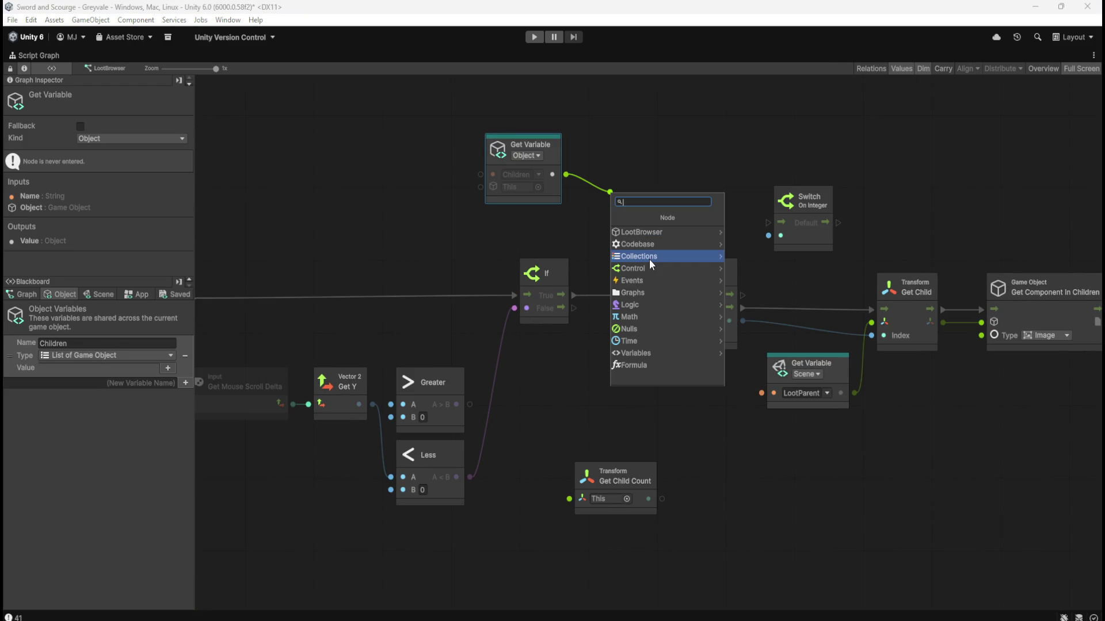
{"action": "left_click", "coordinate": [579, 213]}
{"action": "mouse_move", "coordinate": [568, 174]}
{"action": "left_mouse_down"}
{"action": "mouse_move", "coordinate": [740, 232]}
{"action": "mouse_move", "coordinate": [654, 206]}
{"action": "mouse_move", "coordinate": [633, 173]}
{"action": "left_mouse_up"}
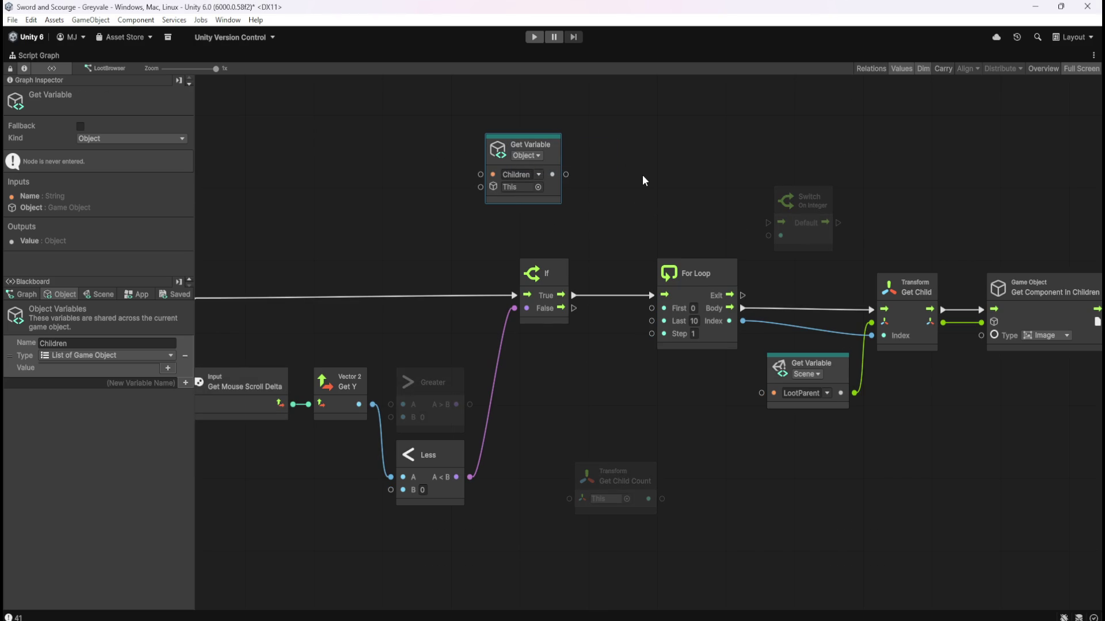
{"action": "key", "text": "Delete"}
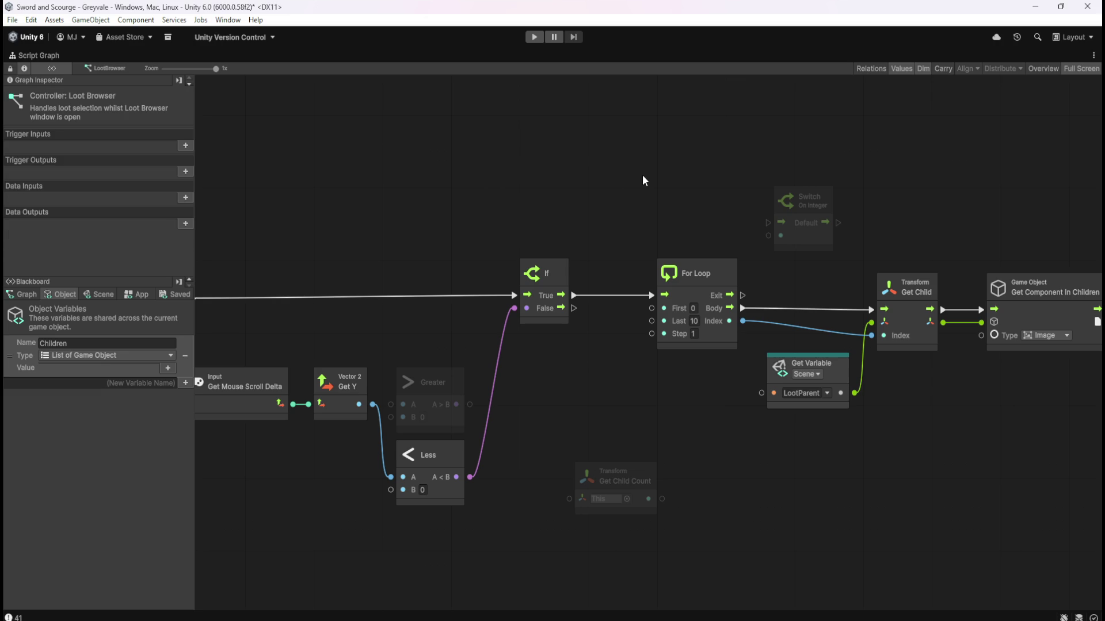
{"action": "key", "text": "ctrl+s"}
Position Get Child Count and Switch On Integer, then wire the count into the Switch selector.
{"action": "mouse_move", "coordinate": [643, 478]}
{"action": "left_mouse_down"}
{"action": "mouse_move", "coordinate": [697, 235]}
{"action": "mouse_move", "coordinate": [678, 174]}
{"action": "left_mouse_up"}
{"action": "mouse_move", "coordinate": [809, 231]}
{"action": "left_mouse_down"}
{"action": "mouse_move", "coordinate": [759, 161]}
{"action": "mouse_move", "coordinate": [764, 168]}
{"action": "left_mouse_up"}
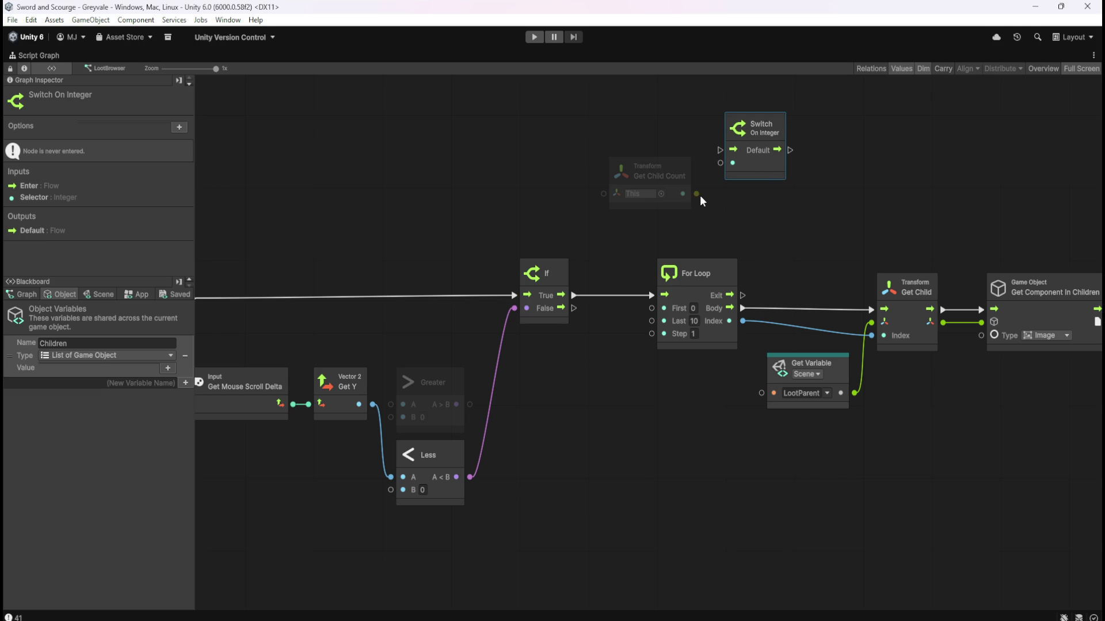
{"action": "left_click_drag", "start_coordinate": [755, 168], "coordinate": [829, 174]}
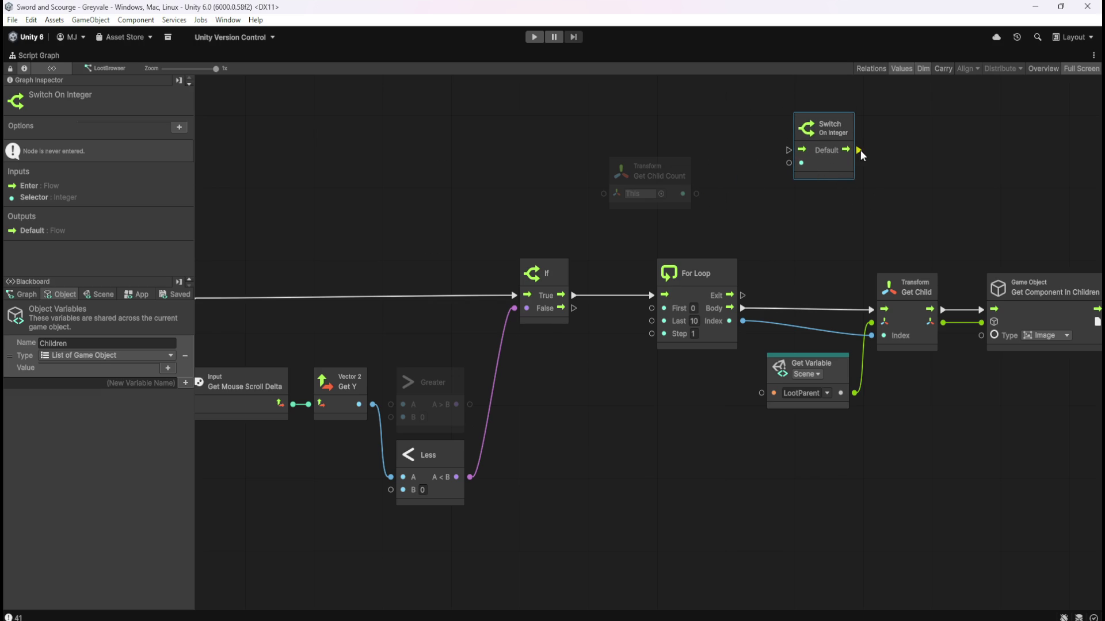
{"action": "left_click_drag", "start_coordinate": [854, 221], "coordinate": [691, 298]}
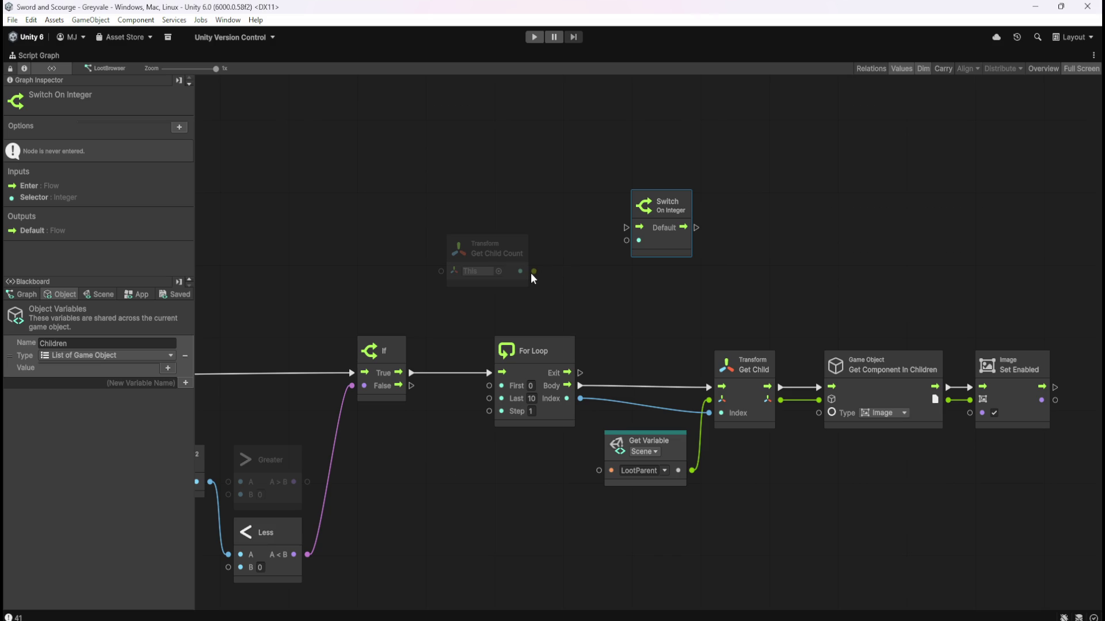
{"action": "left_click_drag", "start_coordinate": [531, 273], "coordinate": [540, 268]}
{"action": "left_click_drag", "start_coordinate": [599, 246], "coordinate": [624, 241]}
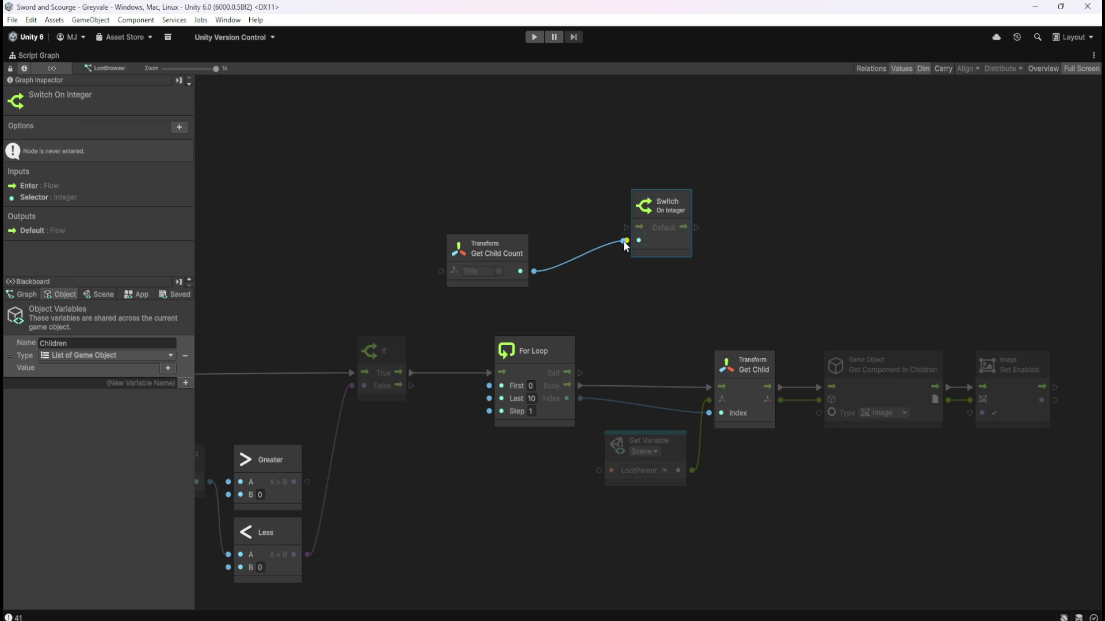
{"action": "left_click_drag", "start_coordinate": [625, 246], "coordinate": [611, 259]}
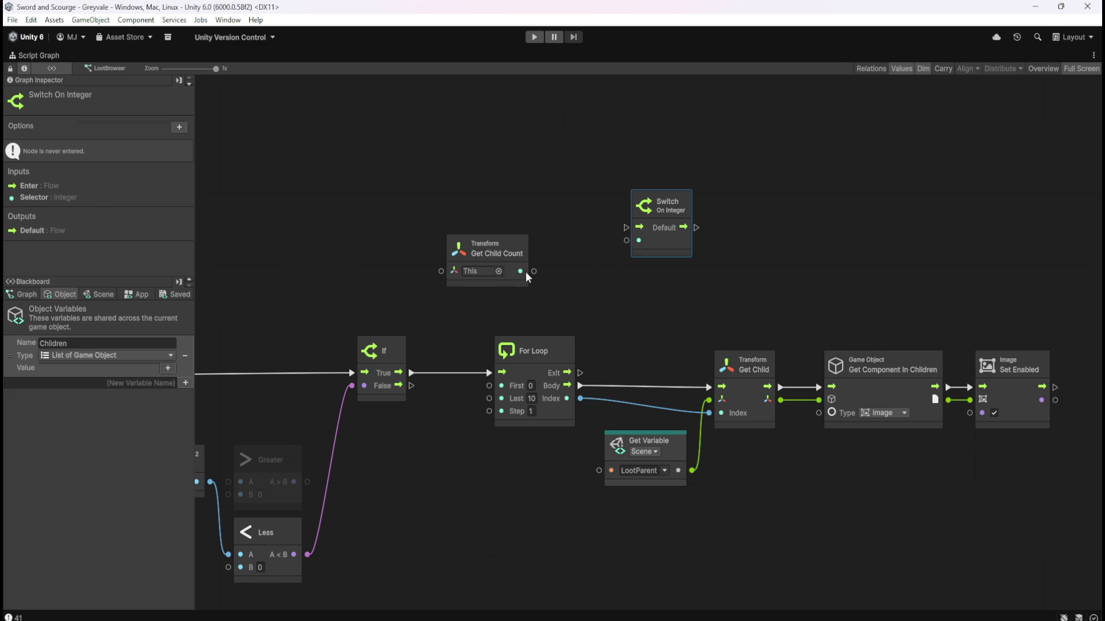
{"action": "mouse_move", "coordinate": [533, 274]}
{"action": "left_mouse_down"}
{"action": "mouse_move", "coordinate": [573, 231]}
{"action": "mouse_move", "coordinate": [626, 240]}
{"action": "left_mouse_up"}
{"action": "left_click", "coordinate": [598, 278]}
{"action": "left_click_drag", "start_coordinate": [524, 241], "coordinate": [563, 254]}
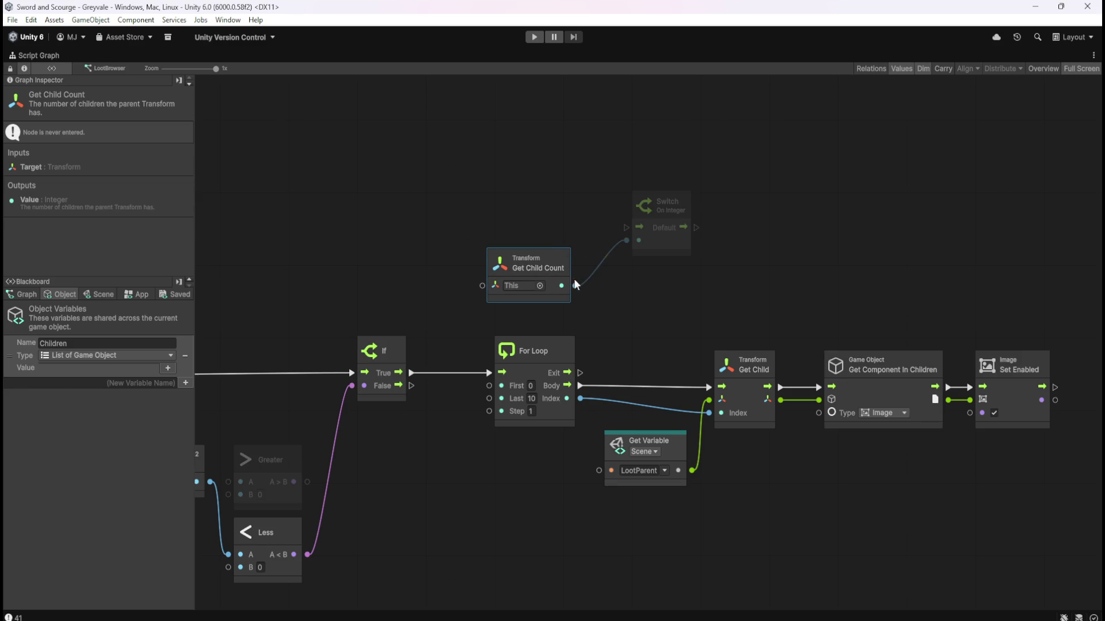
Disconnect the For Loop's Enter, Body and Index wires and drag the loop aside.
{"action": "right_click", "coordinate": [487, 374]}
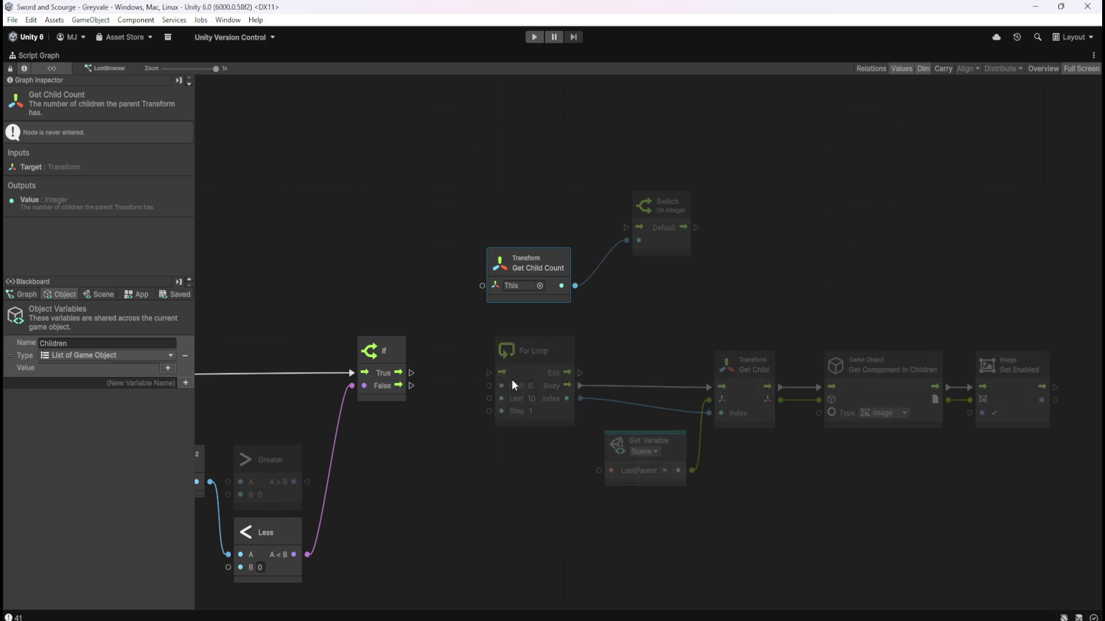
{"action": "right_click", "coordinate": [581, 387]}
{"action": "right_click", "coordinate": [580, 399]}
{"action": "mouse_move", "coordinate": [608, 349]}
{"action": "left_mouse_down"}
{"action": "mouse_move", "coordinate": [571, 368]}
{"action": "mouse_move", "coordinate": [904, 165]}
{"action": "left_mouse_up"}
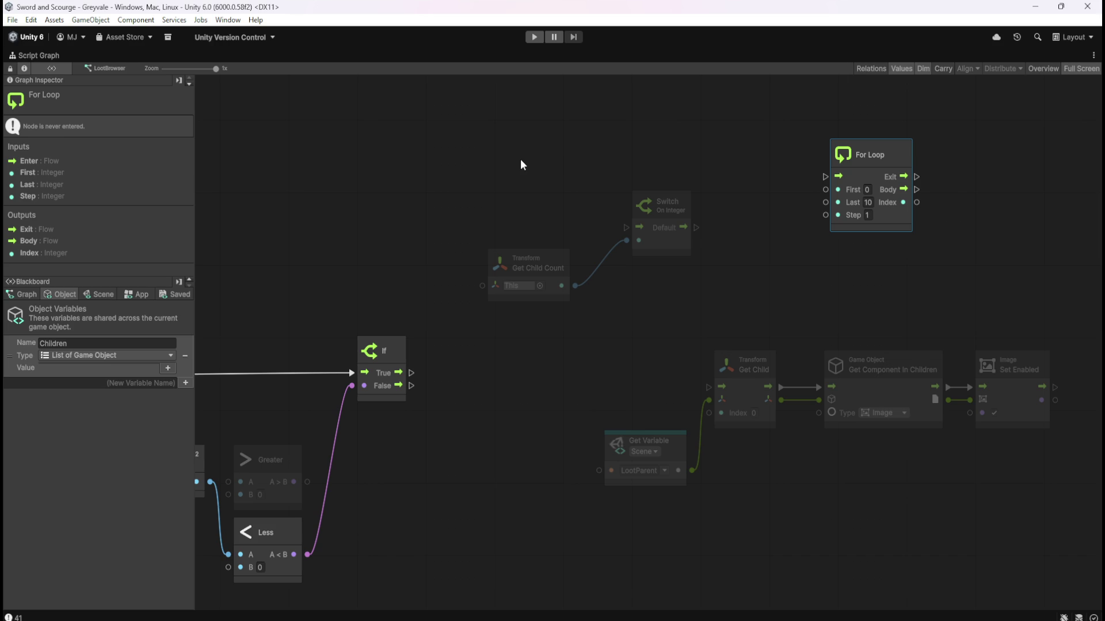
Wire the If node's True output into Switch On Integer's Enter port.
{"action": "left_click", "coordinate": [228, 19]}
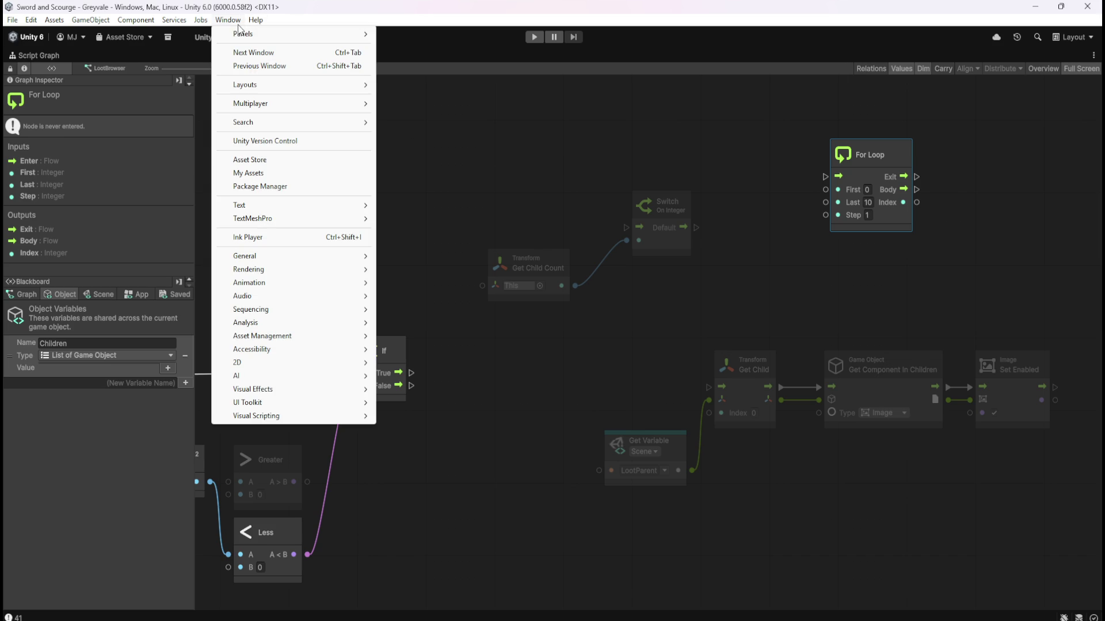
{"action": "left_click", "coordinate": [461, 163]}
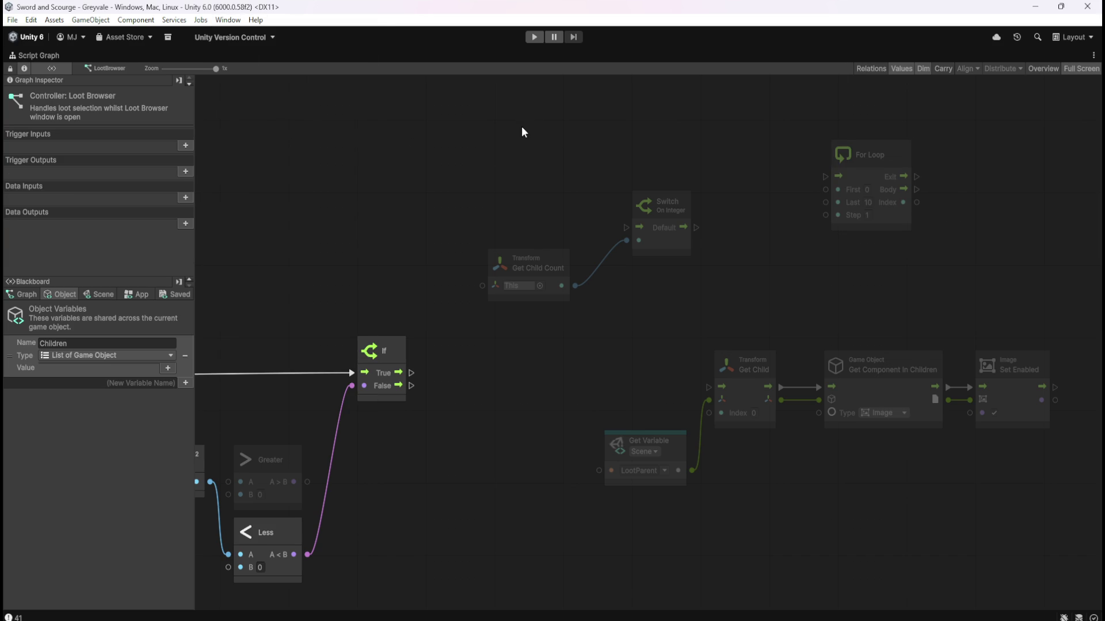
{"action": "mouse_move", "coordinate": [564, 269]}
{"action": "left_mouse_down"}
{"action": "mouse_move", "coordinate": [579, 277]}
{"action": "mouse_move", "coordinate": [600, 267]}
{"action": "left_mouse_up"}
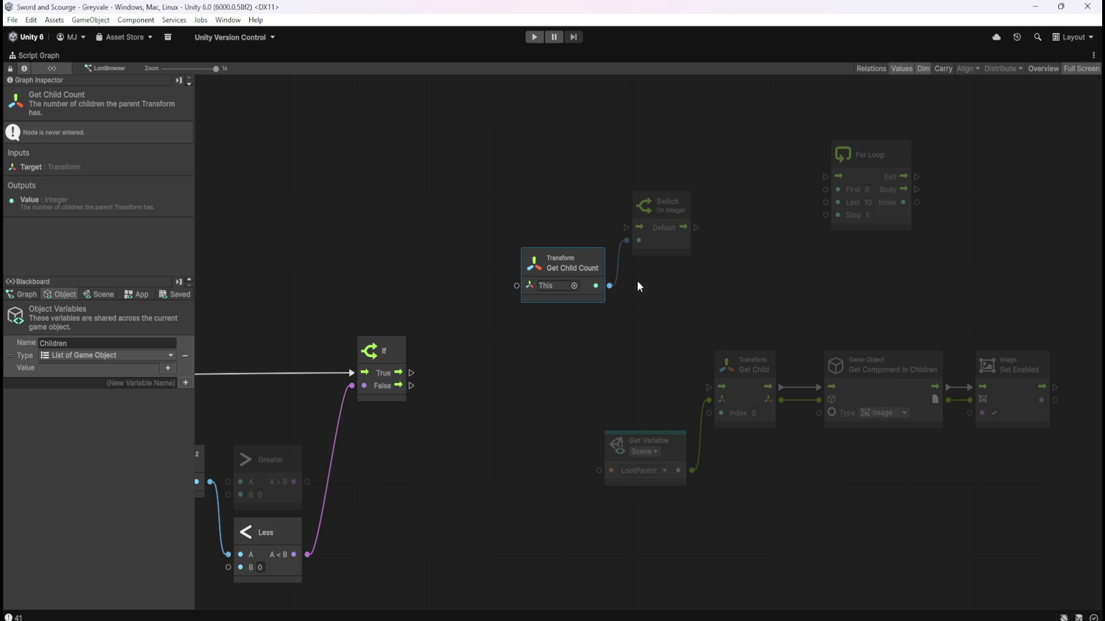
{"action": "mouse_move", "coordinate": [596, 402]}
{"action": "left_mouse_down"}
{"action": "mouse_move", "coordinate": [833, 312]}
{"action": "mouse_move", "coordinate": [645, 390]}
{"action": "left_mouse_up"}
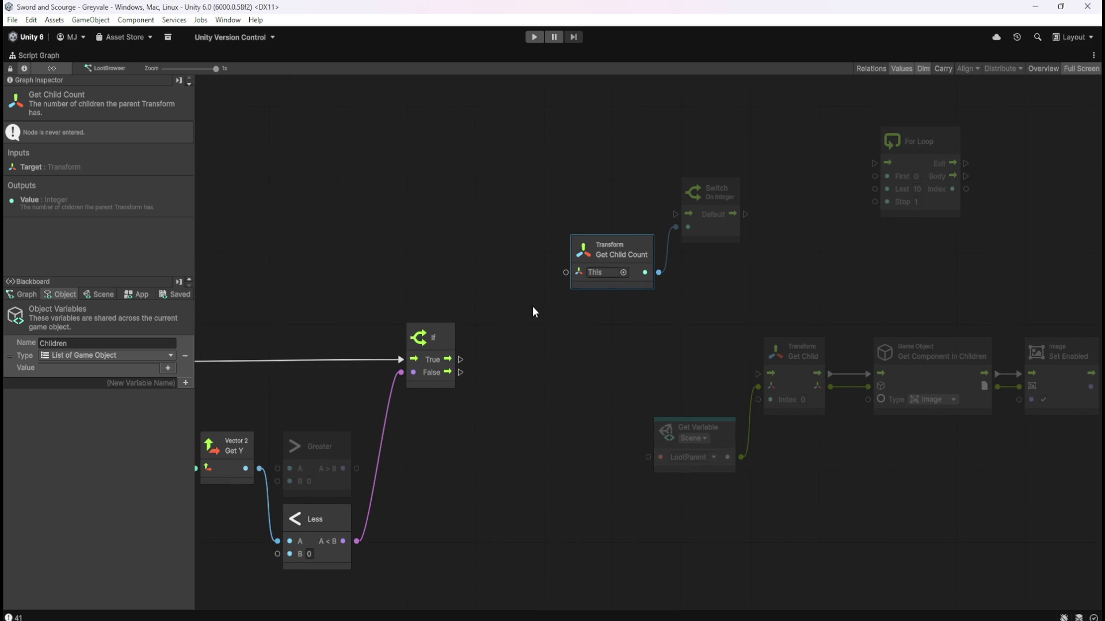
{"action": "mouse_move", "coordinate": [461, 364]}
{"action": "left_mouse_down"}
{"action": "mouse_move", "coordinate": [636, 216]}
{"action": "mouse_move", "coordinate": [677, 214]}
{"action": "left_mouse_up"}
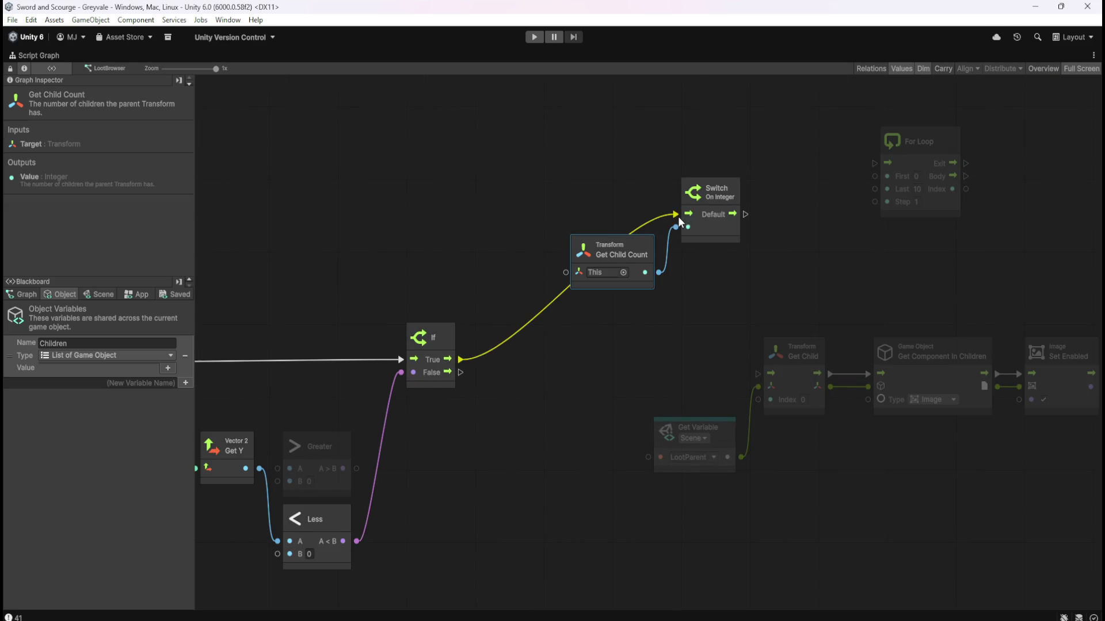
{"action": "left_click_drag", "start_coordinate": [573, 385], "coordinate": [759, 342]}
{"action": "mouse_move", "coordinate": [856, 257]}
{"action": "left_mouse_down"}
{"action": "mouse_move", "coordinate": [678, 311]}
{"action": "mouse_move", "coordinate": [619, 312]}
{"action": "left_mouse_up"}
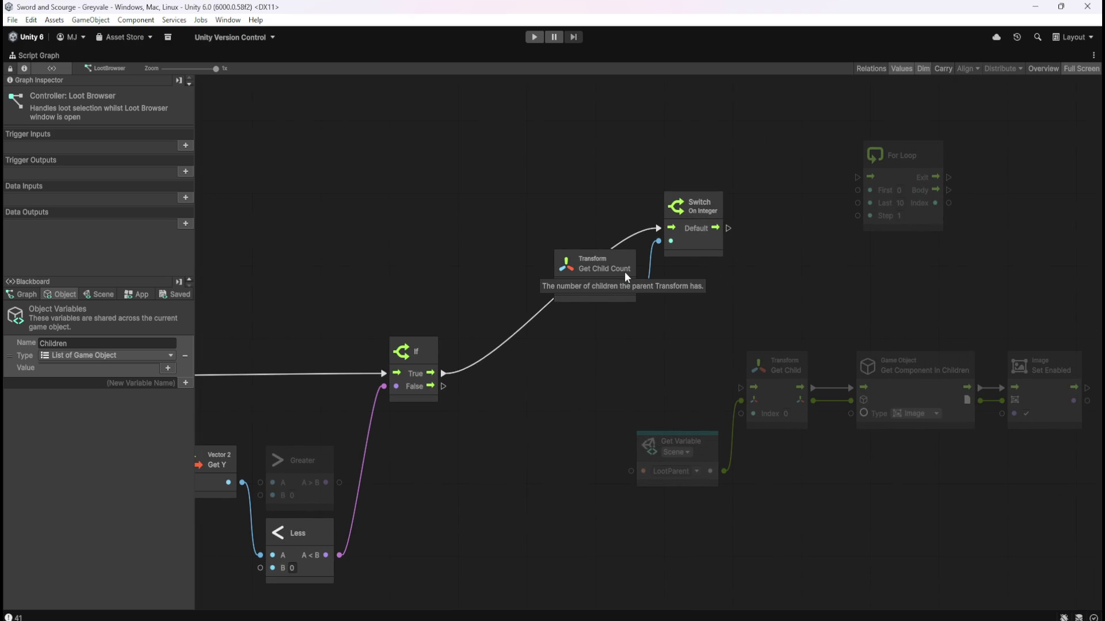
{"action": "left_click_drag", "start_coordinate": [784, 276], "coordinate": [694, 284]}
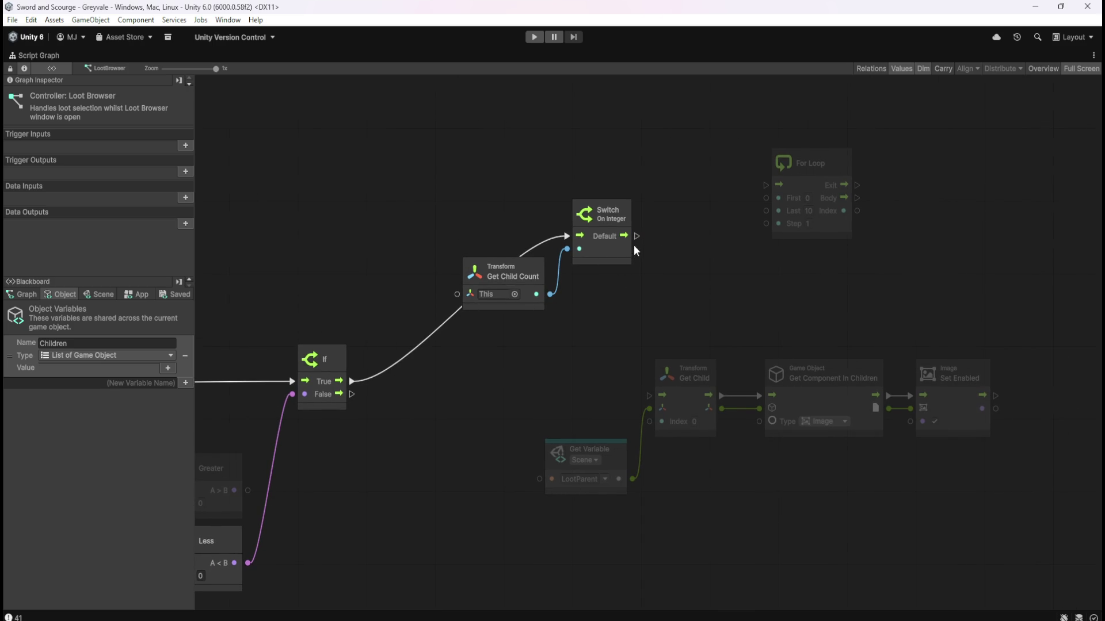
{"action": "left_click", "coordinate": [615, 259]}
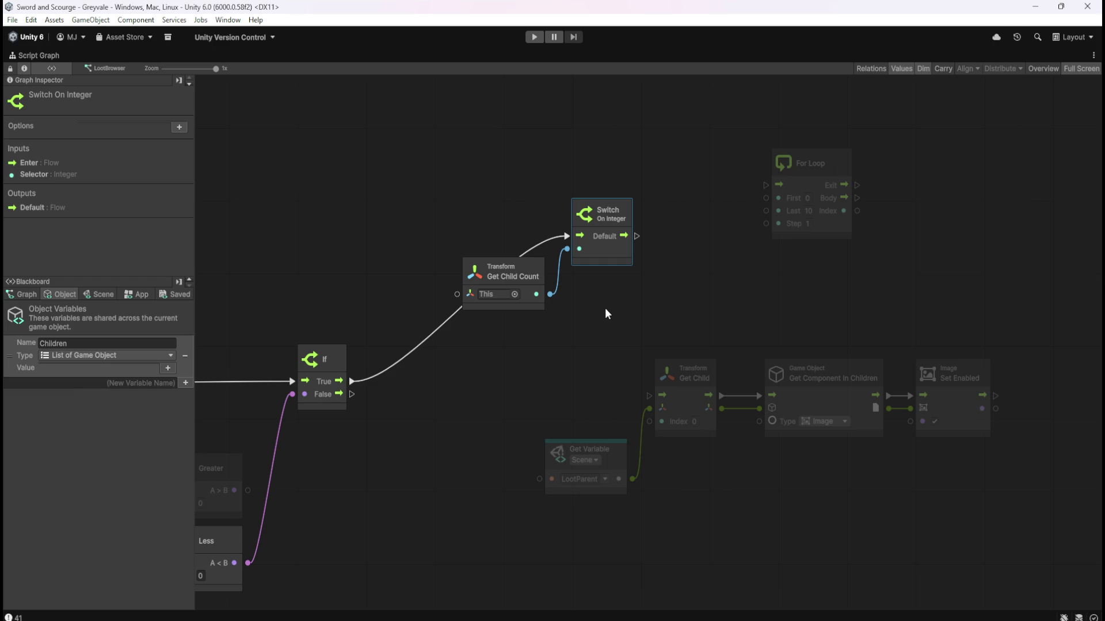
Create a Select On Integer node via a 'select' search and place it beside Switch On Integer.
{"action": "right_click", "coordinate": [691, 290]}
{"action": "type", "text": "switch"}
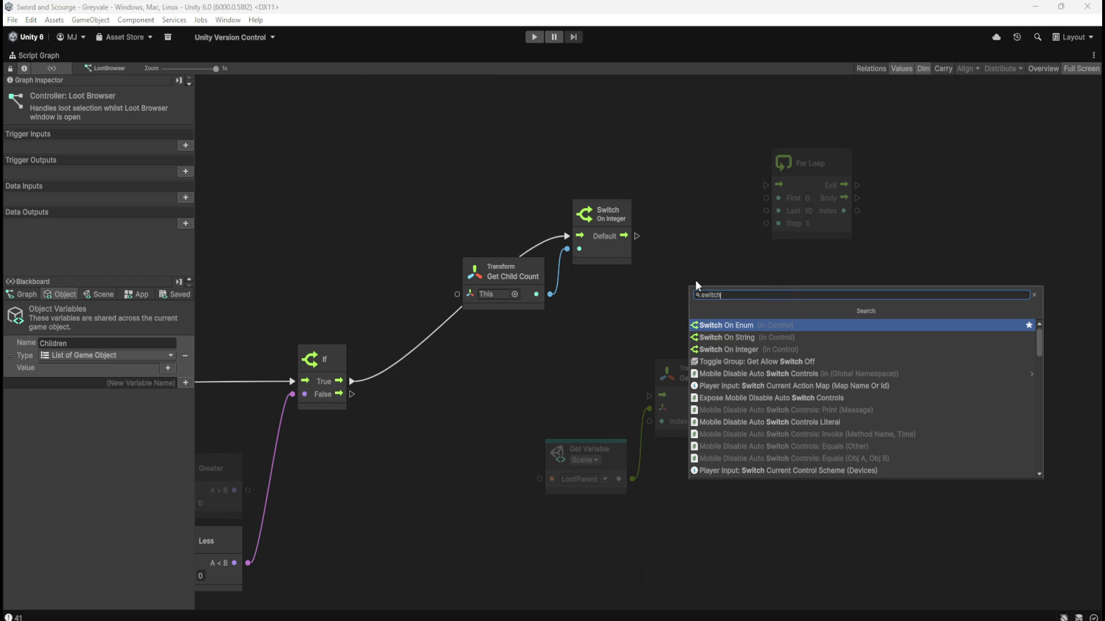
{"action": "key", "text": "BackSpace"}
{"action": "key", "text": "BackSpace"}
{"action": "type", "text": "elect"}
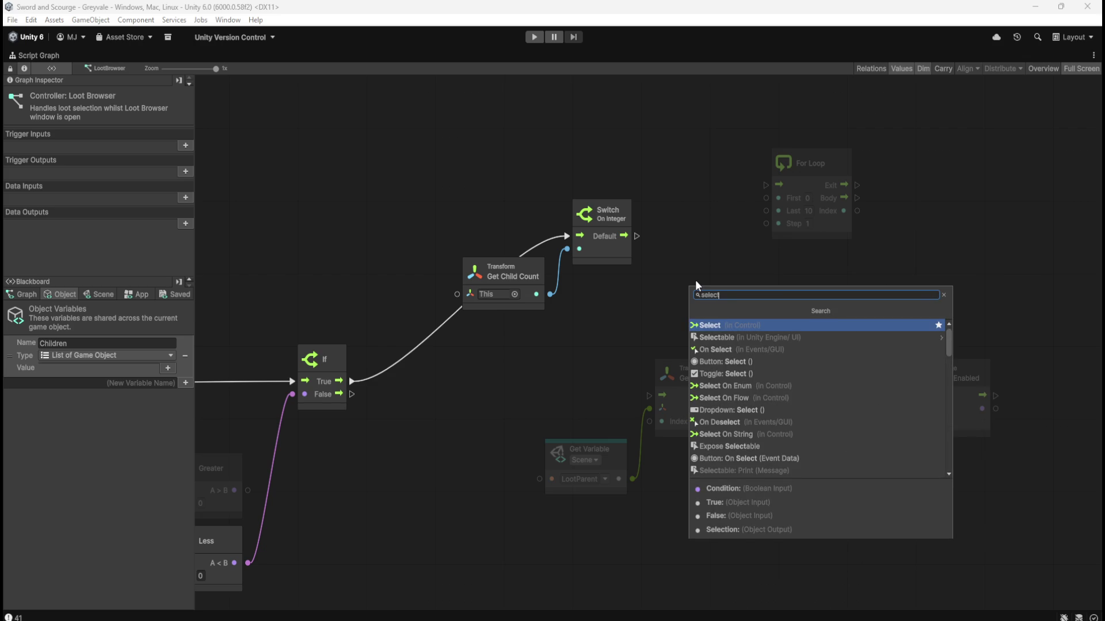
{"action": "key", "text": "Down"}
{"action": "key", "text": "Down"}
{"action": "key", "text": "Down"}
{"action": "key", "text": "Down"}
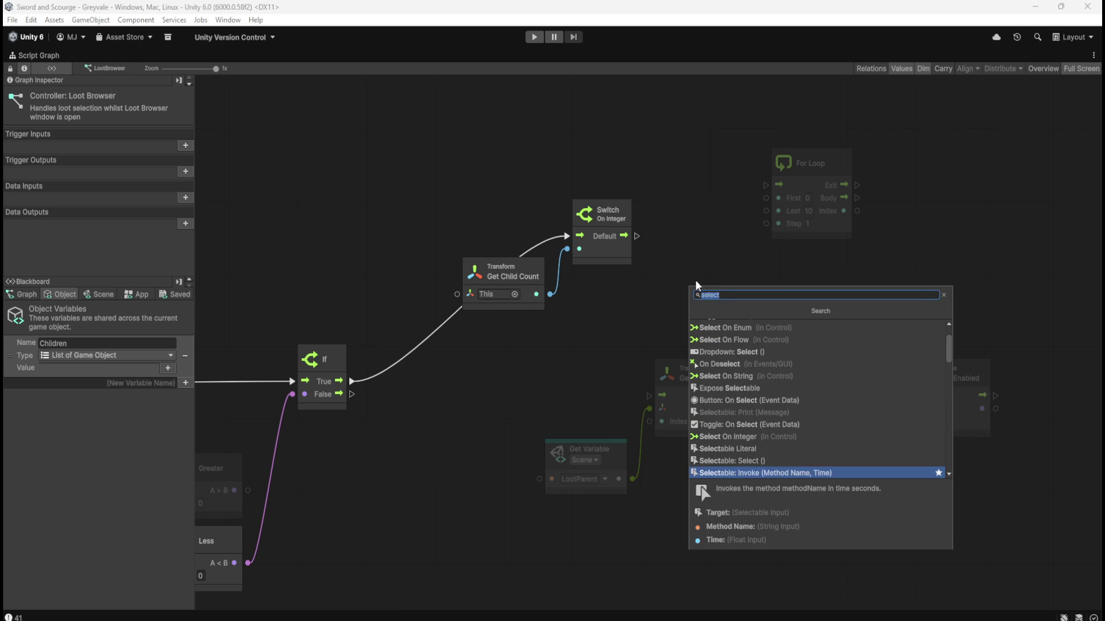
{"action": "key", "text": "Up"}
{"action": "key", "text": "Up"}
{"action": "key", "text": "Up"}
{"action": "key", "text": "Return"}
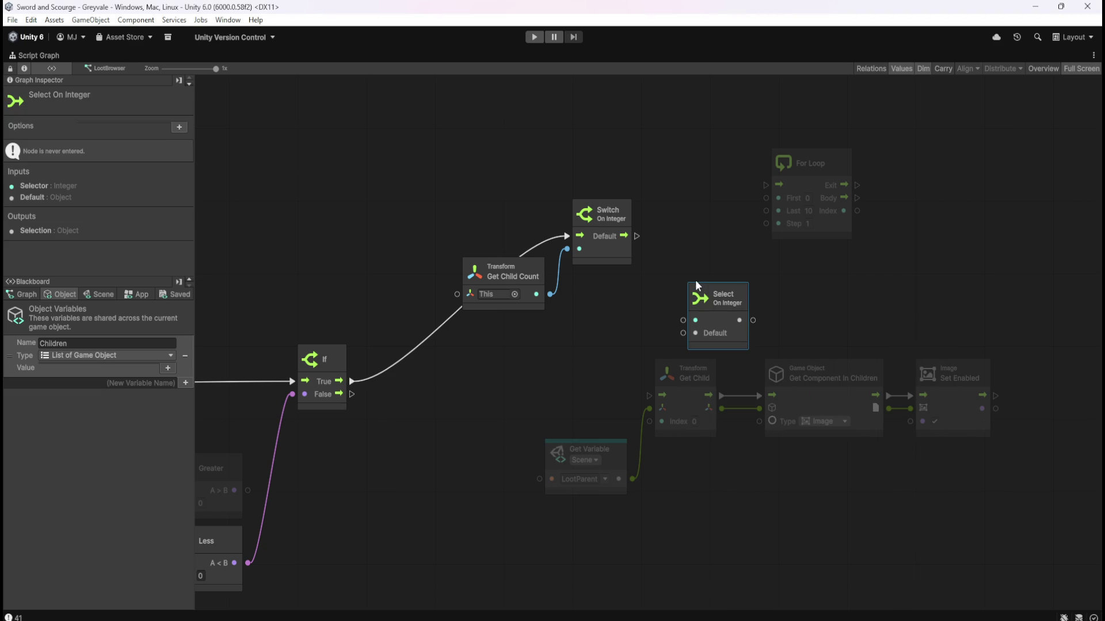
{"action": "left_click_drag", "start_coordinate": [724, 327], "coordinate": [718, 301]}
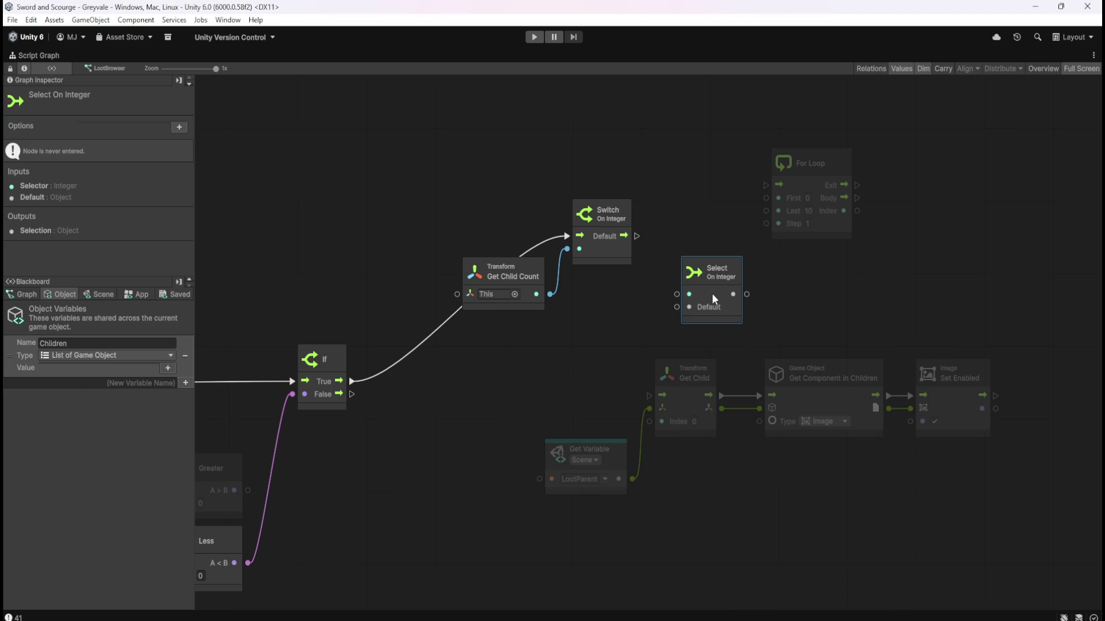
{"action": "left_click_drag", "start_coordinate": [713, 298], "coordinate": [692, 284]}
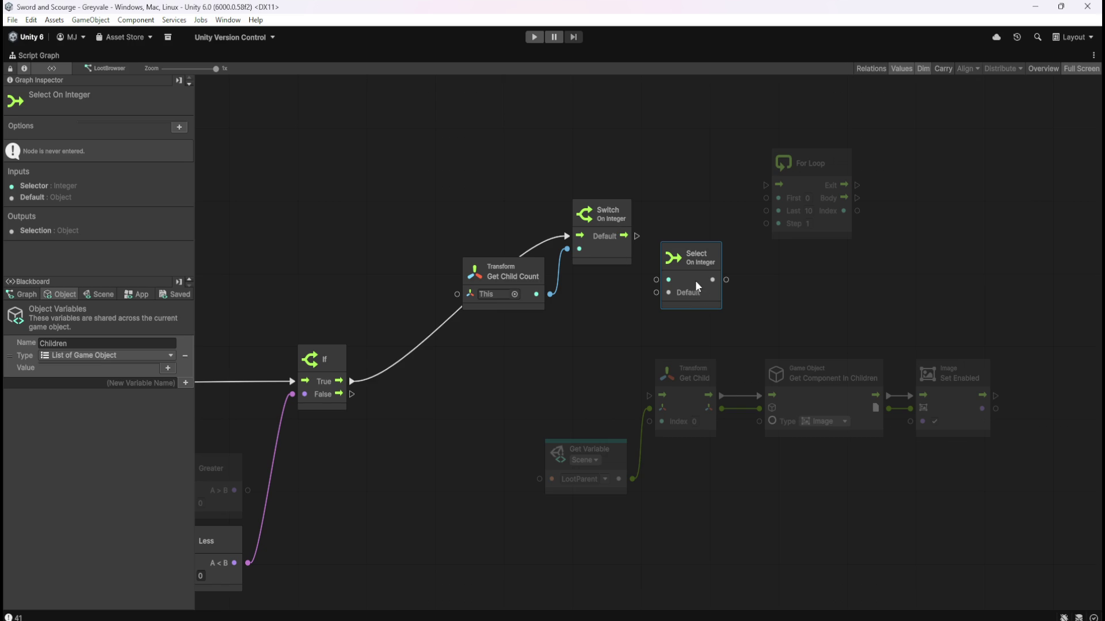
{"action": "left_click_drag", "start_coordinate": [687, 288], "coordinate": [696, 312]}
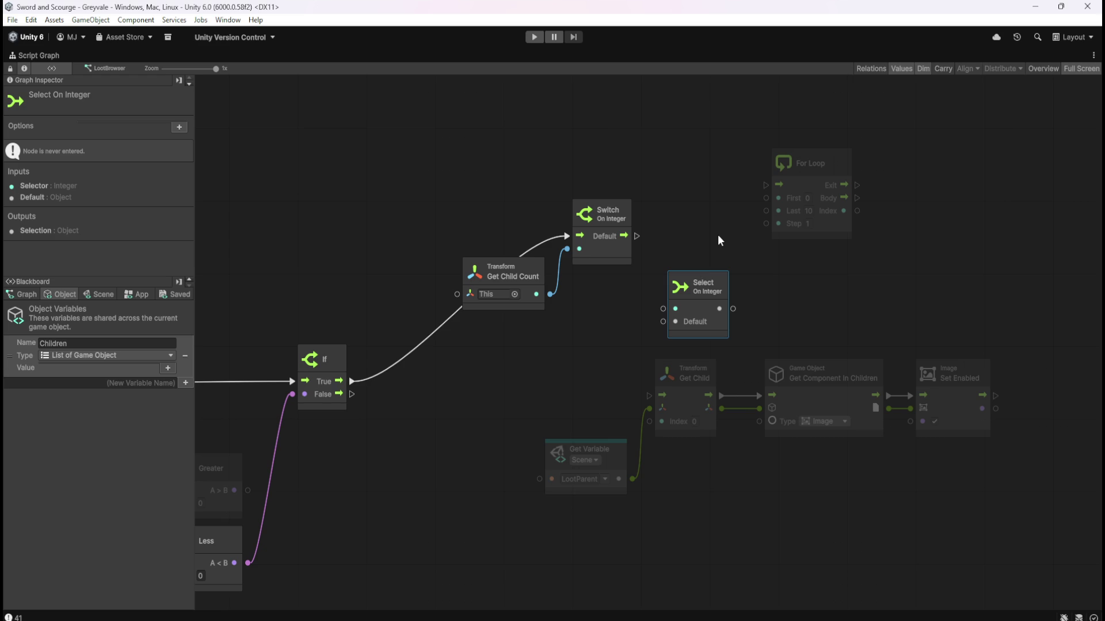
Delete the Children object variable from the Blackboard.
{"action": "scroll", "coordinate": [577, 338], "scroll_direction": "left", "scroll_amount": 10}
{"action": "scroll", "coordinate": [577, 339], "scroll_direction": "down", "scroll_amount": 6}
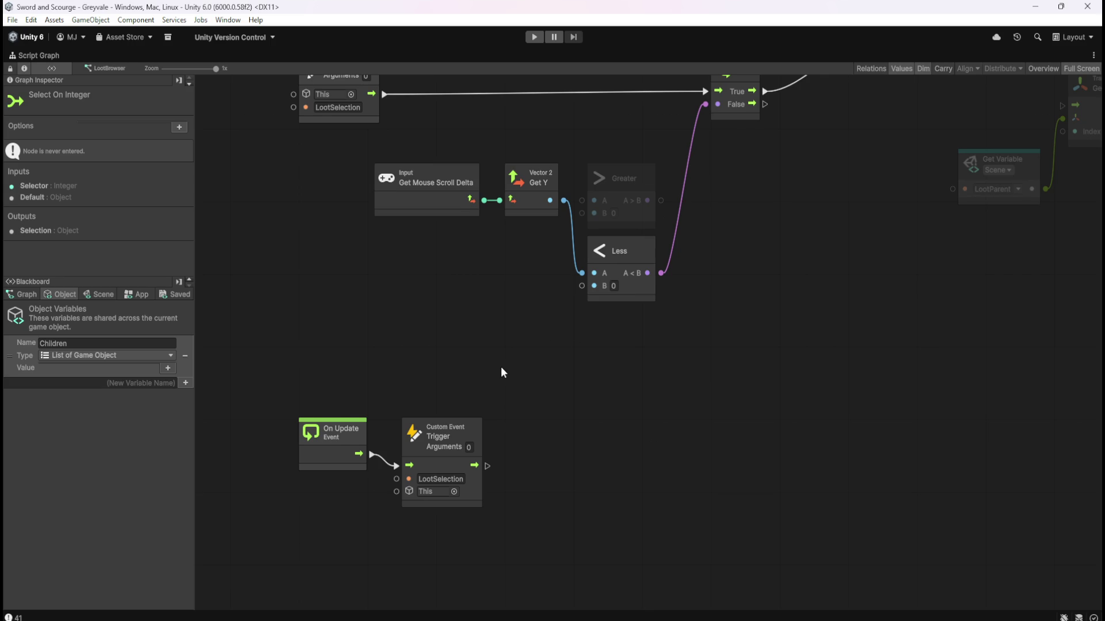
{"action": "scroll", "coordinate": [535, 353], "scroll_direction": "left", "scroll_amount": 3}
{"action": "scroll", "coordinate": [535, 354], "scroll_direction": "down", "scroll_amount": 2}
{"action": "left_click_drag", "start_coordinate": [293, 333], "coordinate": [644, 449]}
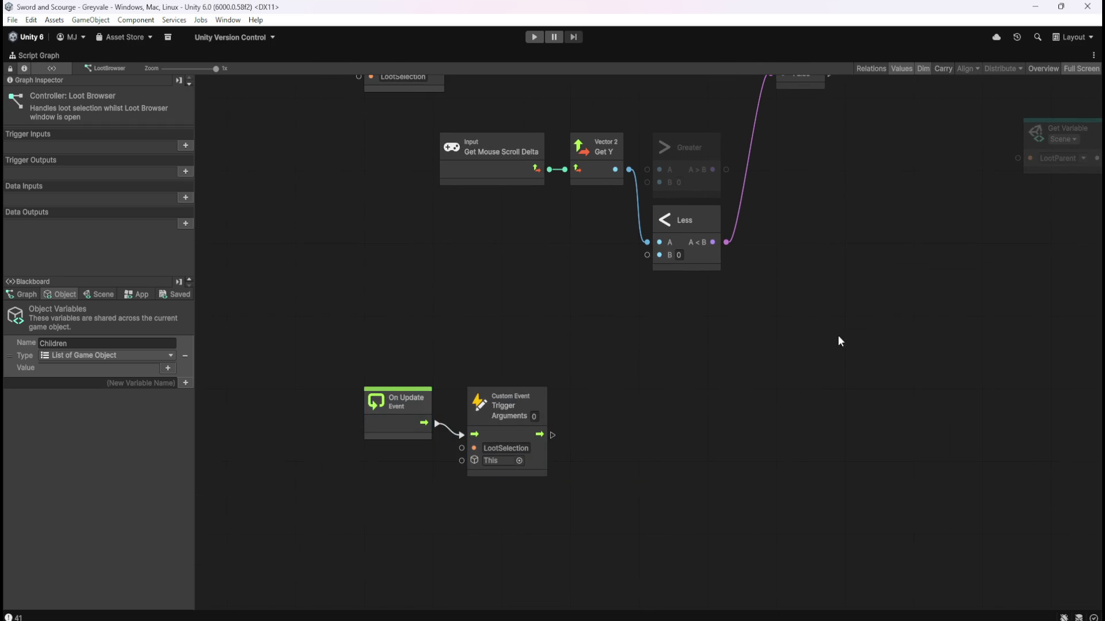
{"action": "scroll", "coordinate": [837, 342], "scroll_direction": "right", "scroll_amount": 10}
{"action": "scroll", "coordinate": [837, 342], "scroll_direction": "up", "scroll_amount": 8}
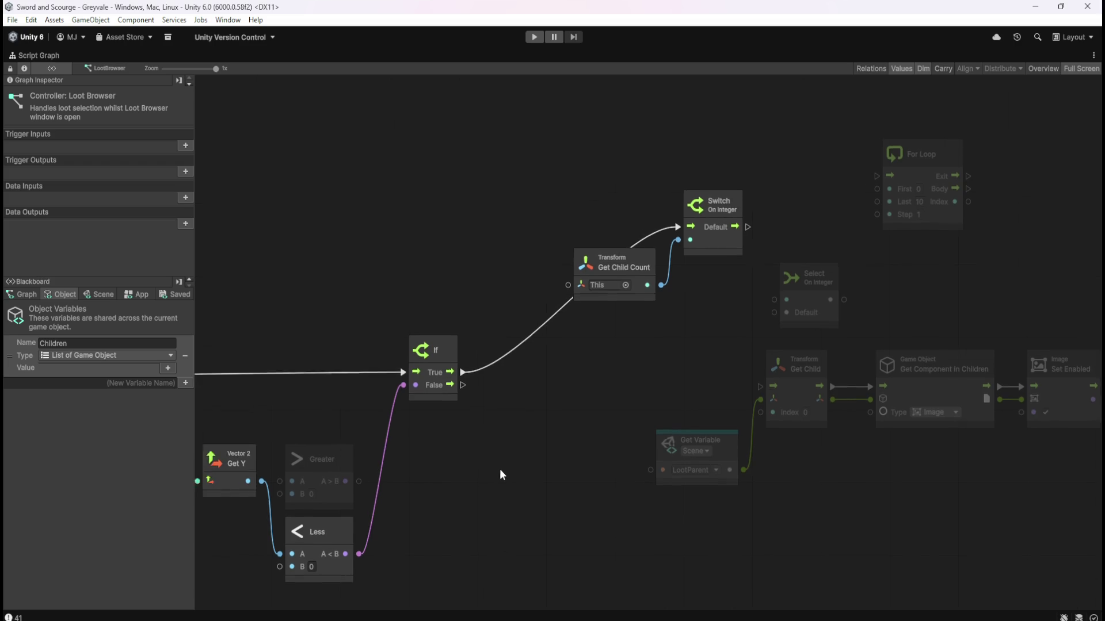
{"action": "left_click_drag", "start_coordinate": [491, 474], "coordinate": [691, 378]}
{"action": "mouse_move", "coordinate": [616, 429]}
{"action": "left_mouse_down"}
{"action": "mouse_move", "coordinate": [739, 379]}
{"action": "mouse_move", "coordinate": [648, 450]}
{"action": "mouse_move", "coordinate": [599, 450]}
{"action": "mouse_move", "coordinate": [544, 473]}
{"action": "mouse_move", "coordinate": [563, 467]}
{"action": "left_mouse_up"}
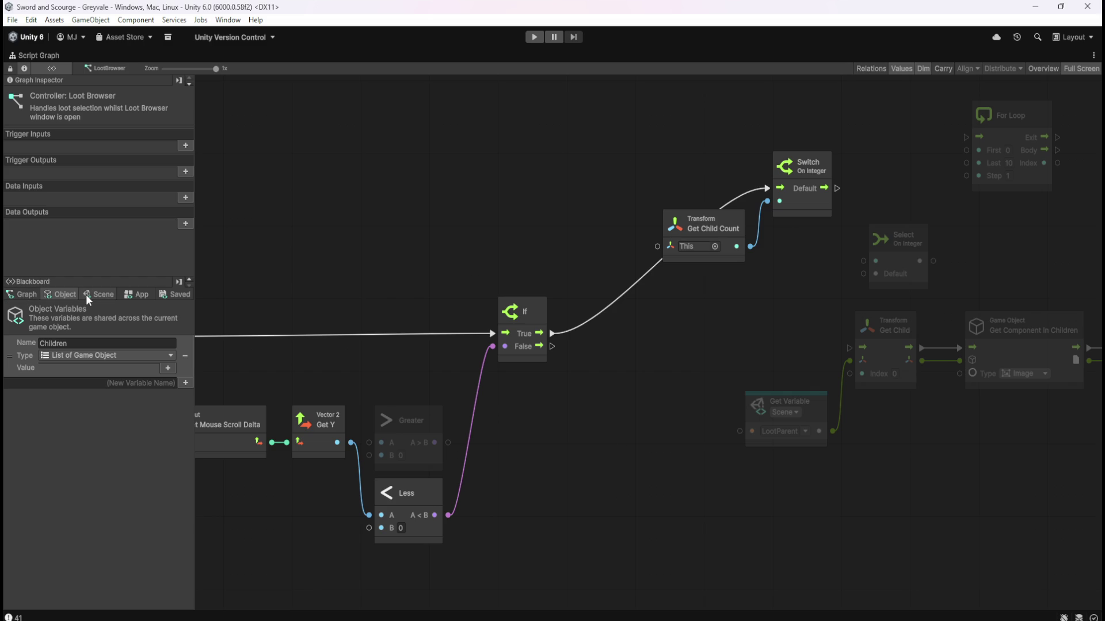
{"action": "left_click", "coordinate": [185, 355]}
Create a scene variable named LootChildren with type List of Game Object.
{"action": "left_click", "coordinate": [116, 296]}
{"action": "left_click_drag", "start_coordinate": [188, 324], "coordinate": [215, 613]}
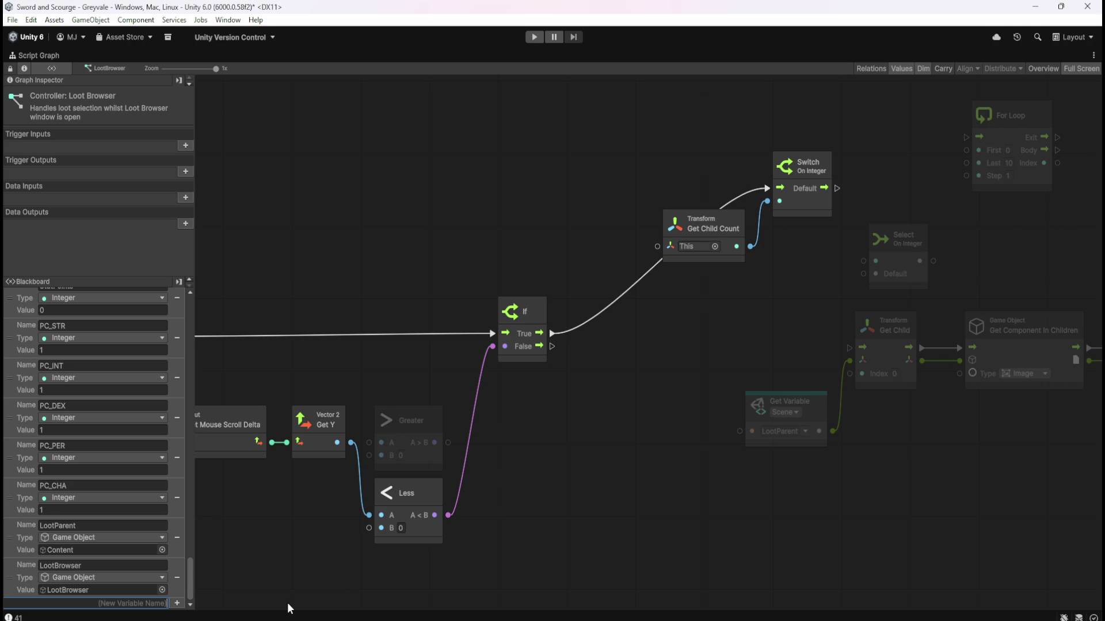
{"action": "type", "text": "LootChi"}
{"action": "type", "text": "ldren"}
{"action": "key", "text": "Return"}
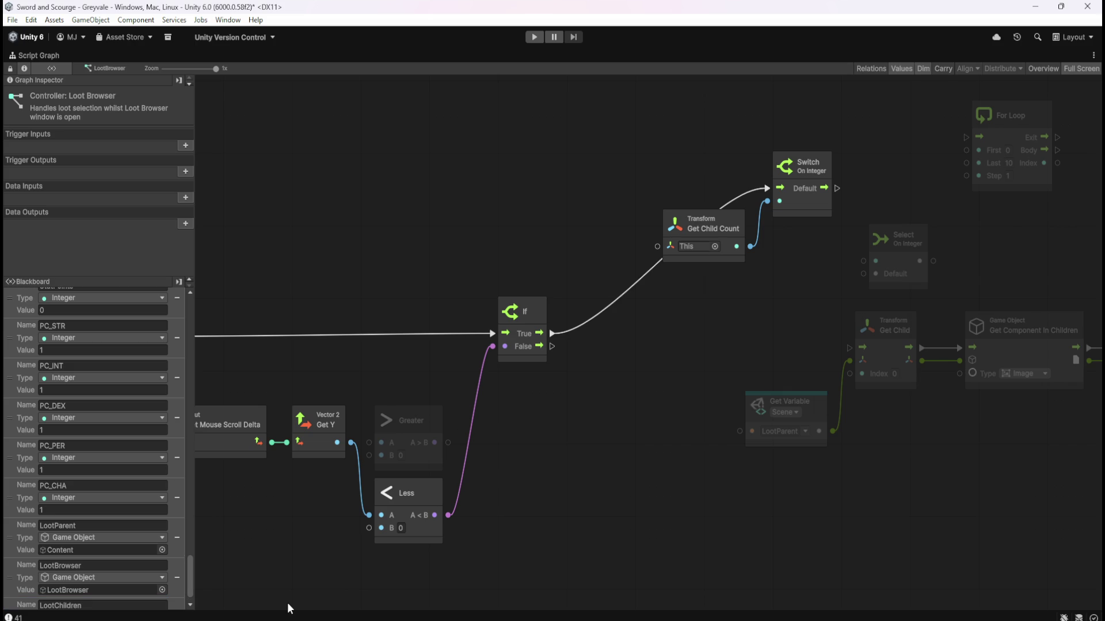
{"action": "scroll", "coordinate": [87, 579], "scroll_direction": "down", "scroll_amount": 2}
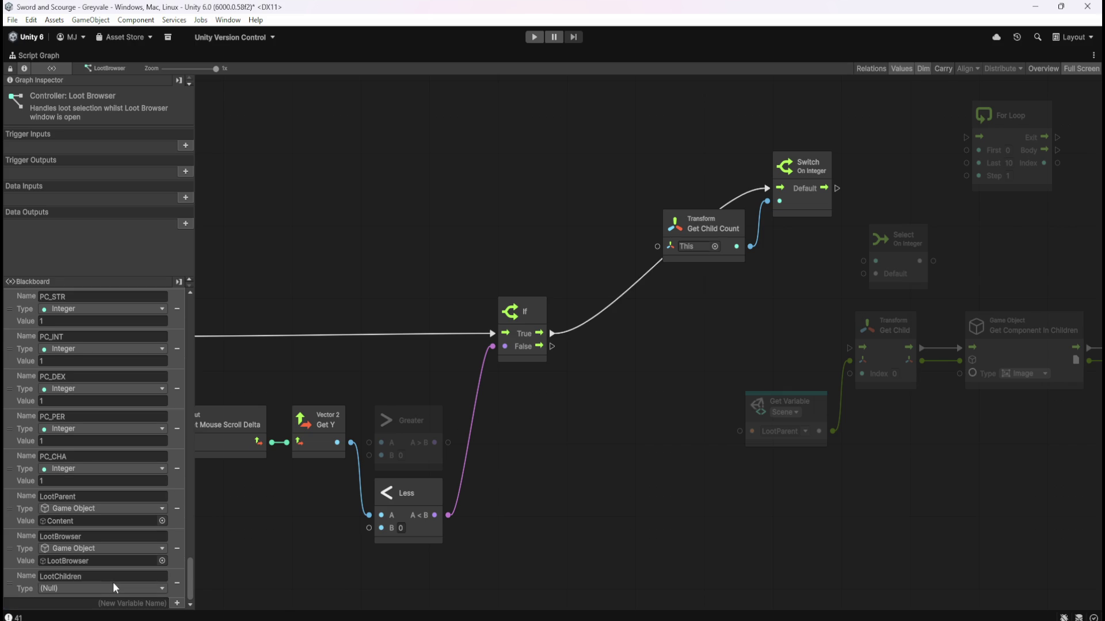
{"action": "left_click", "coordinate": [96, 589]}
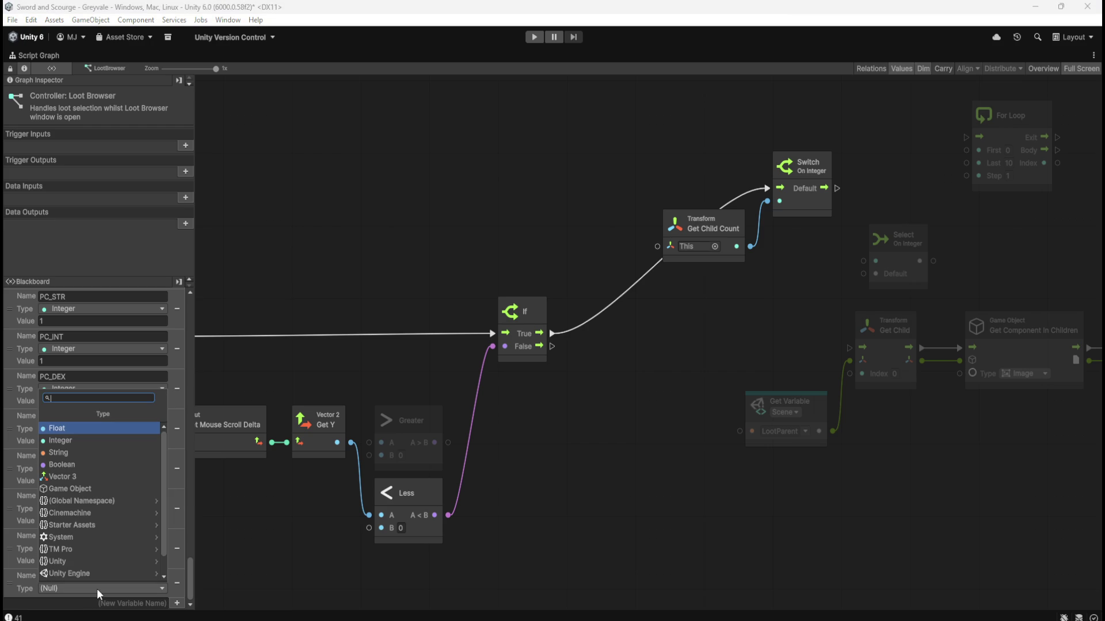
{"action": "type", "text": "list of"}
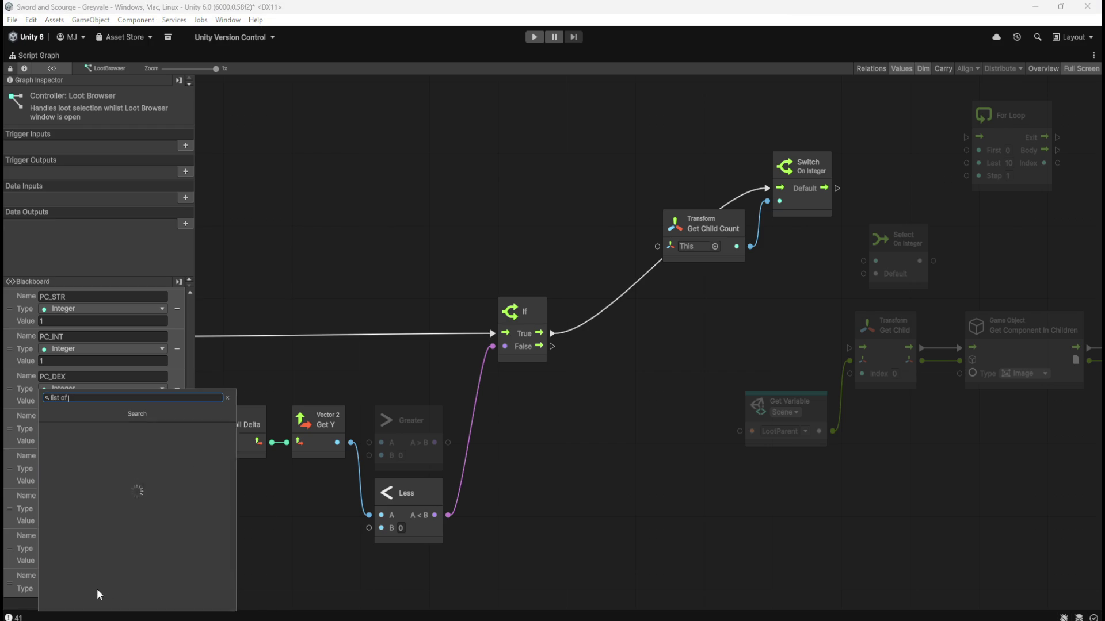
{"action": "type", "text": " game"}
{"action": "key", "text": "Return"}
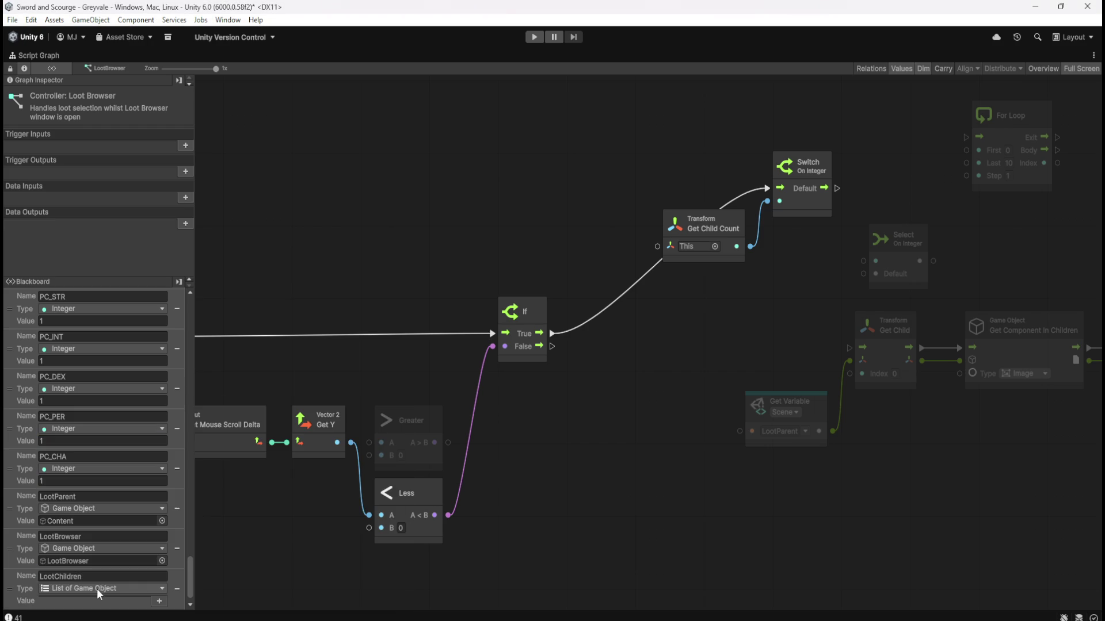
Save the project and drop a LootChildren Get Variable node near the Custom Event node.
{"action": "key", "text": "ctrl+s"}
{"action": "left_click_drag", "start_coordinate": [545, 446], "coordinate": [692, 410]}
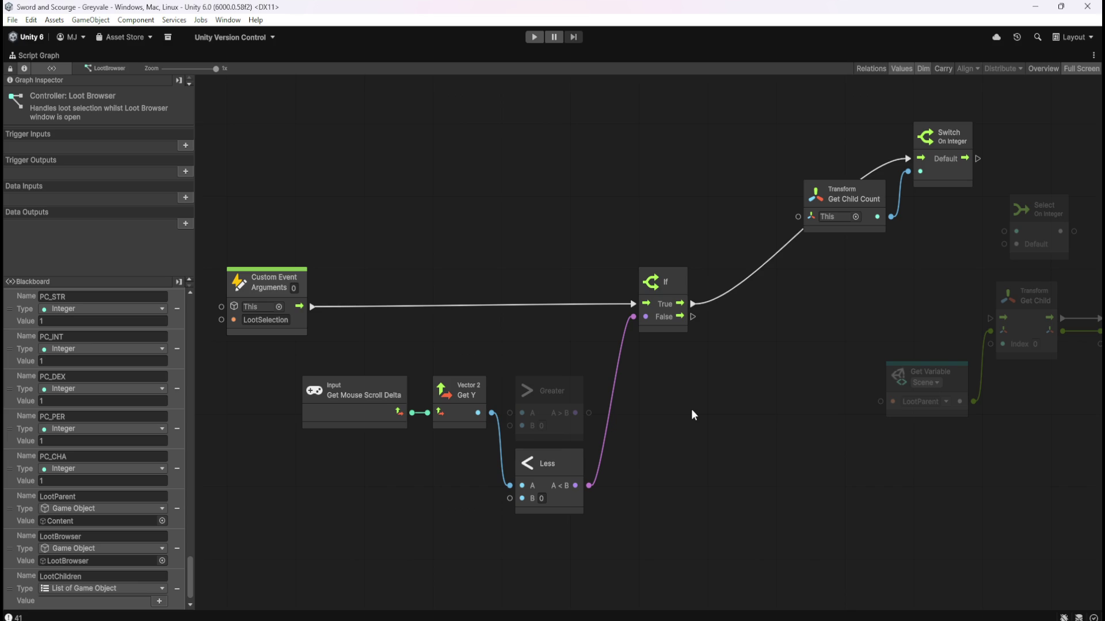
{"action": "left_click_drag", "start_coordinate": [9, 592], "coordinate": [698, 454]}
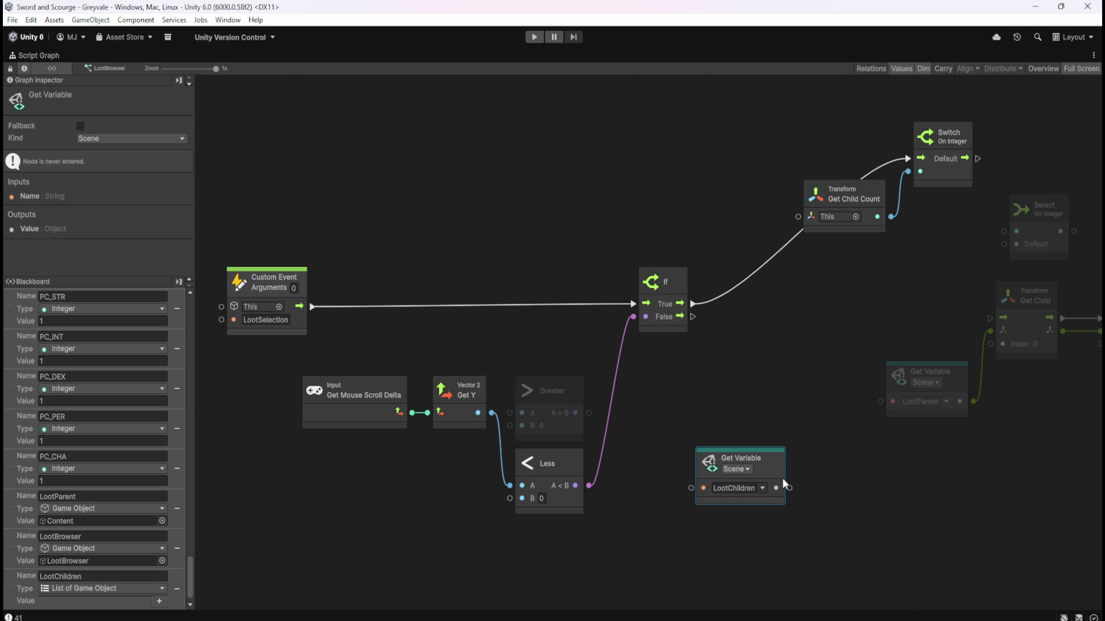
Delete the LootChildren getter node and return to the normal editor layout.
{"action": "key", "text": "Delete"}
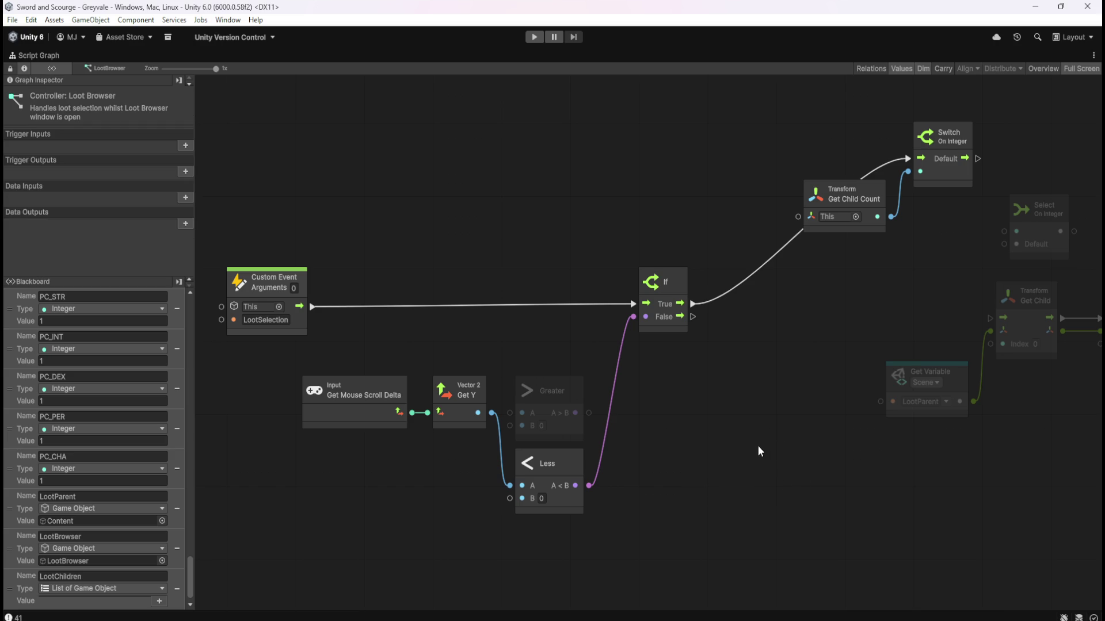
{"action": "key", "text": "shift+space"}
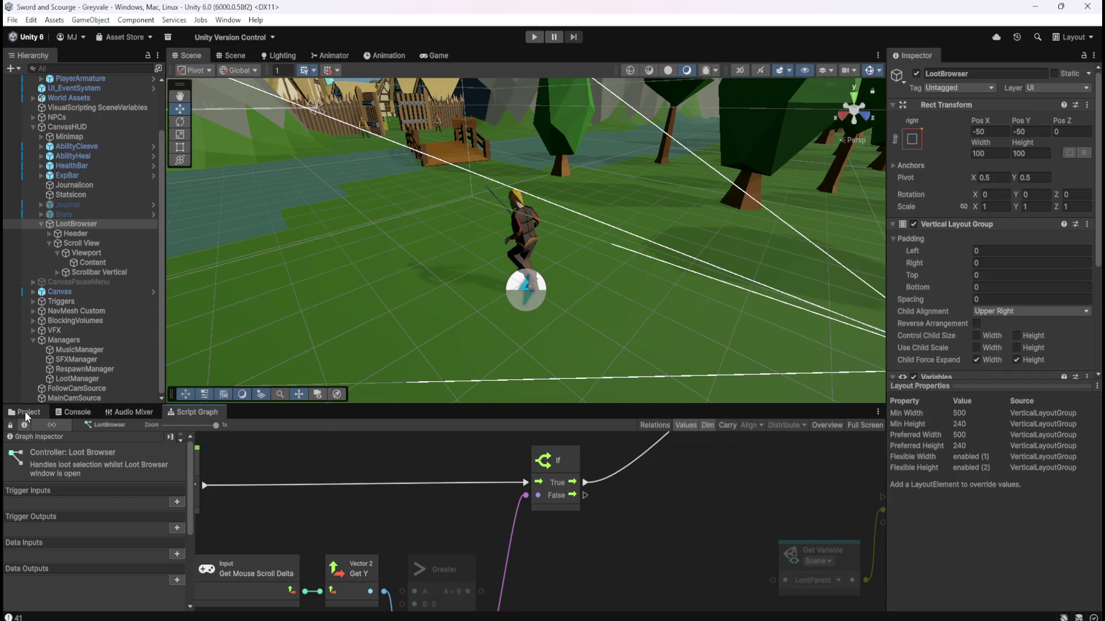
{"action": "key", "text": "shift+space"}
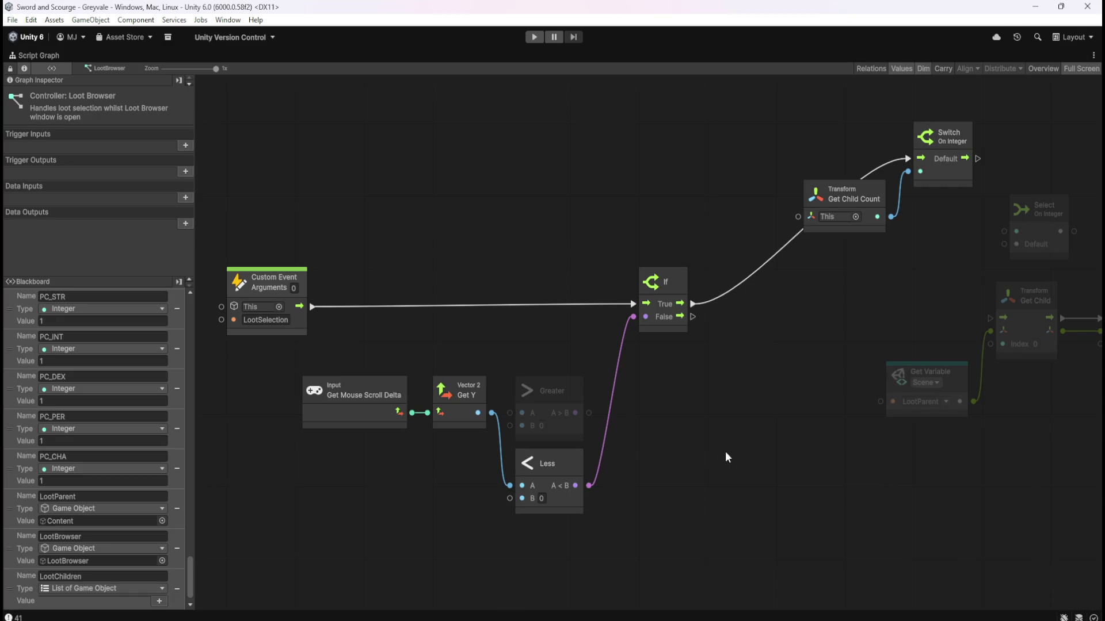
{"action": "scroll", "coordinate": [726, 437], "scroll_direction": "right", "scroll_amount": 10}
{"action": "scroll", "coordinate": [471, 490], "scroll_direction": "left", "scroll_amount": 3}
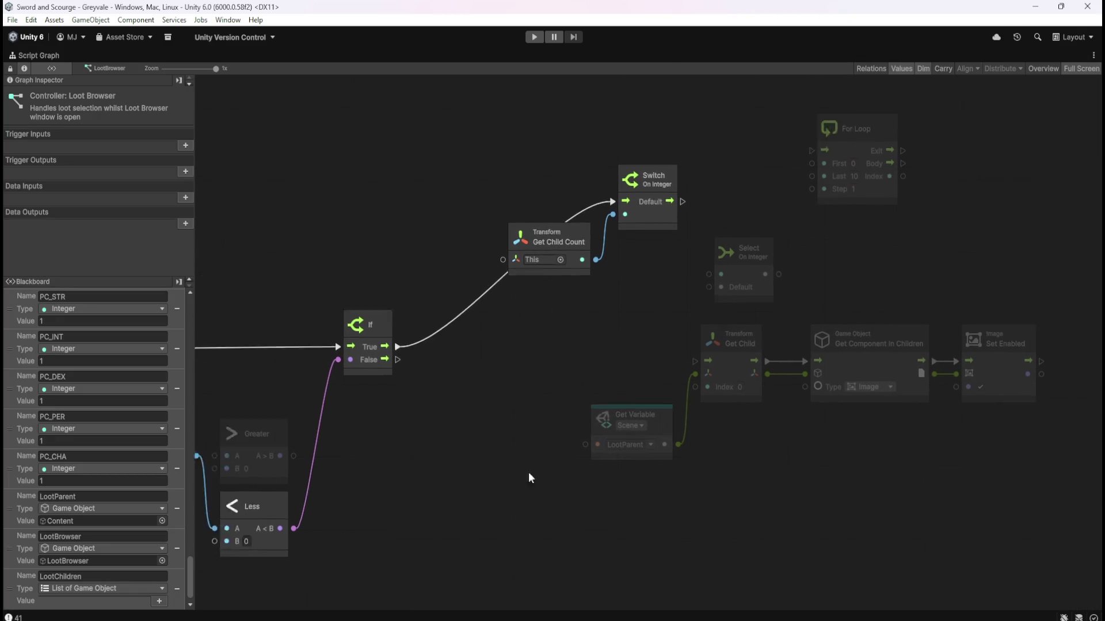
{"action": "scroll", "coordinate": [481, 485], "scroll_direction": "left", "scroll_amount": 10}
{"action": "key", "text": "shift+space"}
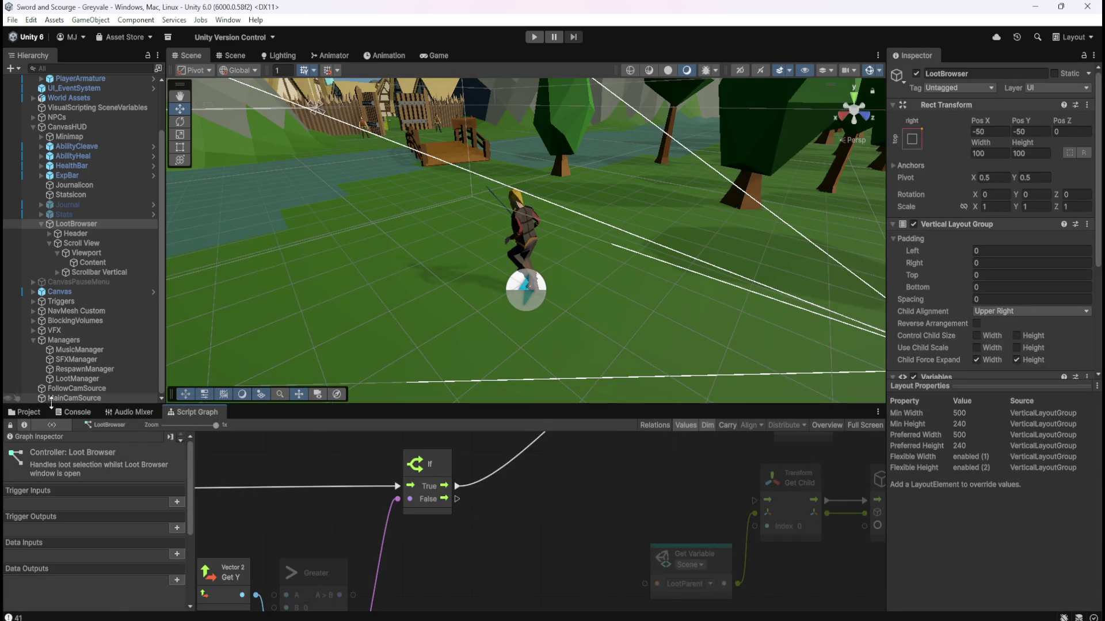
Select the Bone Stack prefab and show its script graph maximized.
{"action": "left_click", "coordinate": [26, 411]}
{"action": "left_click", "coordinate": [148, 469]}
{"action": "left_click", "coordinate": [193, 412]}
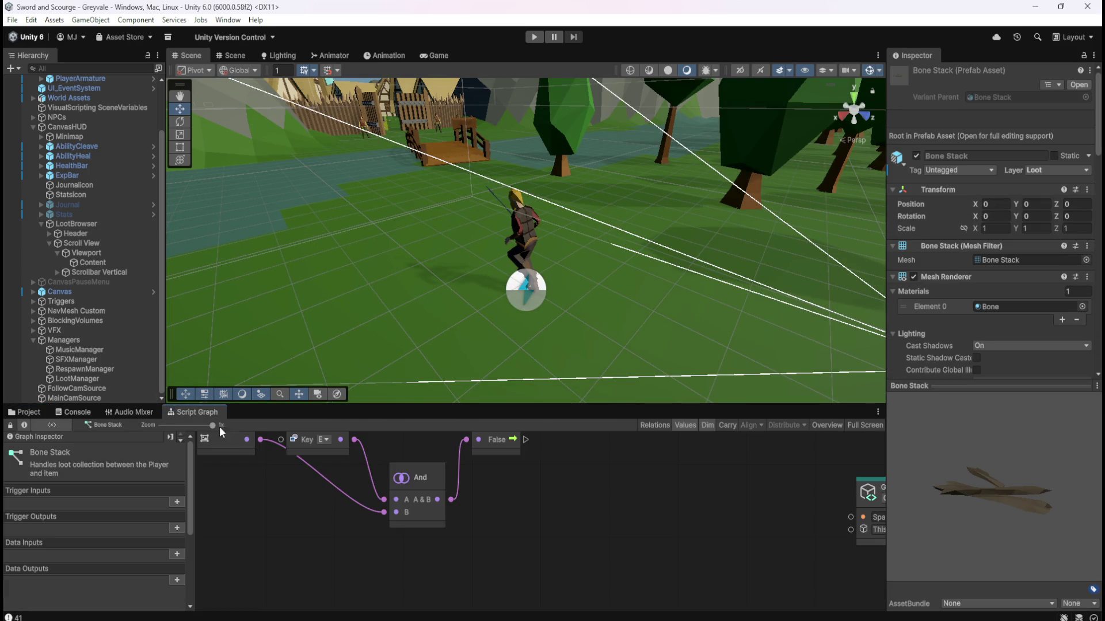
{"action": "key", "text": "shift+space"}
Zoom in on the Bone Stack graph so the trigger event chains are readable.
{"action": "left_click_drag", "start_coordinate": [465, 336], "coordinate": [672, 357]}
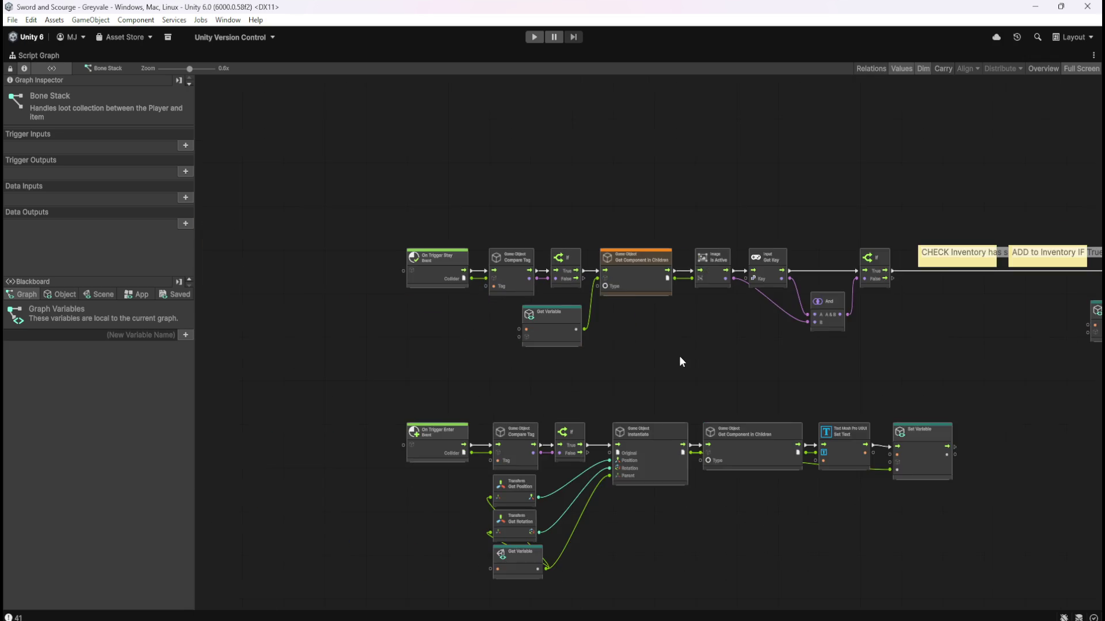
{"action": "scroll", "coordinate": [672, 357], "scroll_direction": "up", "scroll_amount": 1}
{"action": "scroll", "coordinate": [762, 378], "scroll_direction": "right", "scroll_amount": 3}
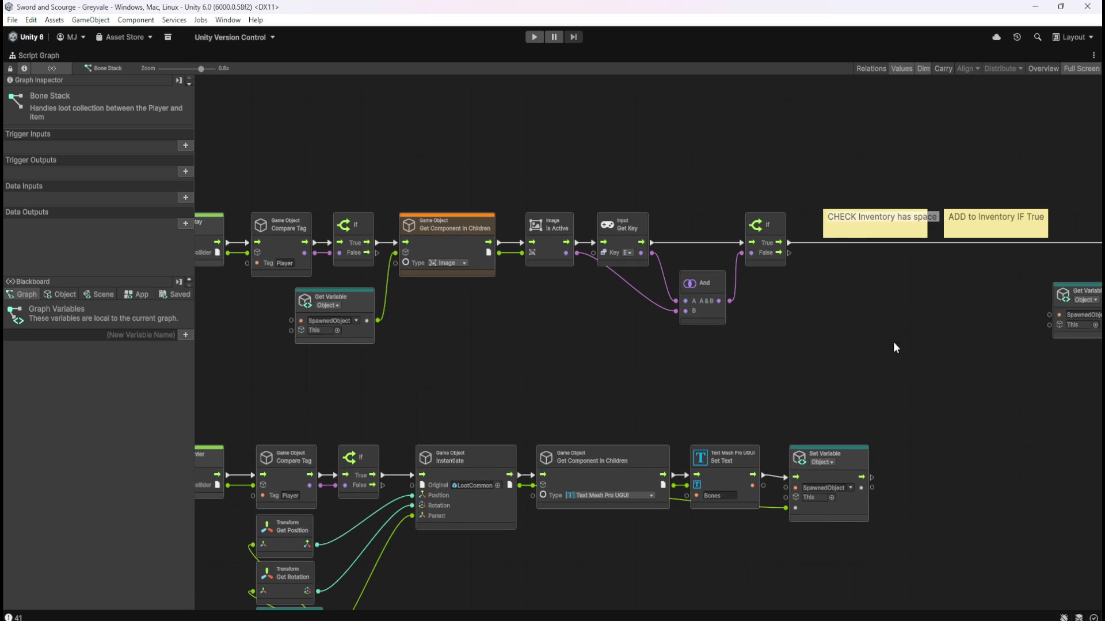
{"action": "scroll", "coordinate": [895, 348], "scroll_direction": "right", "scroll_amount": 6}
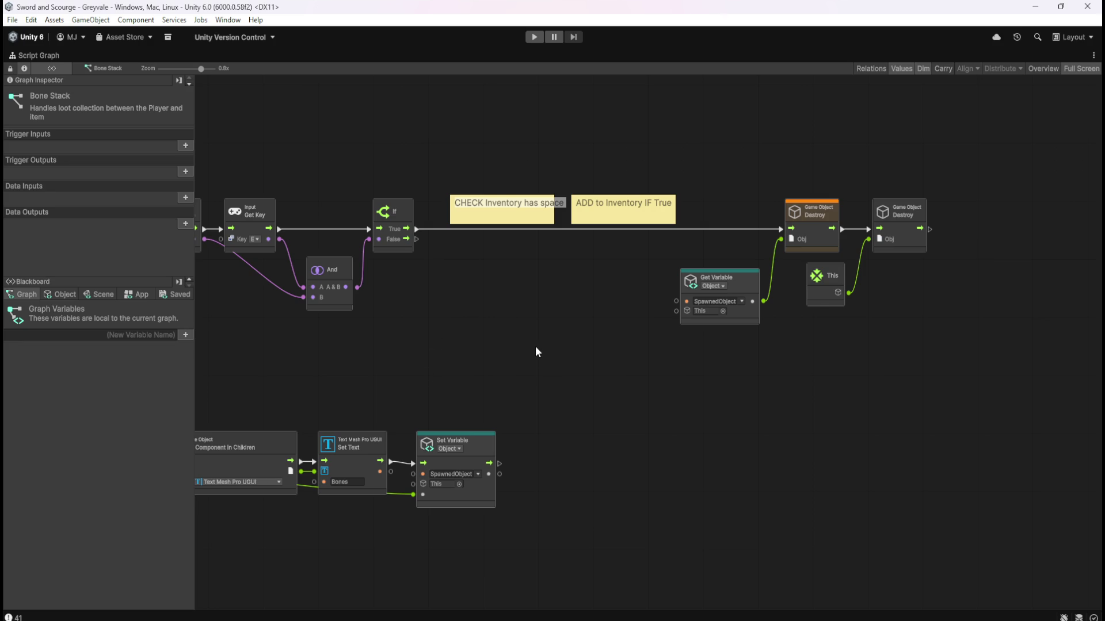
{"action": "mouse_move", "coordinate": [516, 368]}
{"action": "left_mouse_down"}
{"action": "mouse_move", "coordinate": [653, 345]}
{"action": "mouse_move", "coordinate": [874, 381]}
{"action": "mouse_move", "coordinate": [397, 377]}
{"action": "left_mouse_up"}
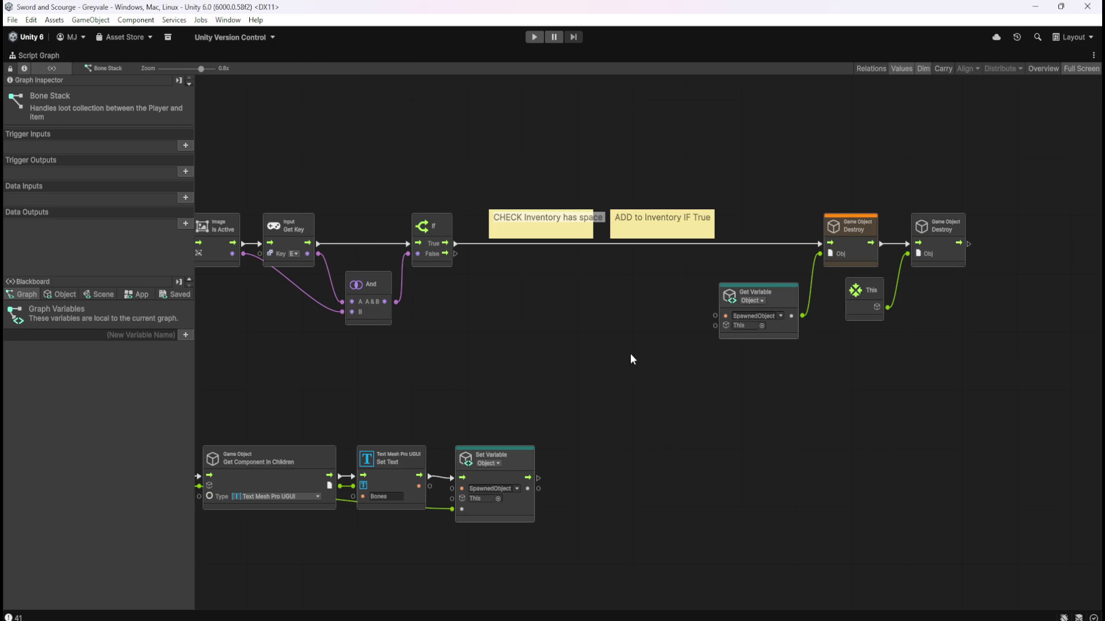
{"action": "key", "text": "shift+space"}
{"action": "key", "text": "shift+space"}
Center the On Trigger Enter and Exit chains and inspect the Instantiate node's ports.
{"action": "left_click_drag", "start_coordinate": [585, 375], "coordinate": [740, 316]}
{"action": "left_click_drag", "start_coordinate": [572, 430], "coordinate": [811, 370]}
{"action": "mouse_move", "coordinate": [778, 449]}
{"action": "left_mouse_down"}
{"action": "mouse_move", "coordinate": [742, 335]}
{"action": "mouse_move", "coordinate": [678, 364]}
{"action": "left_mouse_up"}
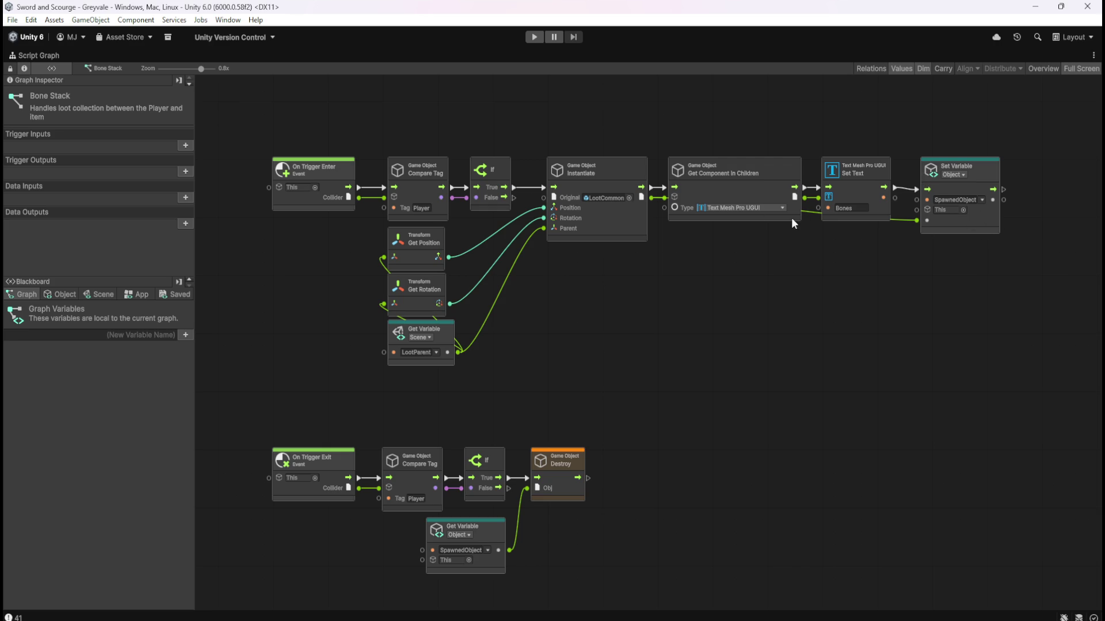
{"action": "left_click_drag", "start_coordinate": [812, 328], "coordinate": [740, 344]}
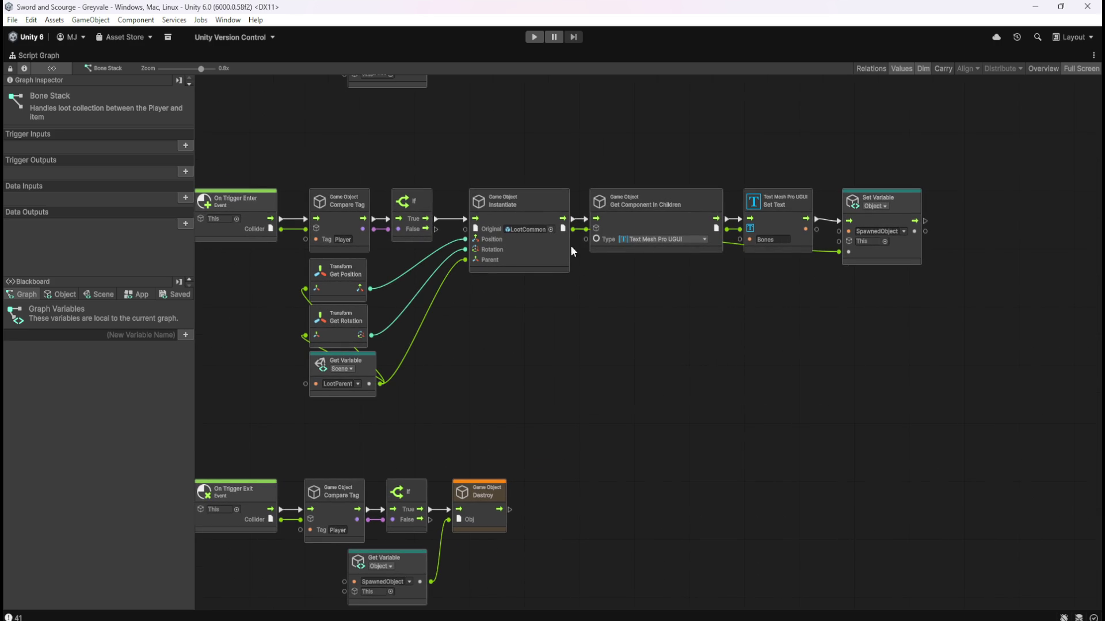
{"action": "left_click", "coordinate": [545, 262]}
{"action": "scroll", "coordinate": [155, 209], "scroll_direction": "down", "scroll_amount": 1}
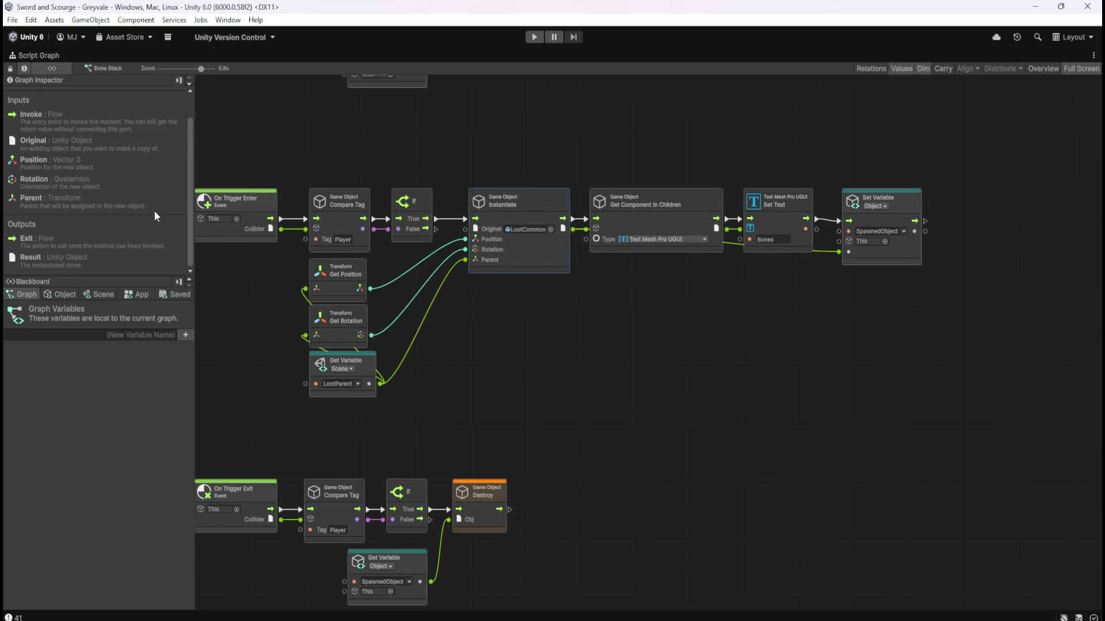
{"action": "left_click", "coordinate": [483, 318]}
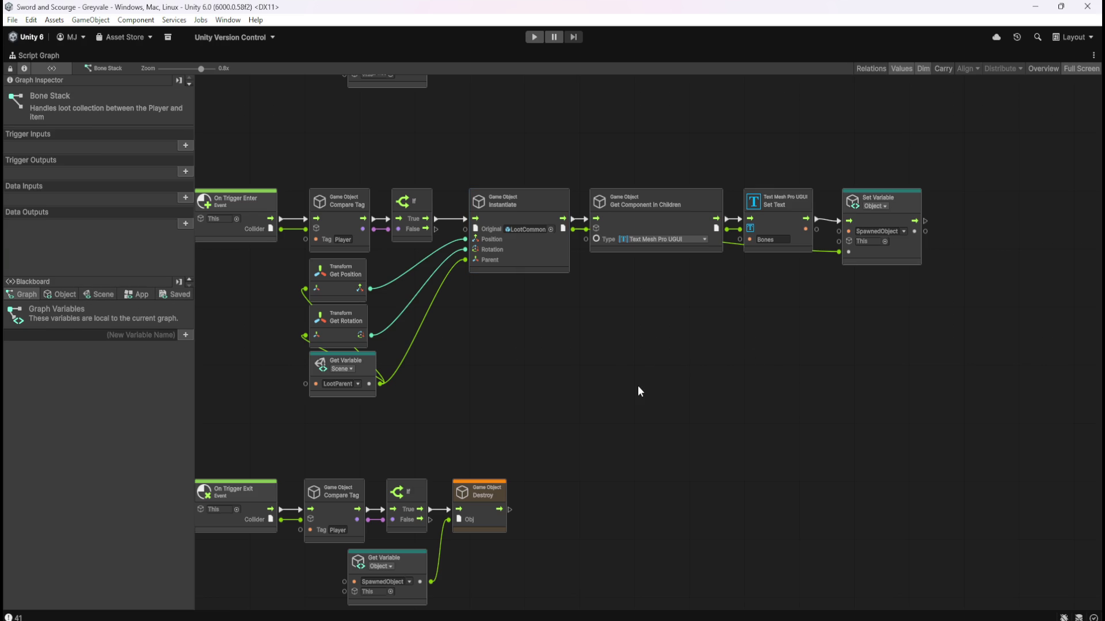
{"action": "key", "text": "shift+space"}
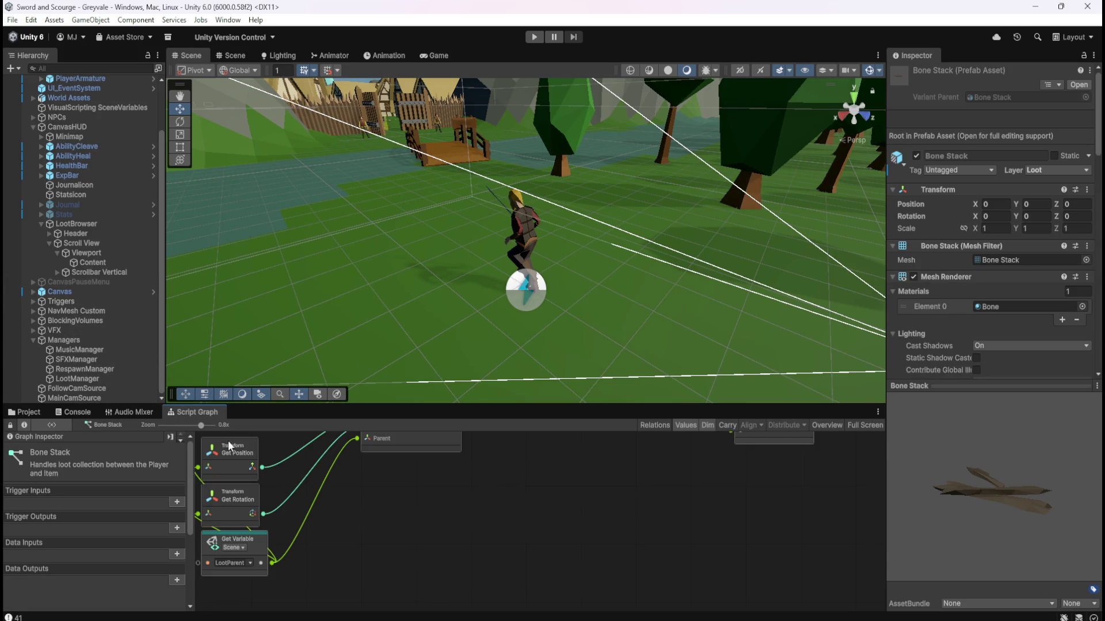
{"action": "key", "text": "shift+space"}
{"action": "key", "text": "shift+space"}
{"action": "key", "text": "shift+space"}
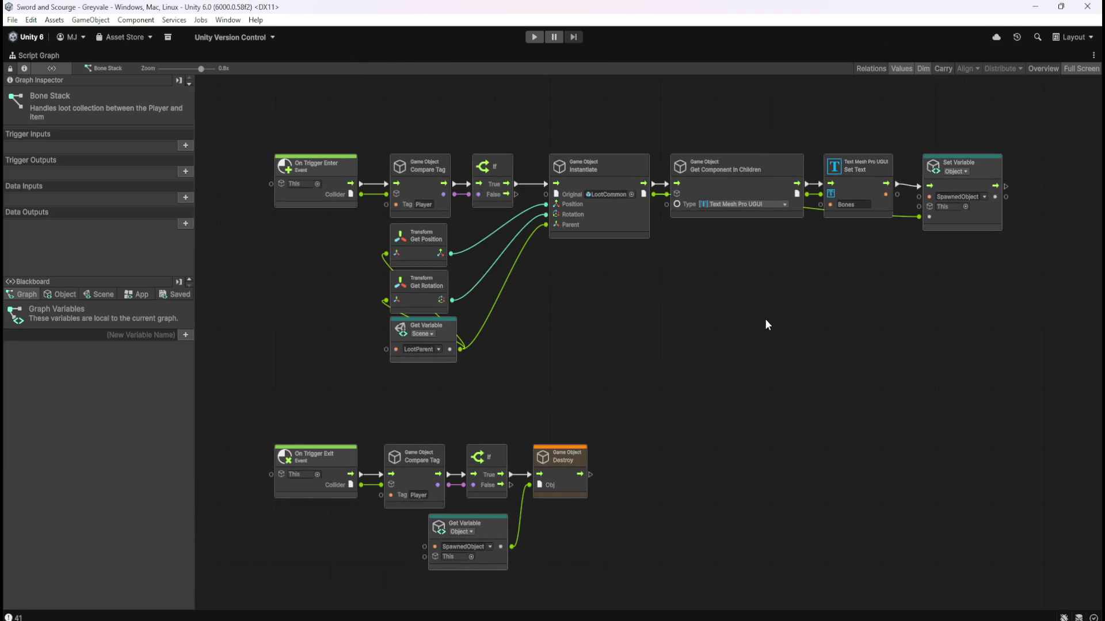
Drag LootChildren from the Blackboard's Scene variables onto the graph beside the SpawnedObject Set Variable.
{"action": "left_click", "coordinate": [65, 296]}
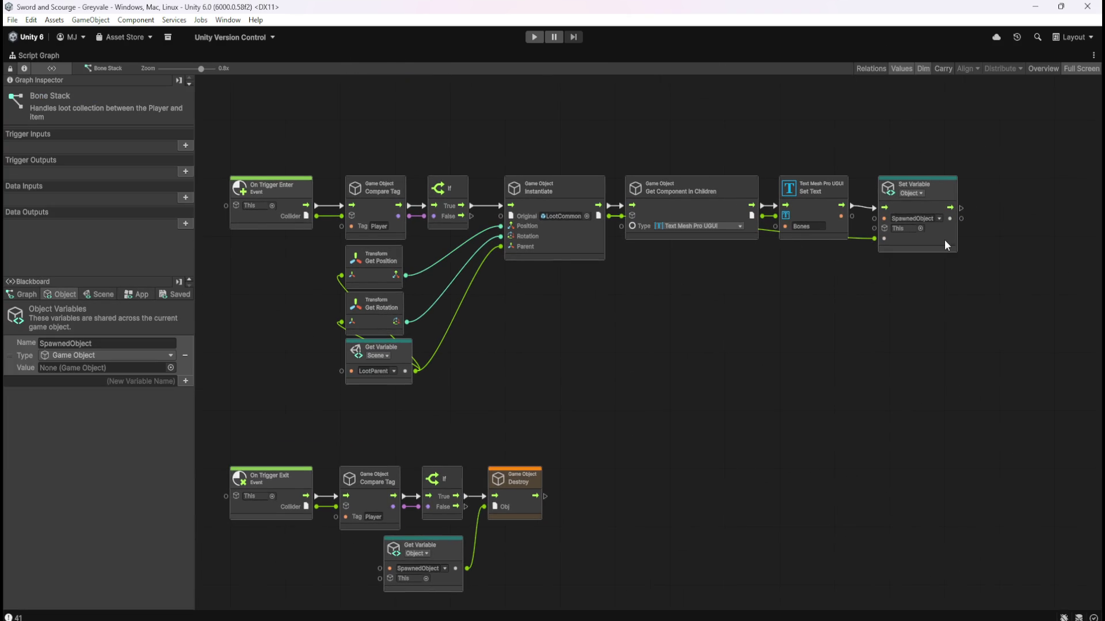
{"action": "left_click", "coordinate": [99, 294]}
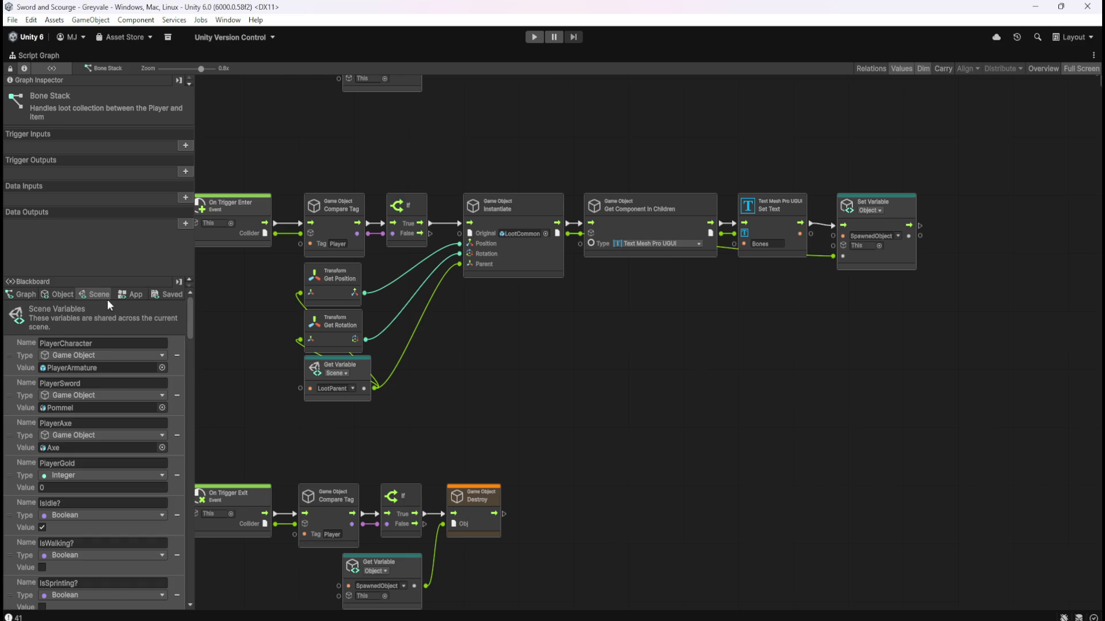
{"action": "left_click_drag", "start_coordinate": [190, 320], "coordinate": [208, 607]}
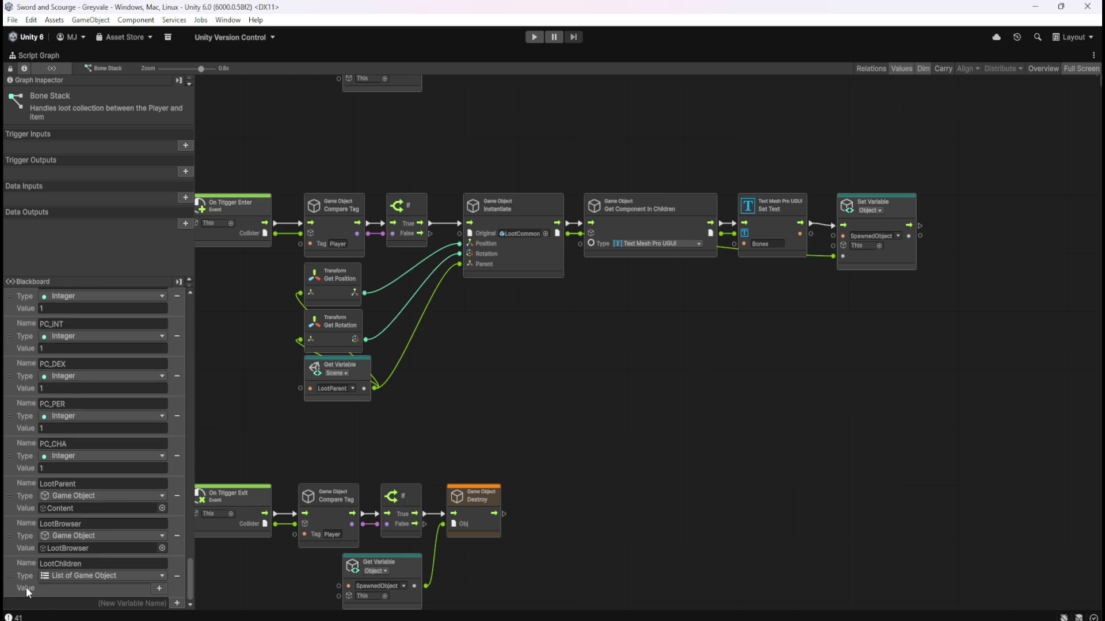
{"action": "mouse_move", "coordinate": [11, 580]}
{"action": "left_mouse_down"}
{"action": "mouse_move", "coordinate": [873, 312]}
{"action": "mouse_move", "coordinate": [947, 299]}
{"action": "mouse_move", "coordinate": [921, 301]}
{"action": "mouse_move", "coordinate": [956, 279]}
{"action": "left_mouse_up"}
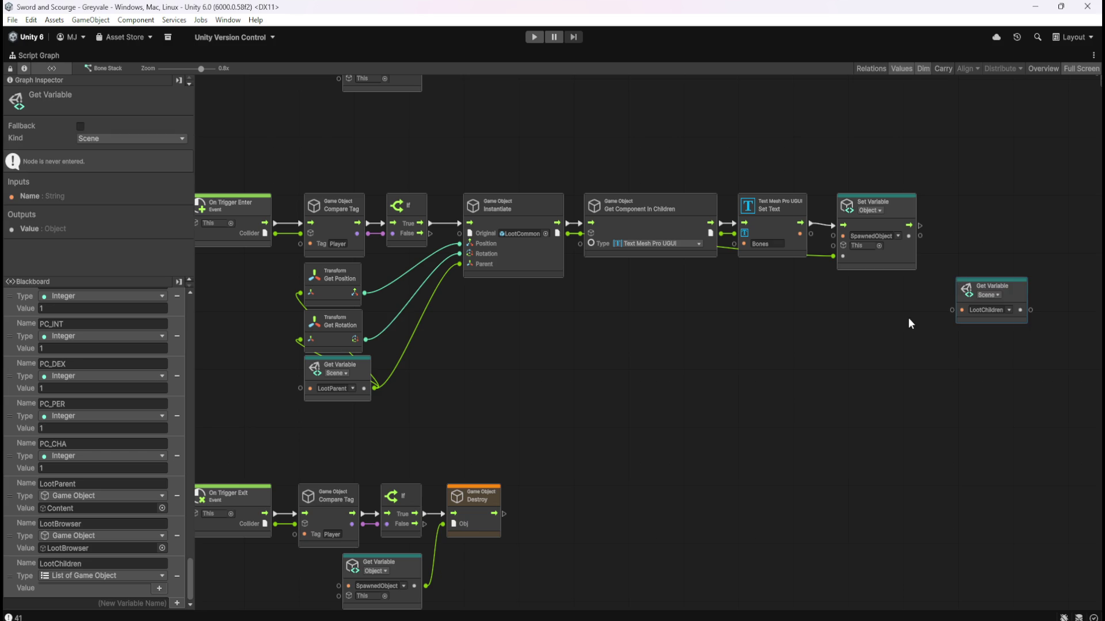
{"action": "left_click", "coordinate": [824, 328]}
{"action": "left_click_drag", "start_coordinate": [818, 342], "coordinate": [718, 374]}
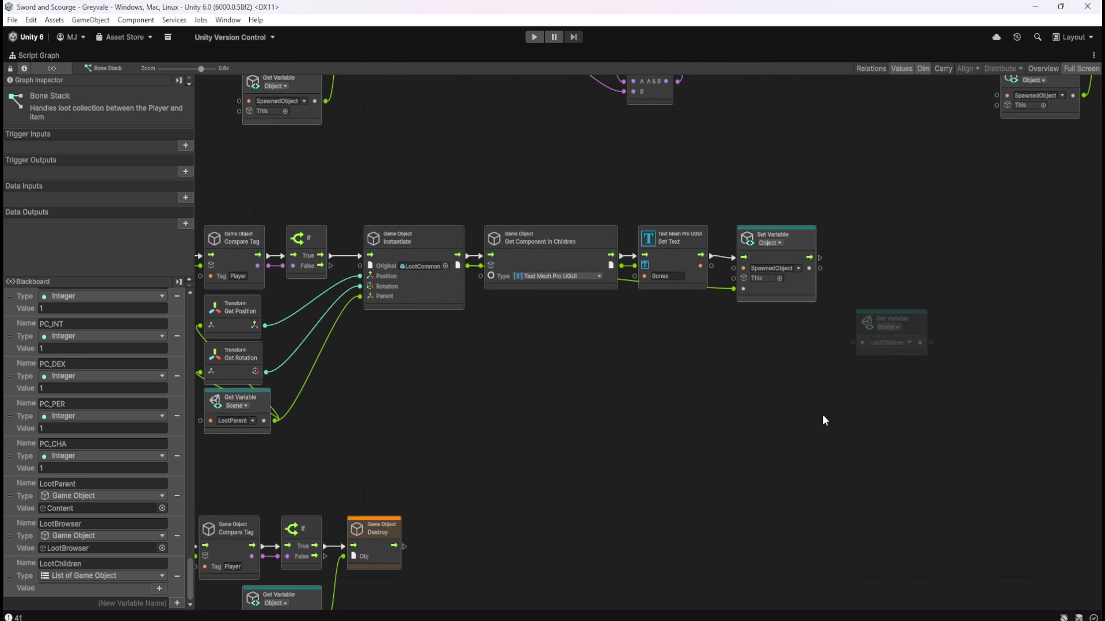
Add an Add List Item node and place it right of the Set Variable node.
{"action": "right_click", "coordinate": [771, 373]}
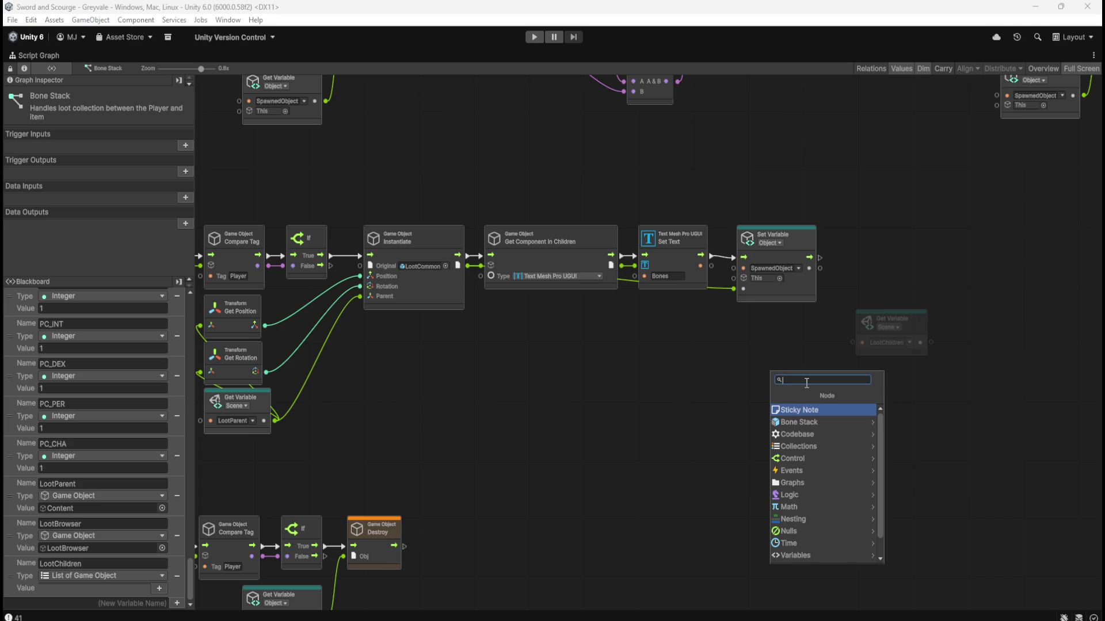
{"action": "type", "text": "add to list"}
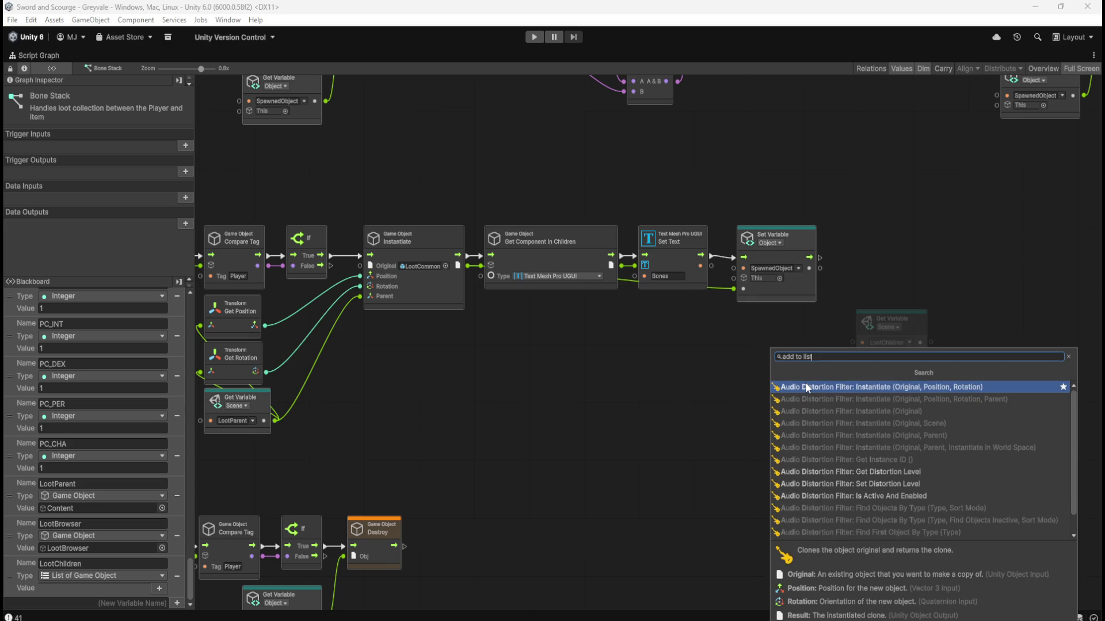
{"action": "key", "text": "ctrl+a"}
{"action": "type", "text": "list"}
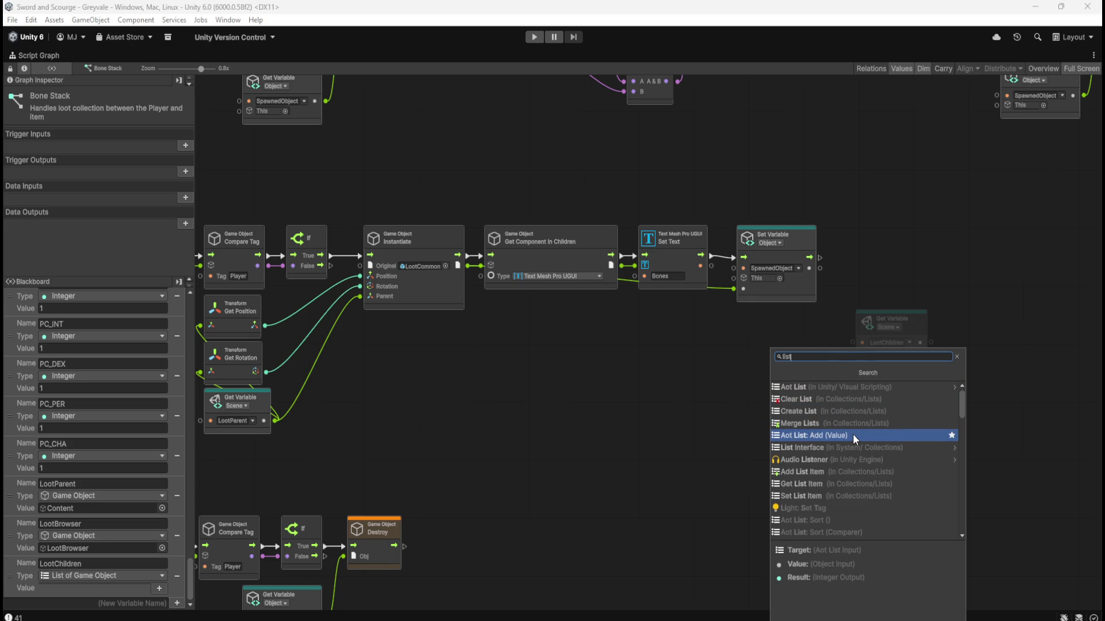
{"action": "scroll", "coordinate": [853, 434], "scroll_direction": "down", "scroll_amount": 1}
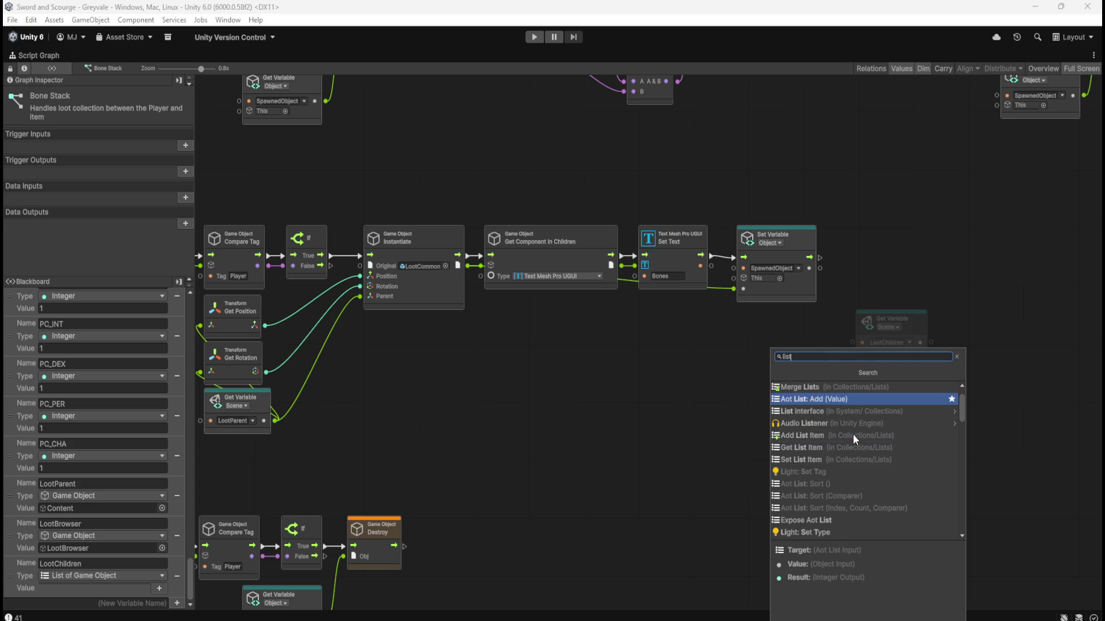
{"action": "left_click", "coordinate": [824, 437]}
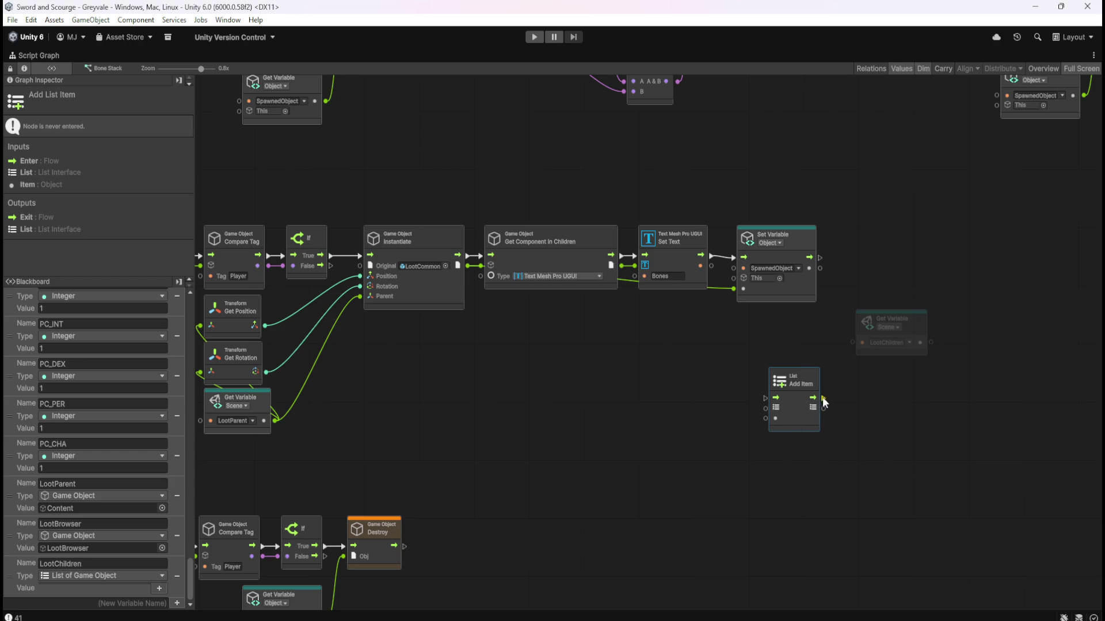
{"action": "mouse_move", "coordinate": [793, 405]}
{"action": "left_mouse_down"}
{"action": "mouse_move", "coordinate": [892, 267]}
{"action": "mouse_move", "coordinate": [869, 274]}
{"action": "left_mouse_up"}
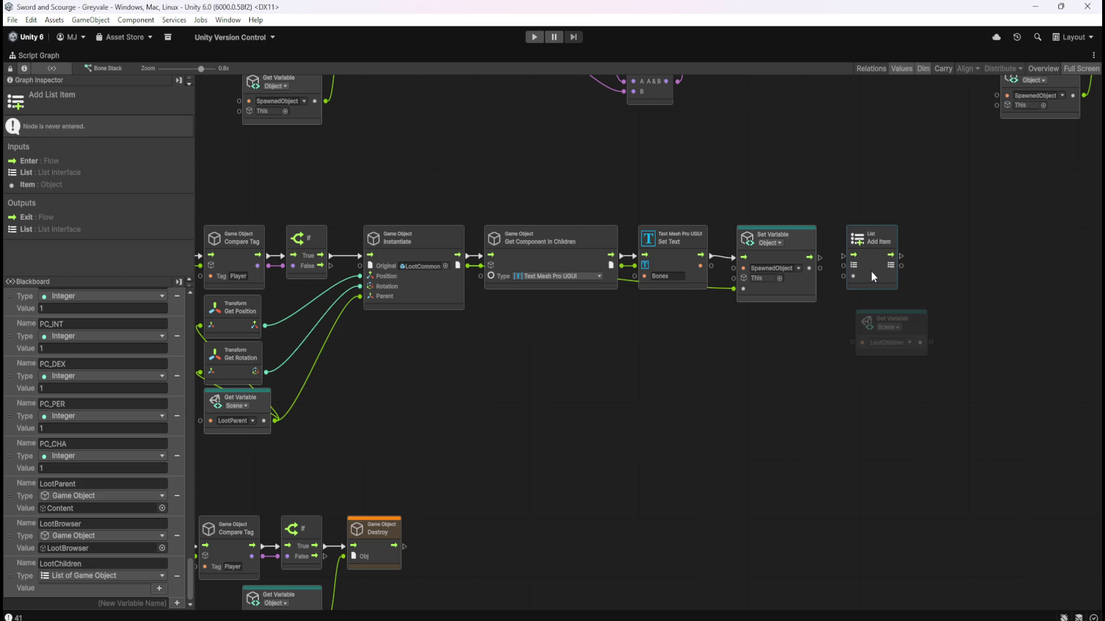
{"action": "left_click", "coordinate": [805, 336]}
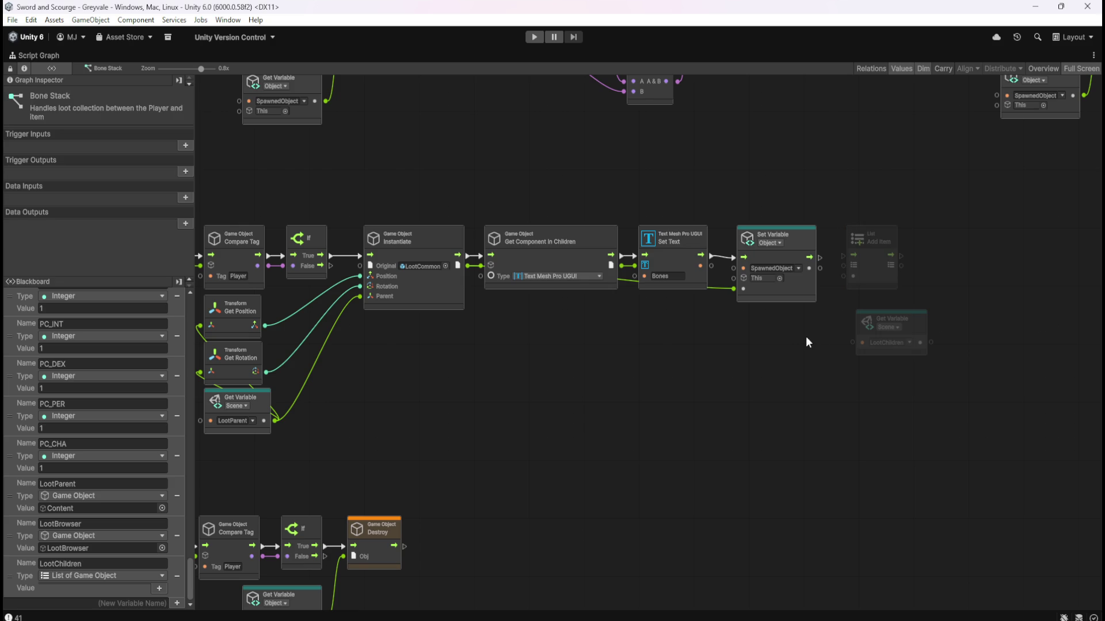
{"action": "left_click", "coordinate": [888, 279]}
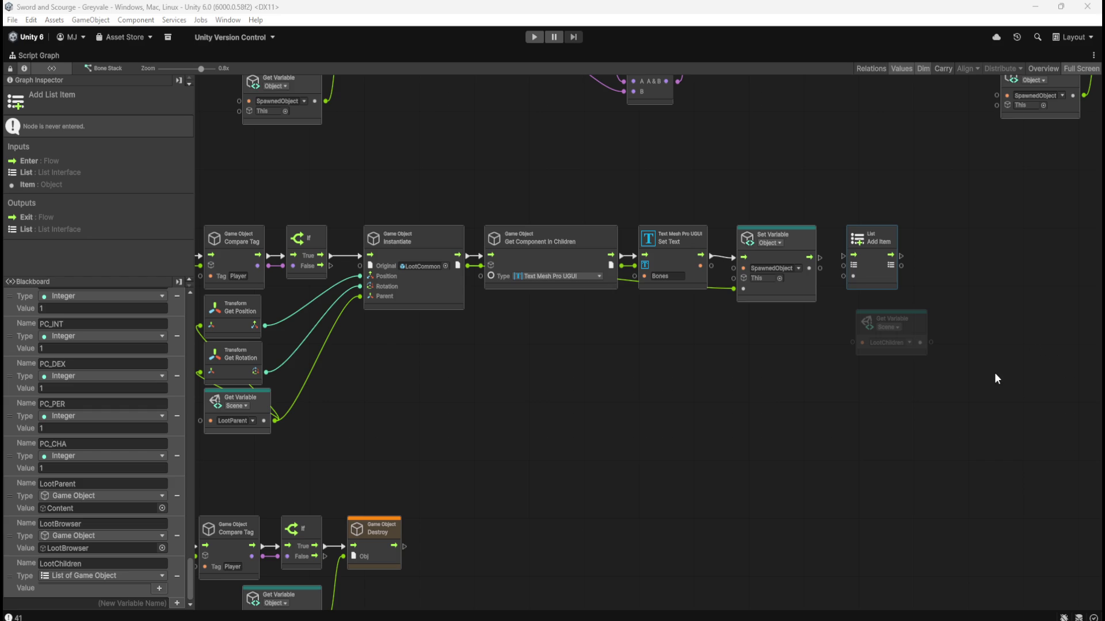
Try adding a List Get Type node, delete it, and cancel an 'array' node search.
{"action": "right_click", "coordinate": [872, 394]}
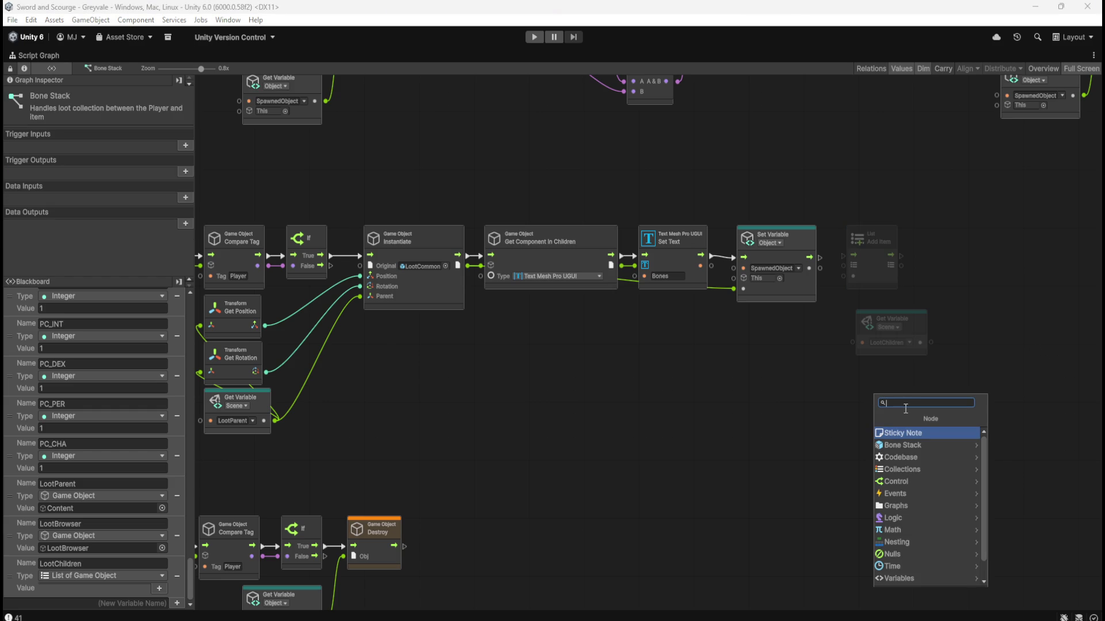
{"action": "type", "text": "list get"}
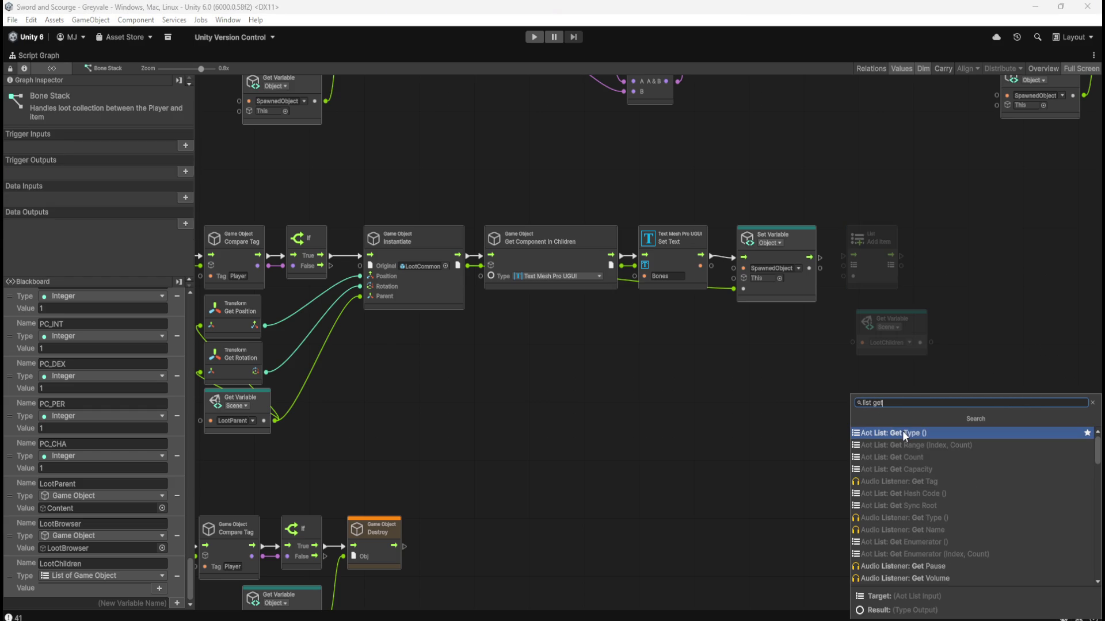
{"action": "left_click", "coordinate": [902, 431]}
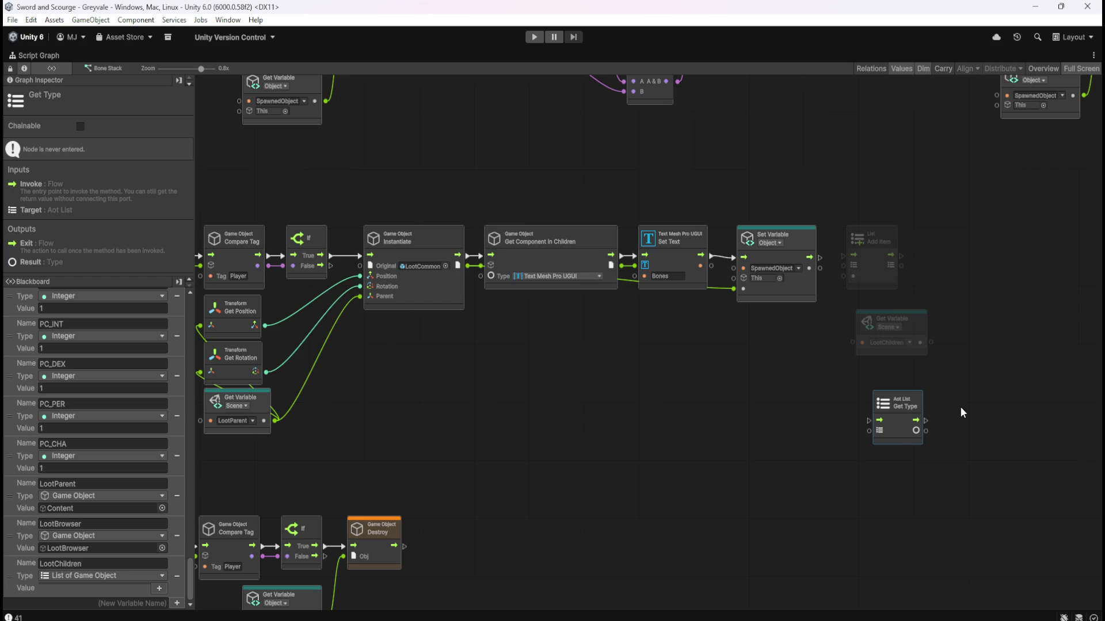
{"action": "key", "text": "Delete"}
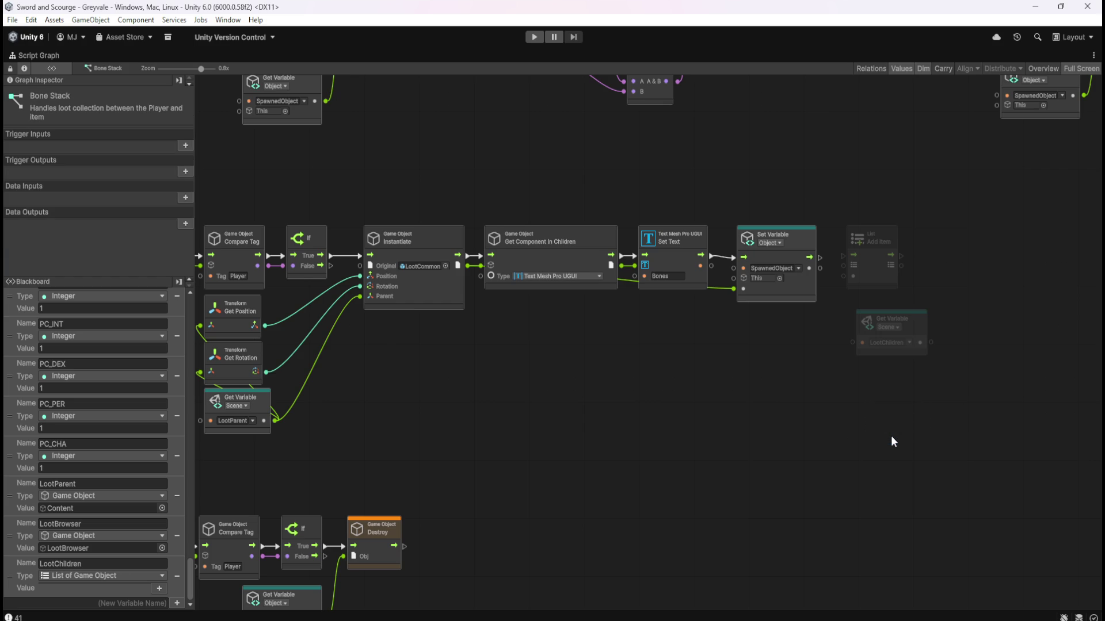
{"action": "right_click", "coordinate": [878, 422]}
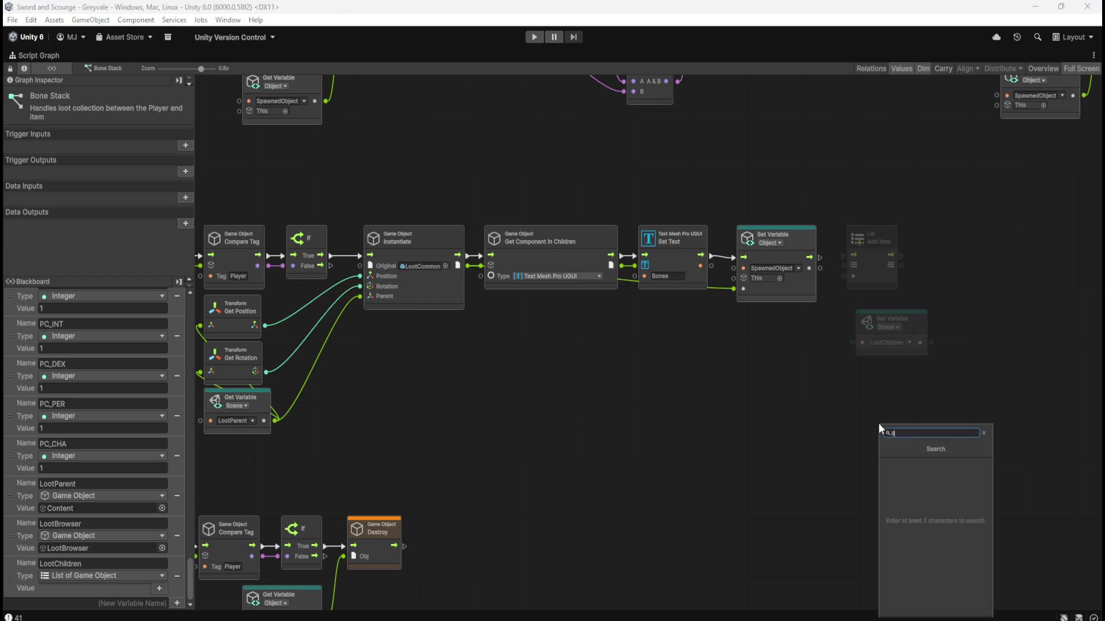
{"action": "type", "text": "array"}
{"action": "key", "text": "Escape"}
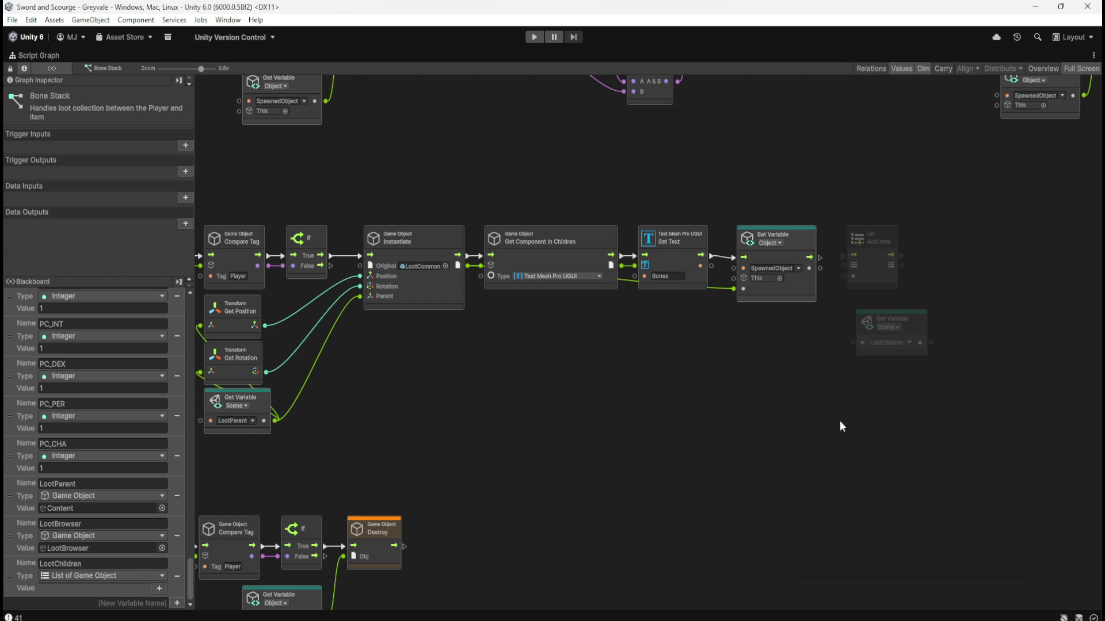
Create a test variable 'asdasd', browse its array types, then remove it.
{"action": "left_click", "coordinate": [152, 603]}
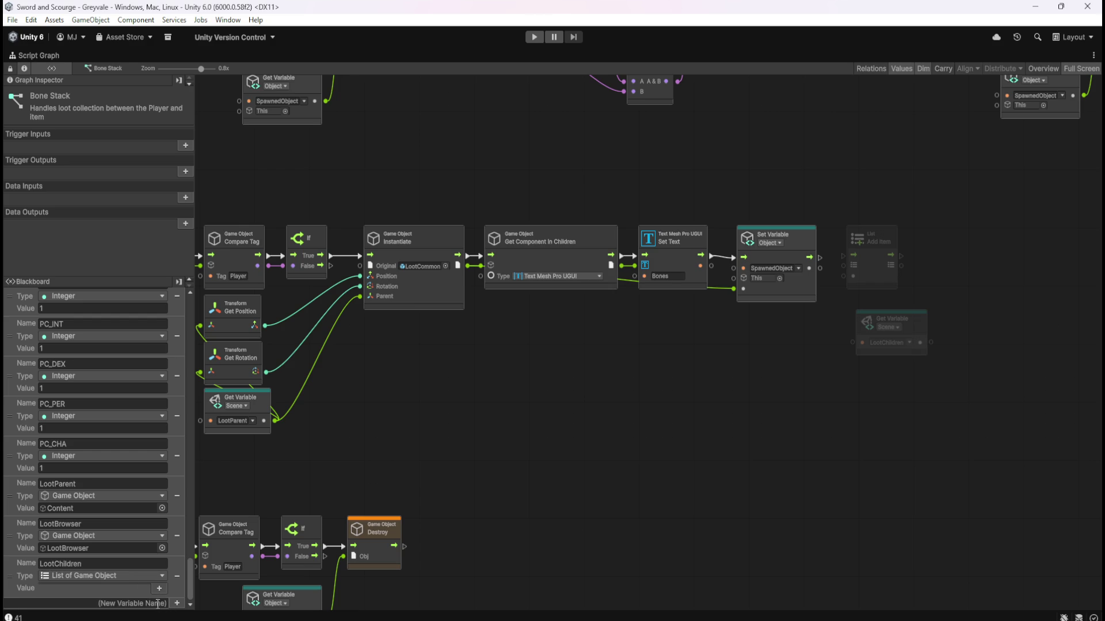
{"action": "type", "text": "asdasd"}
{"action": "left_click", "coordinate": [177, 604]}
{"action": "left_click", "coordinate": [126, 589]}
{"action": "type", "text": "array"}
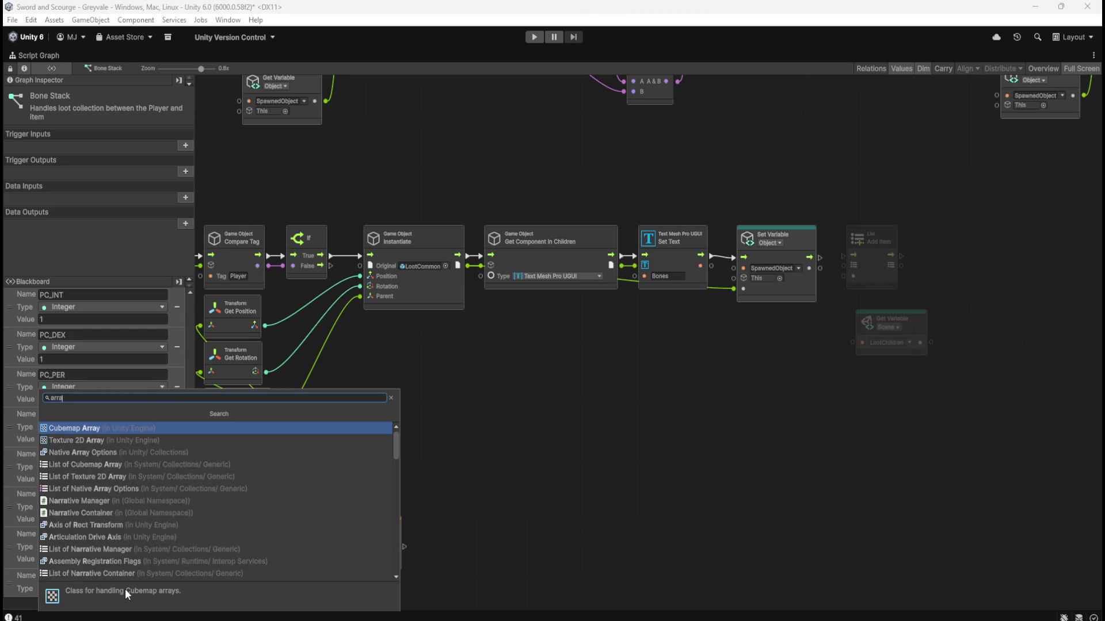
{"action": "scroll", "coordinate": [165, 464], "scroll_direction": "down", "scroll_amount": 2}
{"action": "scroll", "coordinate": [164, 464], "scroll_direction": "up", "scroll_amount": 1}
{"action": "scroll", "coordinate": [164, 464], "scroll_direction": "down", "scroll_amount": 1}
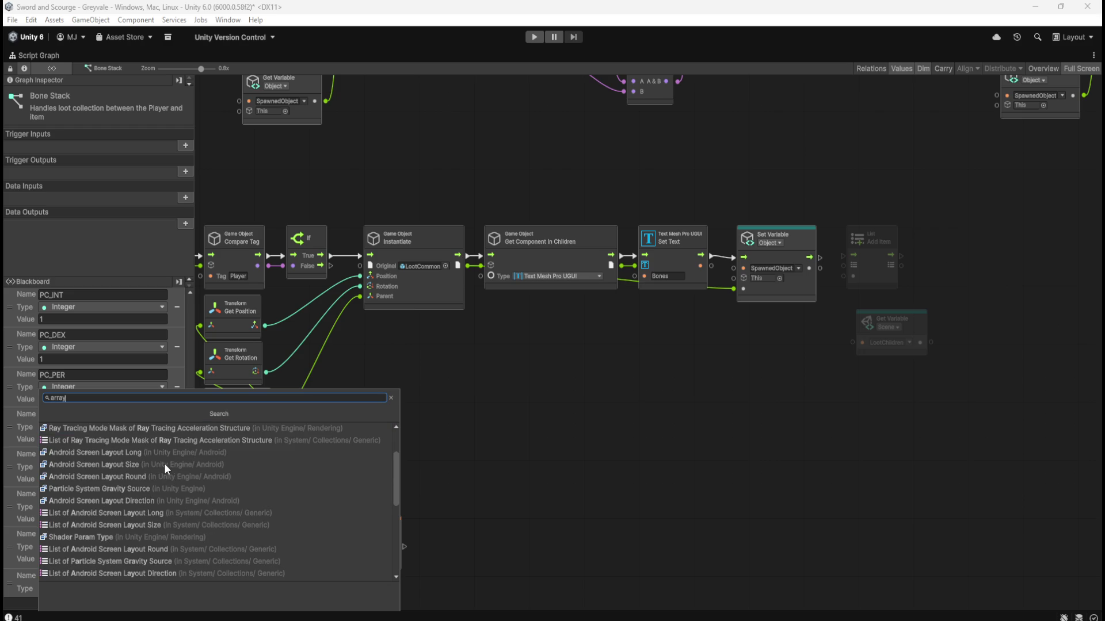
{"action": "key", "text": "Escape"}
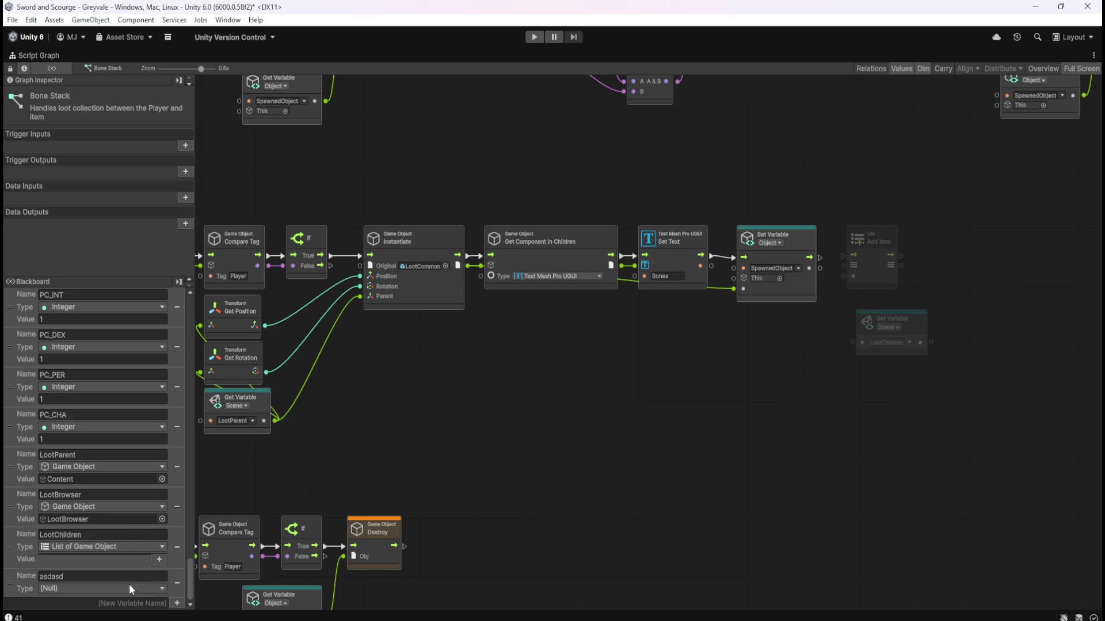
{"action": "left_click", "coordinate": [174, 585]}
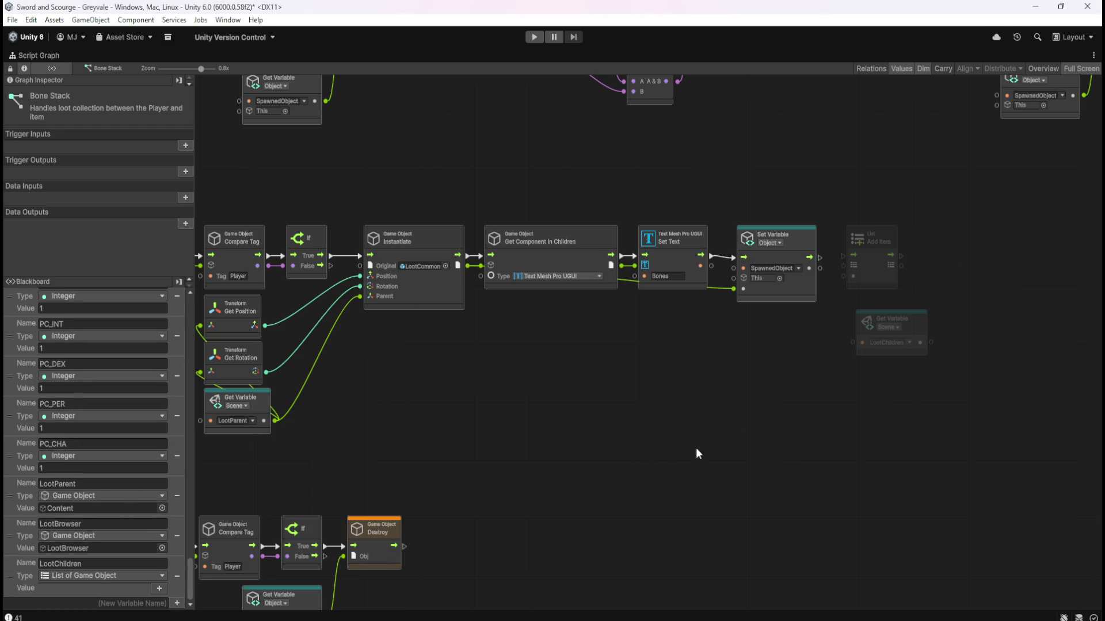
Connect the Set Variable node's exit flow into the Add Item node.
{"action": "mouse_move", "coordinate": [586, 395]}
{"action": "left_mouse_down"}
{"action": "mouse_move", "coordinate": [806, 382]}
{"action": "mouse_move", "coordinate": [838, 447]}
{"action": "mouse_move", "coordinate": [768, 446]}
{"action": "mouse_move", "coordinate": [592, 270]}
{"action": "left_mouse_up"}
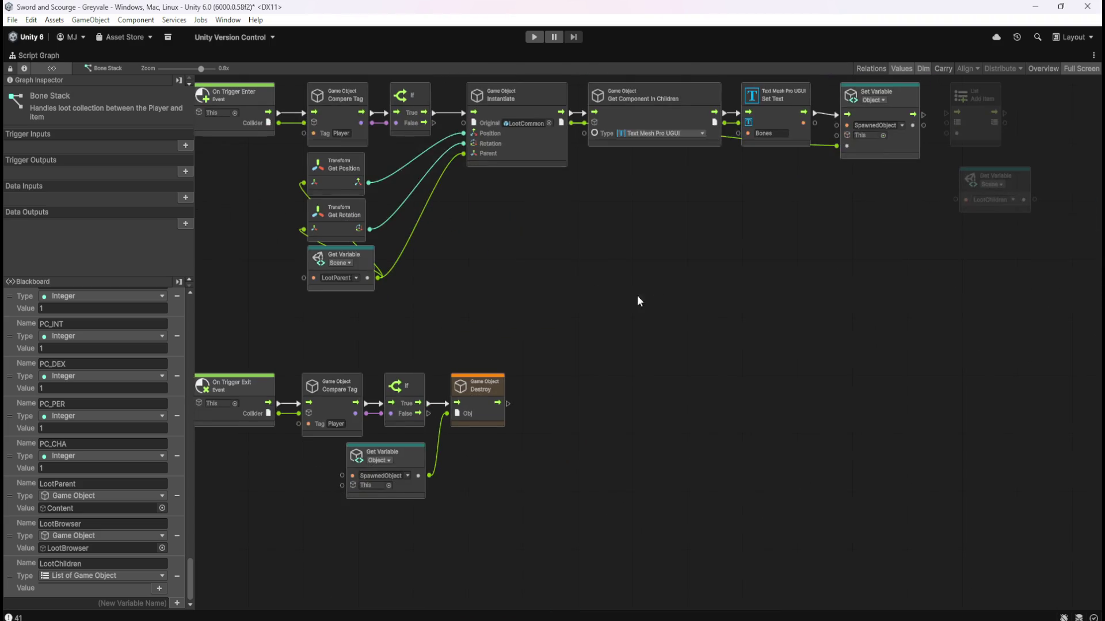
{"action": "scroll", "coordinate": [592, 270], "scroll_direction": "up", "scroll_amount": 5}
{"action": "scroll", "coordinate": [714, 407], "scroll_direction": "right", "scroll_amount": 4}
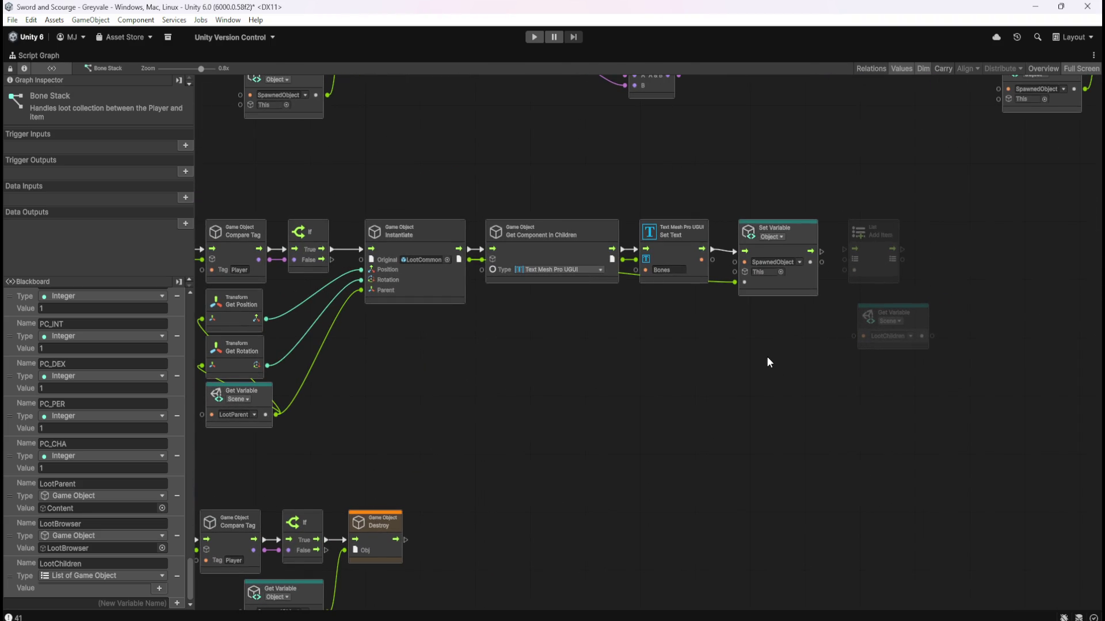
{"action": "scroll", "coordinate": [766, 362], "scroll_direction": "left", "scroll_amount": 3}
{"action": "scroll", "coordinate": [766, 361], "scroll_direction": "up", "scroll_amount": 1}
{"action": "left_click_drag", "start_coordinate": [750, 384], "coordinate": [809, 402]}
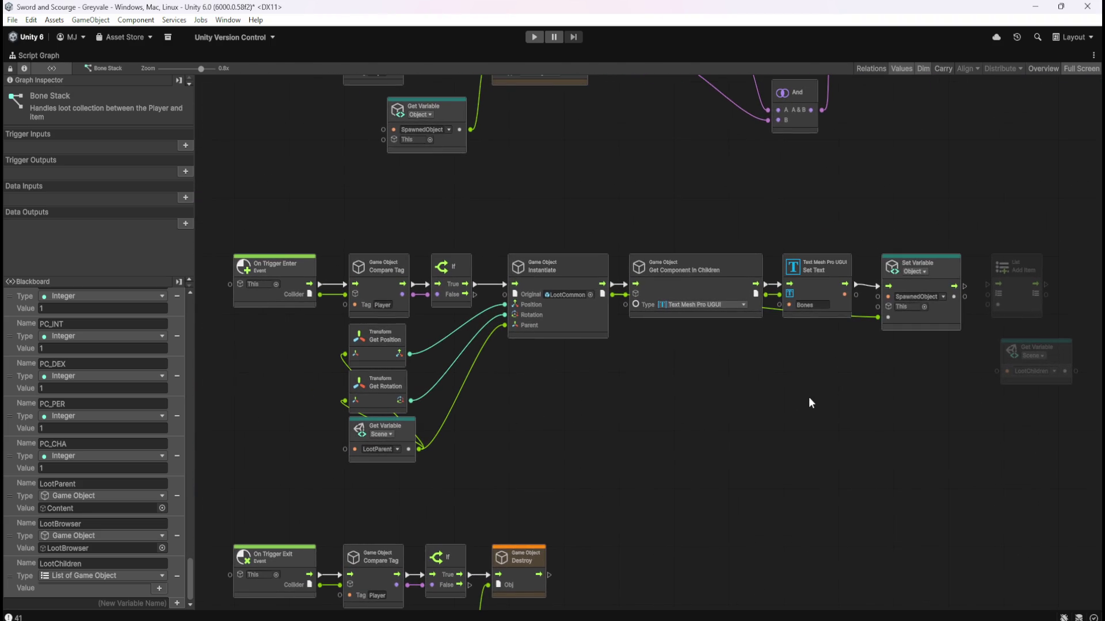
{"action": "scroll", "coordinate": [800, 400], "scroll_direction": "right", "scroll_amount": 8}
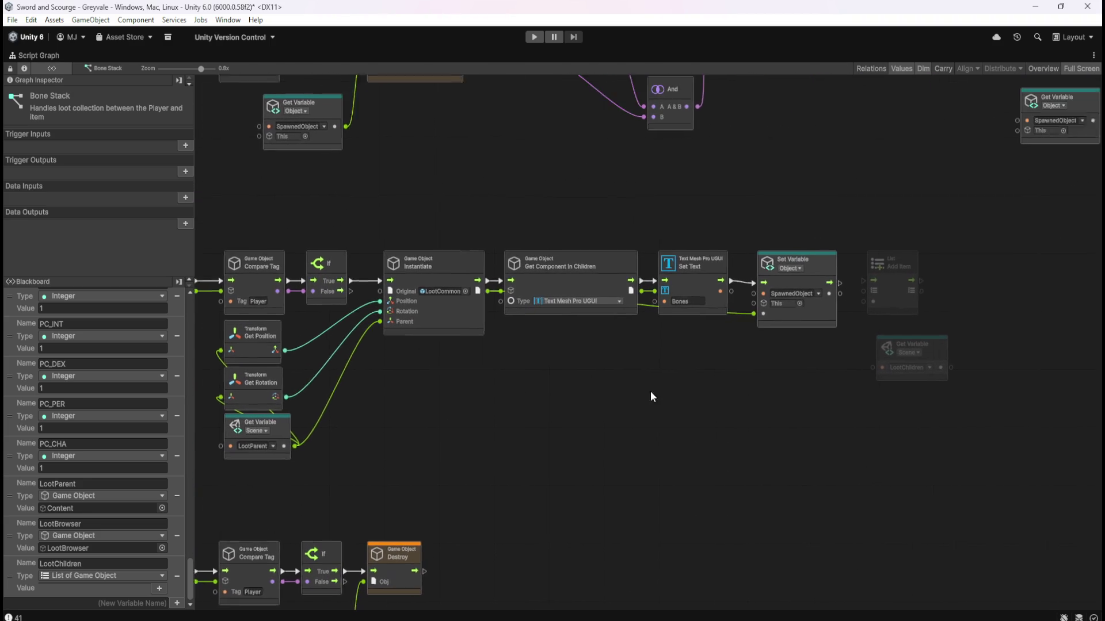
{"action": "scroll", "coordinate": [901, 256], "scroll_direction": "up", "scroll_amount": 2}
{"action": "left_click_drag", "start_coordinate": [690, 290], "coordinate": [800, 306]}
{"action": "left_click", "coordinate": [758, 301]}
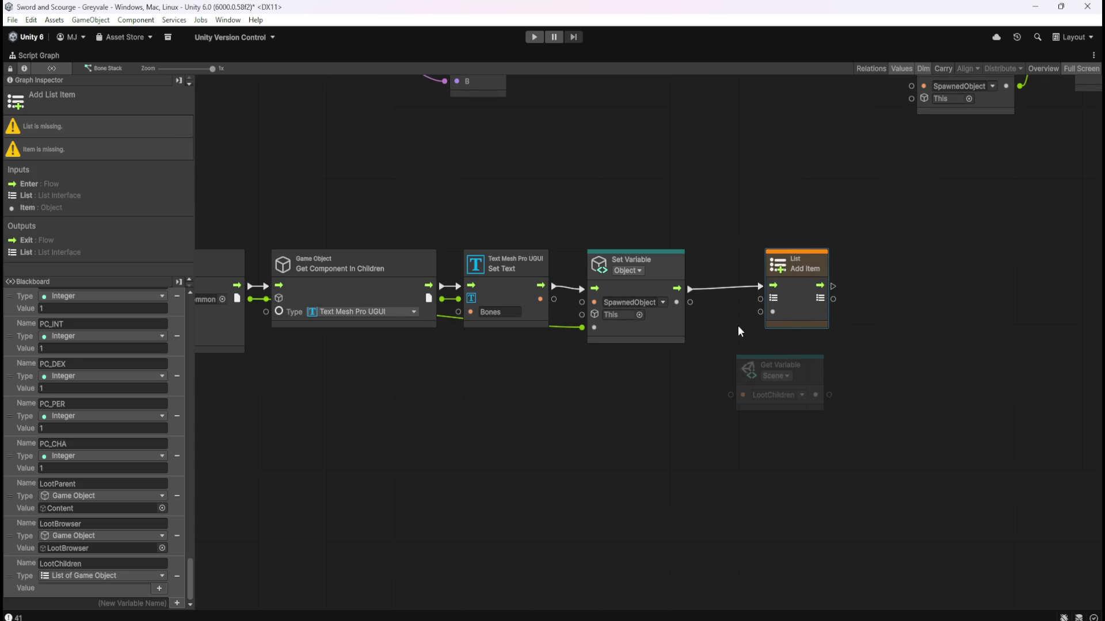
{"action": "left_click", "coordinate": [740, 324]}
Wire LootChildren into Add Item's List input and Instantiate's output into its Item.
{"action": "mouse_move", "coordinate": [807, 372]}
{"action": "left_mouse_down"}
{"action": "mouse_move", "coordinate": [665, 369]}
{"action": "mouse_move", "coordinate": [694, 390]}
{"action": "mouse_move", "coordinate": [743, 317]}
{"action": "mouse_move", "coordinate": [731, 346]}
{"action": "mouse_move", "coordinate": [748, 336]}
{"action": "left_mouse_up"}
{"action": "left_click", "coordinate": [801, 322]}
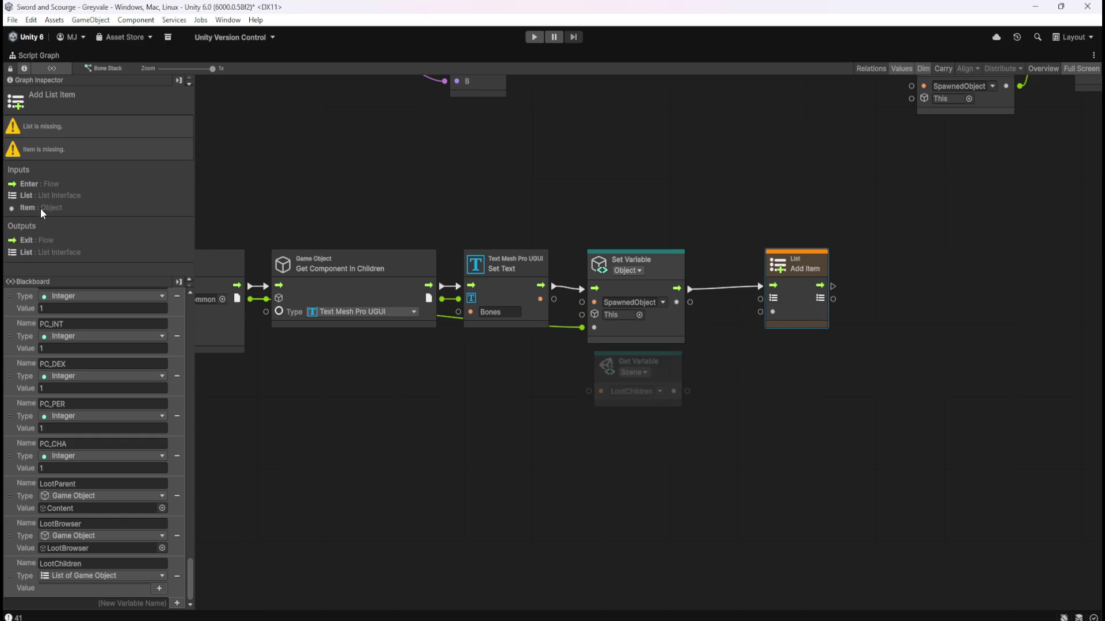
{"action": "mouse_move", "coordinate": [687, 391]}
{"action": "left_mouse_down"}
{"action": "mouse_move", "coordinate": [732, 317]}
{"action": "mouse_move", "coordinate": [760, 298]}
{"action": "left_mouse_up"}
{"action": "left_click", "coordinate": [735, 396]}
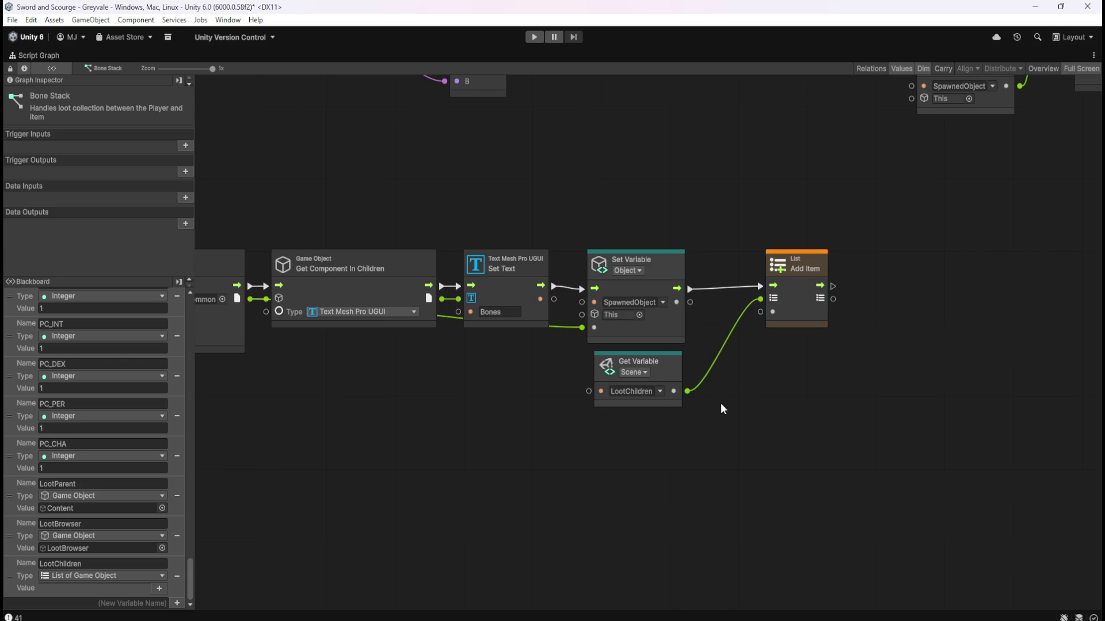
{"action": "scroll", "coordinate": [558, 405], "scroll_direction": "left", "scroll_amount": 3}
{"action": "scroll", "coordinate": [645, 396], "scroll_direction": "down", "scroll_amount": 1}
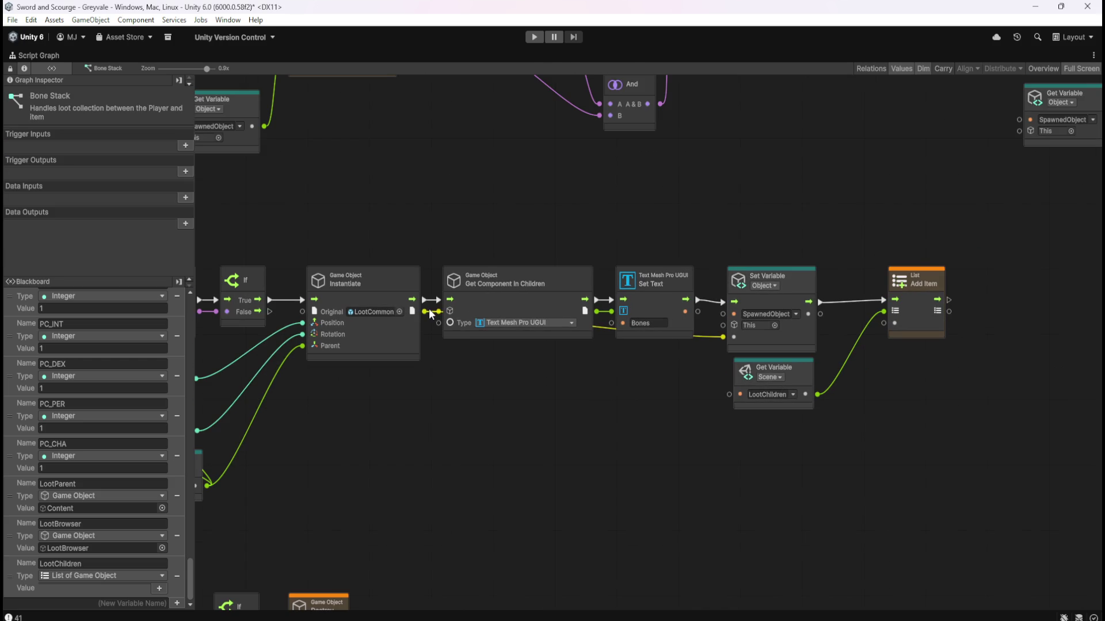
{"action": "mouse_move", "coordinate": [425, 311]}
{"action": "left_mouse_down"}
{"action": "mouse_move", "coordinate": [875, 362]}
{"action": "mouse_move", "coordinate": [884, 323]}
{"action": "left_mouse_up"}
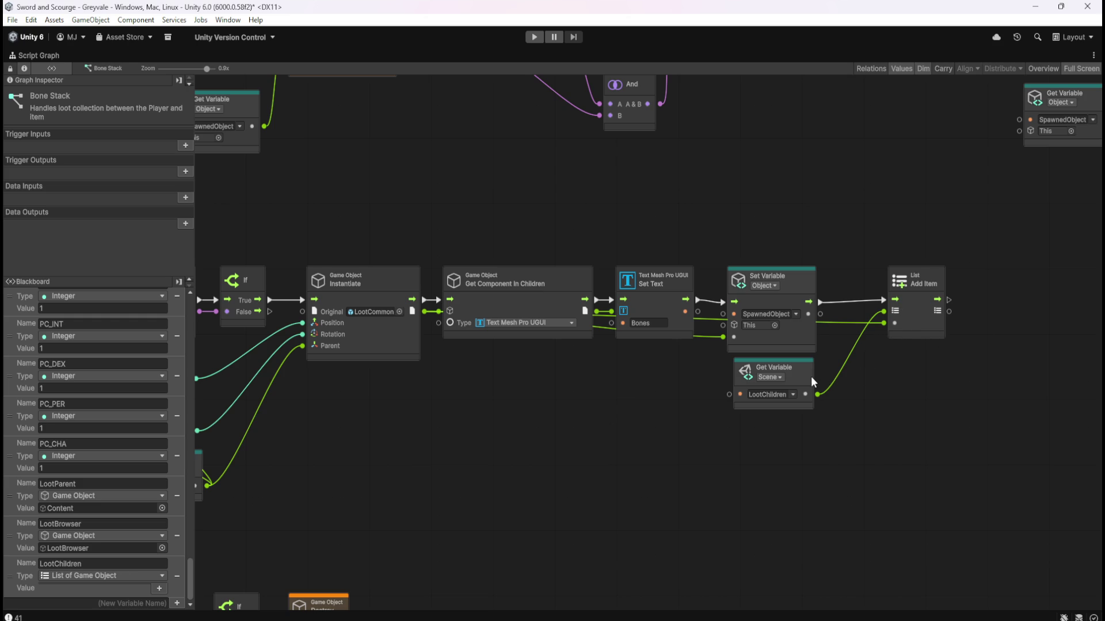
{"action": "right_click", "coordinate": [871, 424]}
{"action": "type", "text": "list"}
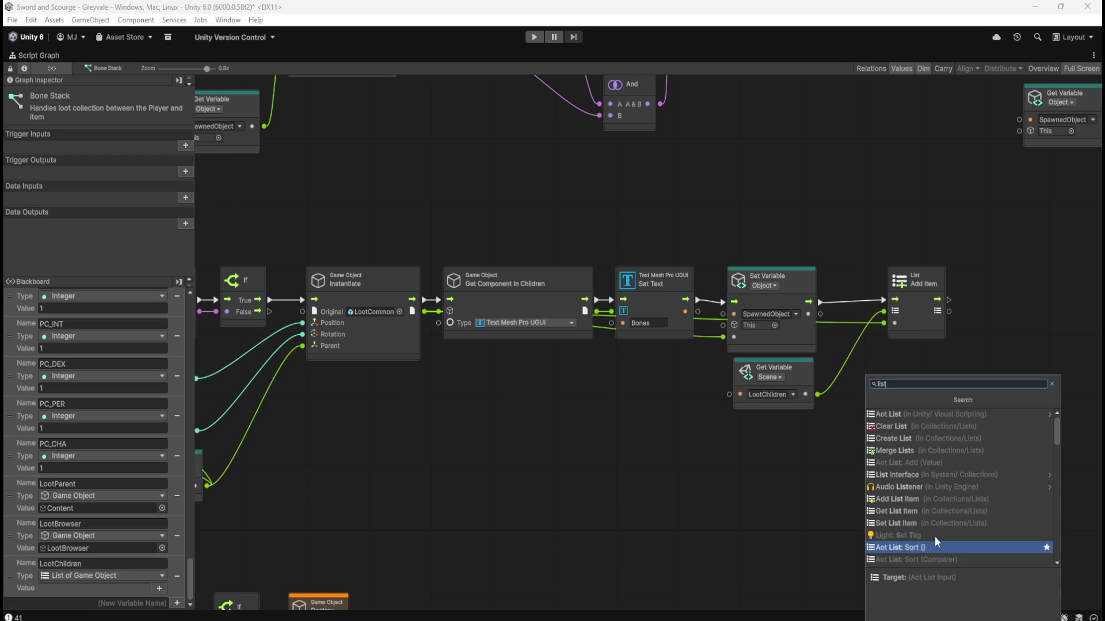
{"action": "left_click", "coordinate": [886, 513]}
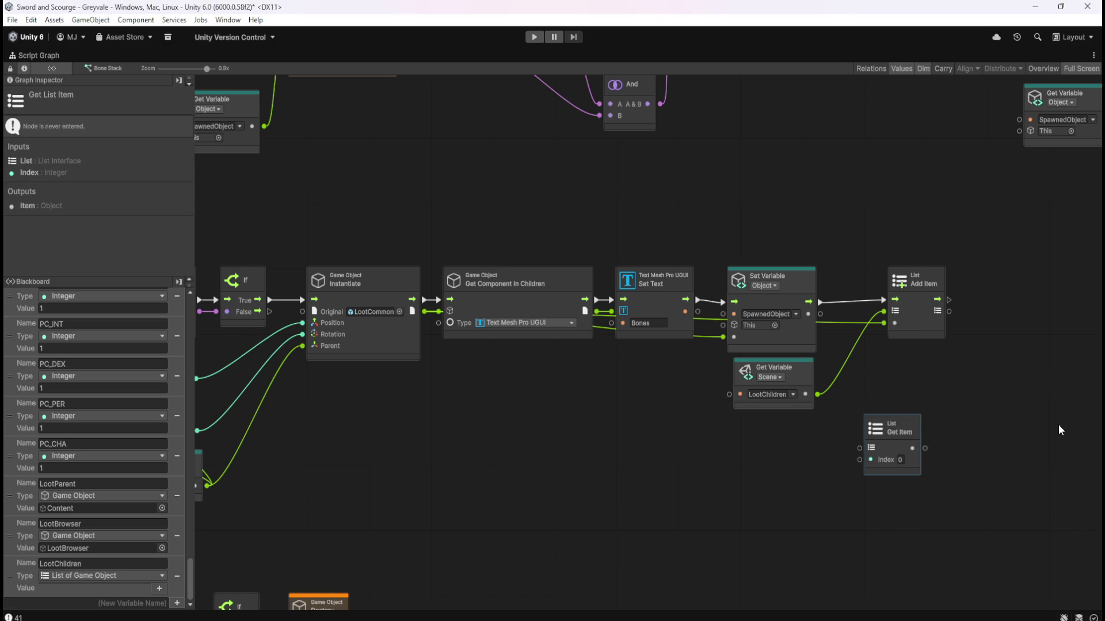
{"action": "key", "text": "Delete"}
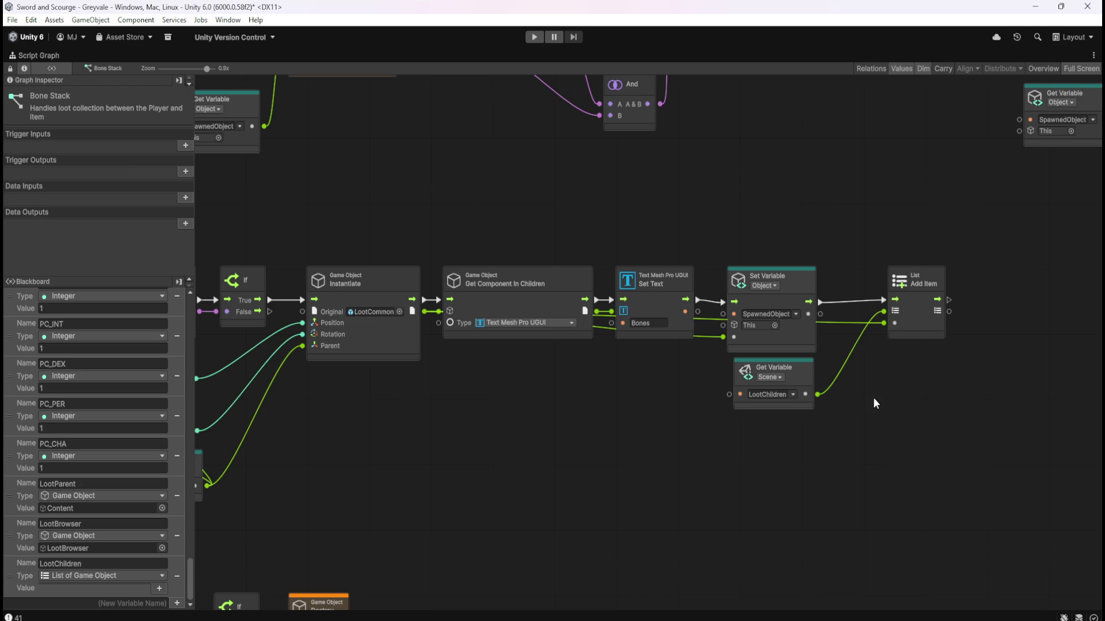
{"action": "key", "text": "Home"}
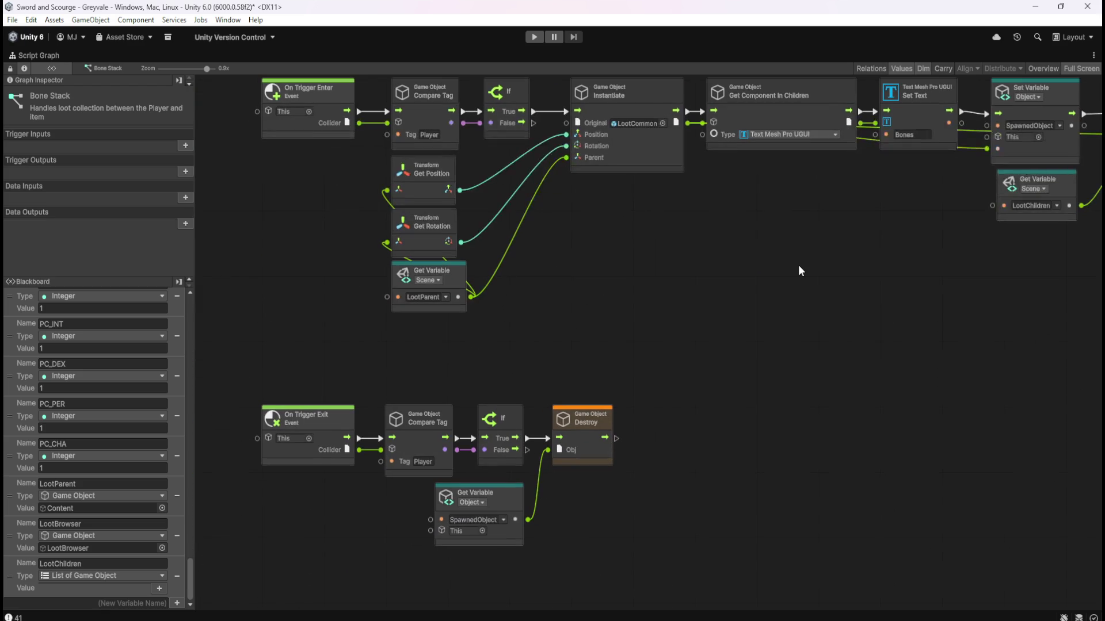
{"action": "left_click_drag", "start_coordinate": [798, 266], "coordinate": [540, 365]}
{"action": "left_click_drag", "start_coordinate": [535, 375], "coordinate": [796, 387]}
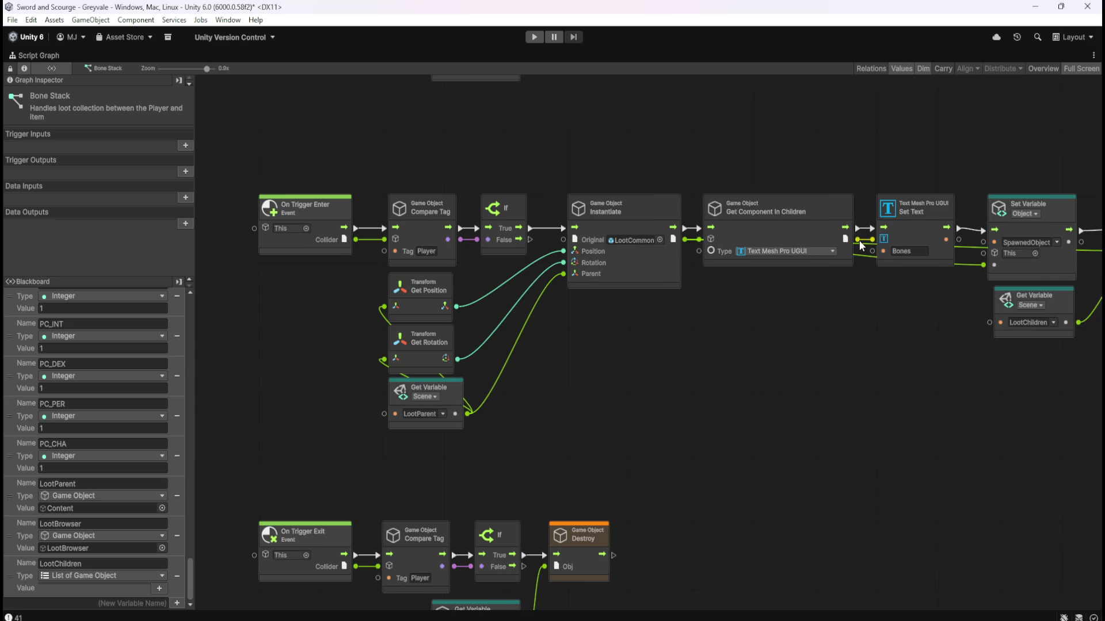
{"action": "left_click_drag", "start_coordinate": [861, 366], "coordinate": [768, 363]}
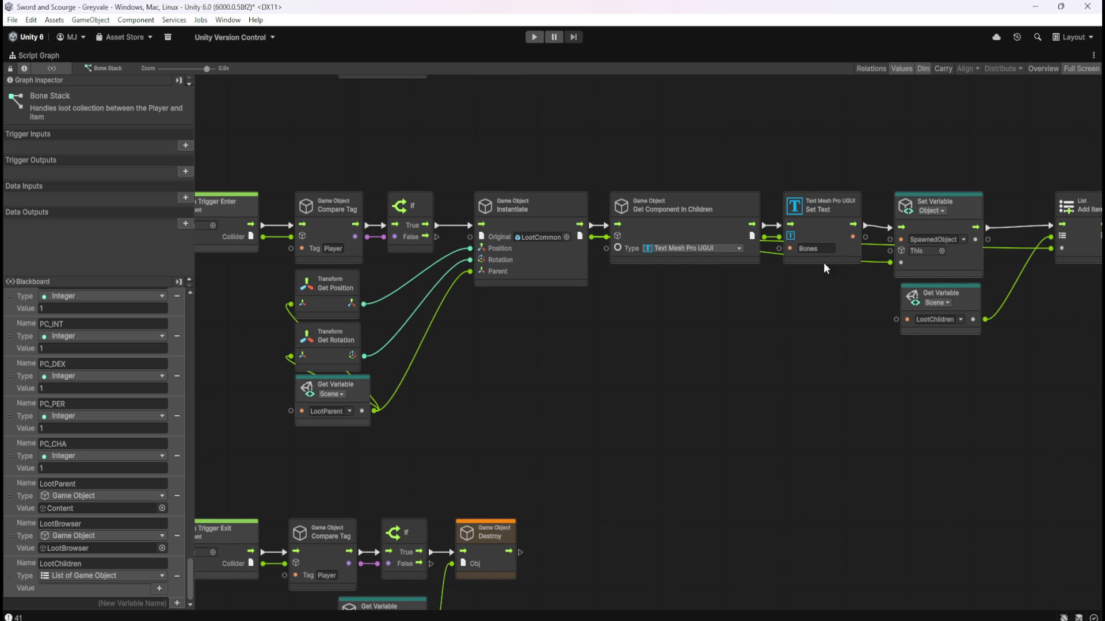
{"action": "mouse_move", "coordinate": [966, 160]}
{"action": "left_mouse_down"}
{"action": "mouse_move", "coordinate": [473, 287]}
{"action": "mouse_move", "coordinate": [385, 259]}
{"action": "left_mouse_up"}
{"action": "left_click_drag", "start_coordinate": [917, 399], "coordinate": [728, 403]}
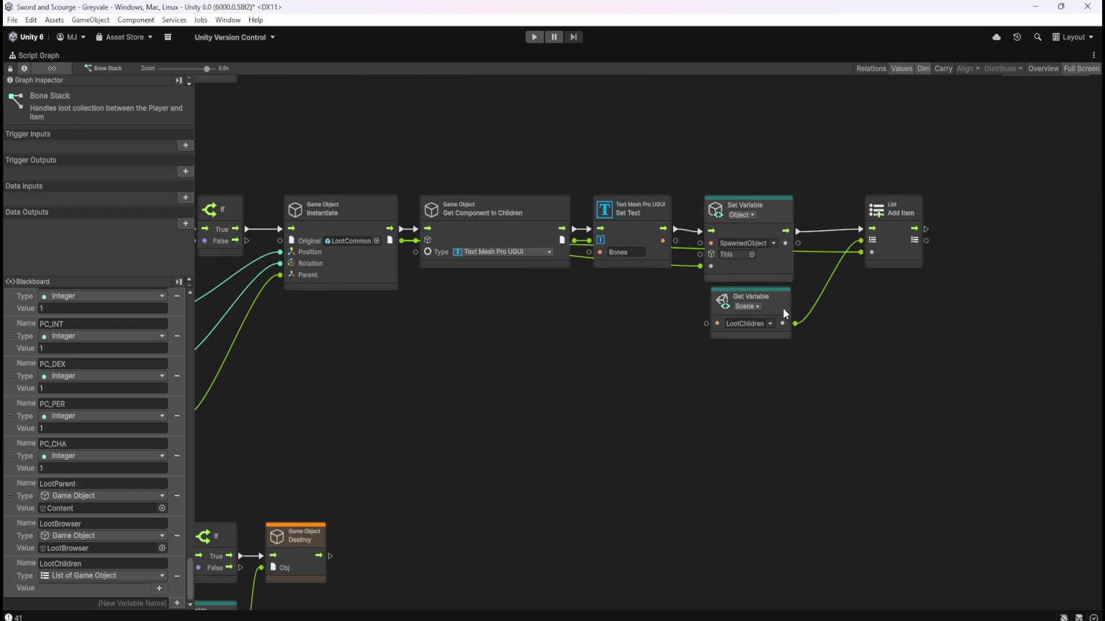
{"action": "left_click_drag", "start_coordinate": [784, 310], "coordinate": [813, 309]}
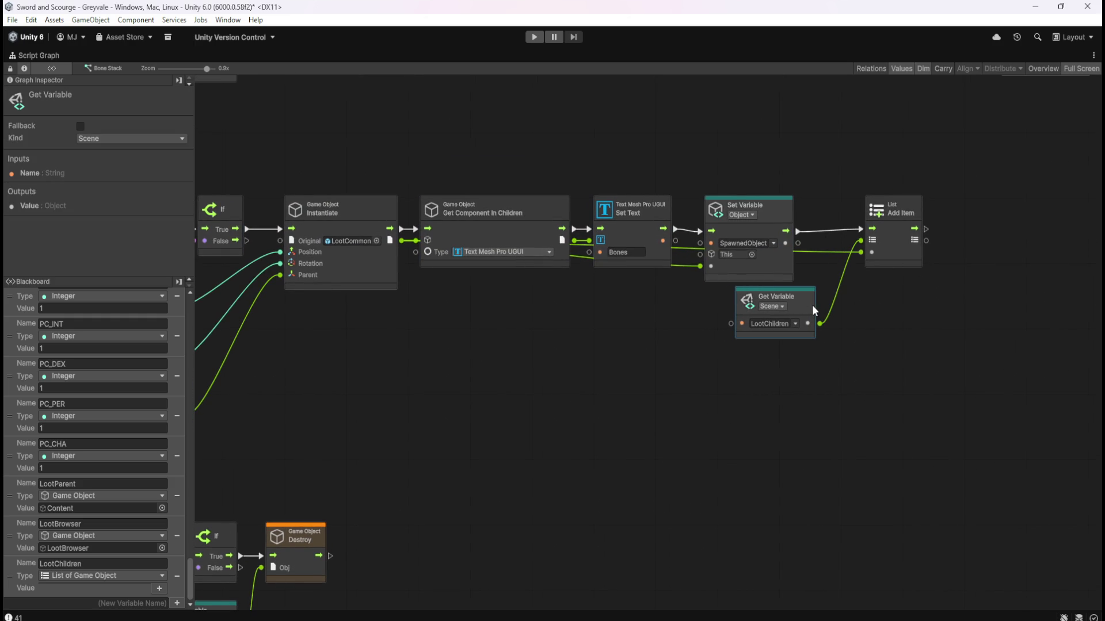
{"action": "mouse_move", "coordinate": [952, 183]}
{"action": "left_mouse_down"}
{"action": "mouse_move", "coordinate": [937, 180]}
{"action": "mouse_move", "coordinate": [804, 357]}
{"action": "left_mouse_up"}
{"action": "left_click", "coordinate": [621, 406]}
{"action": "left_click_drag", "start_coordinate": [726, 371], "coordinate": [838, 365]}
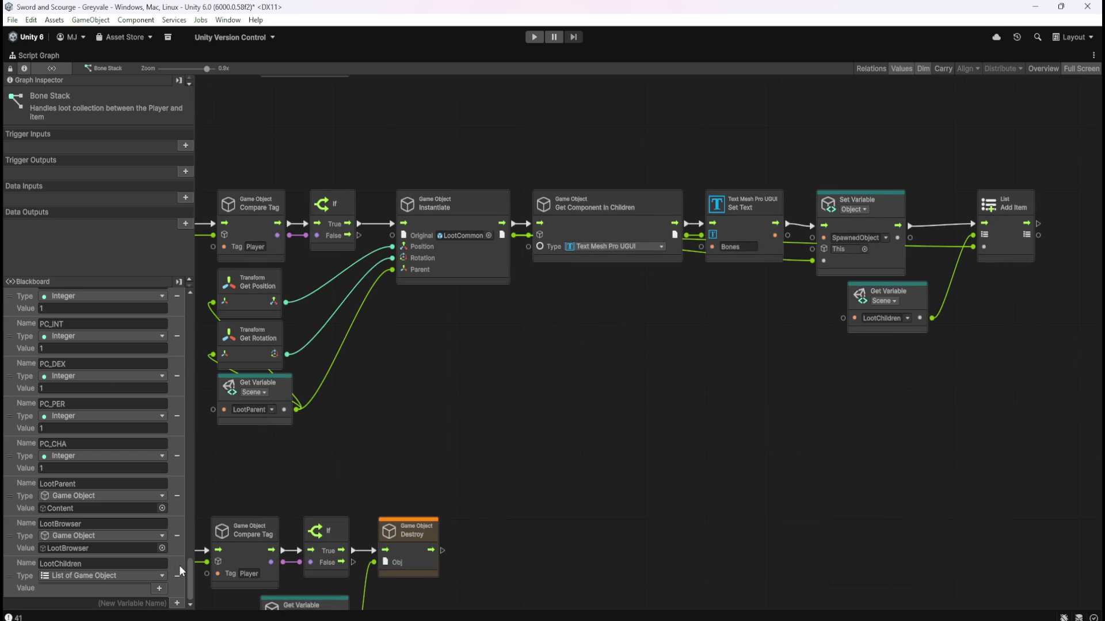
{"action": "mouse_move", "coordinate": [190, 575]}
{"action": "left_mouse_down"}
{"action": "mouse_move", "coordinate": [200, 296]}
{"action": "mouse_move", "coordinate": [206, 601]}
{"action": "left_mouse_up"}
{"action": "left_click_drag", "start_coordinate": [612, 427], "coordinate": [673, 357]}
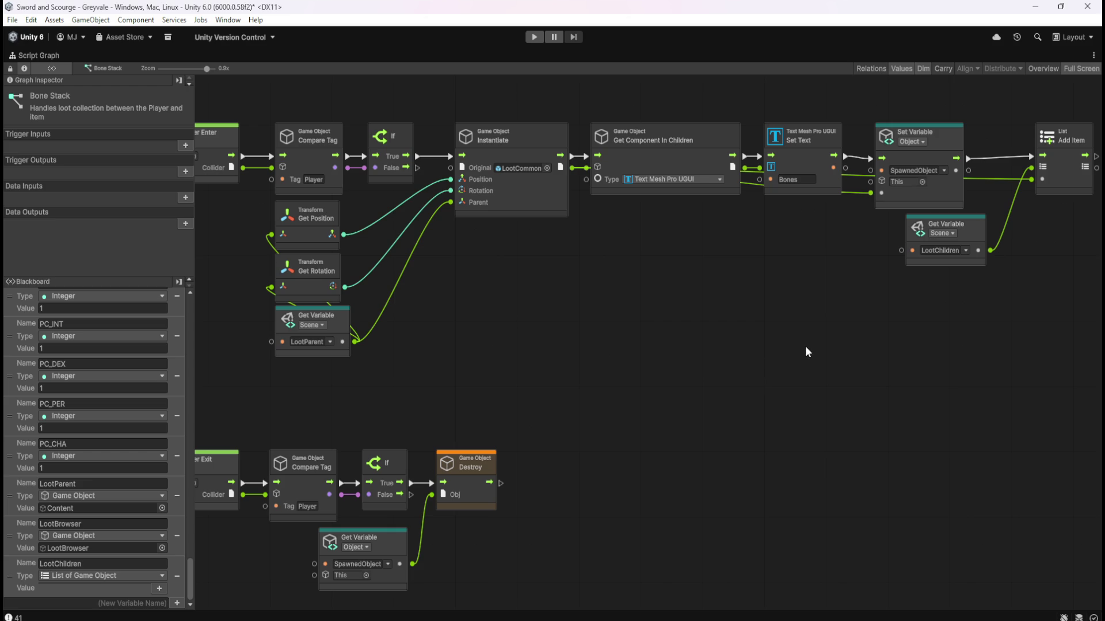
{"action": "left_click_drag", "start_coordinate": [844, 350], "coordinate": [768, 367]}
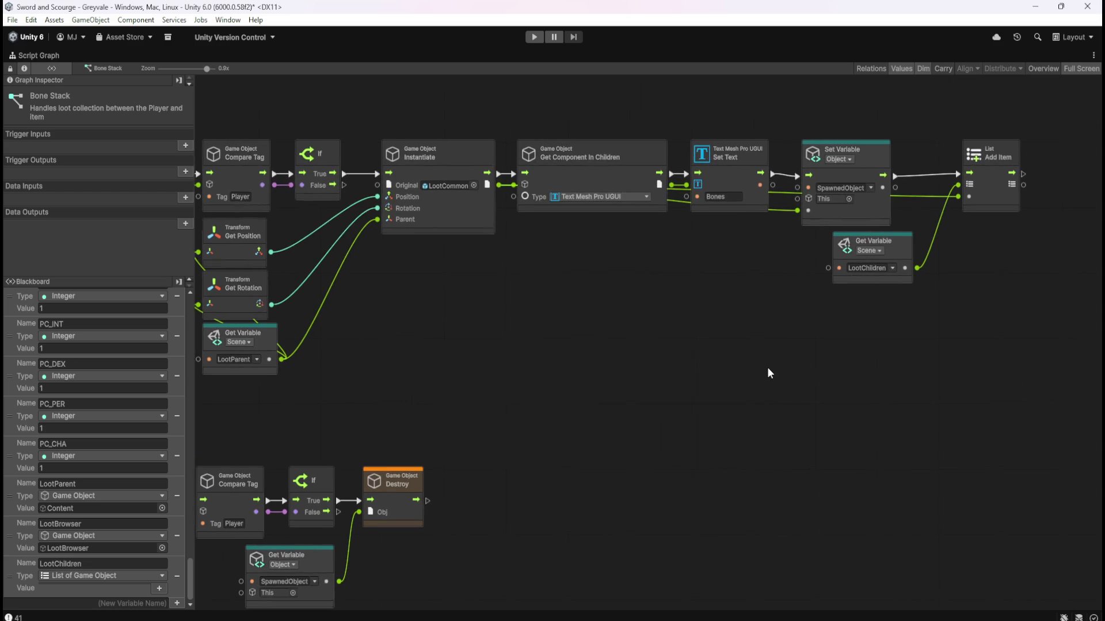
{"action": "left_click", "coordinate": [1005, 199]}
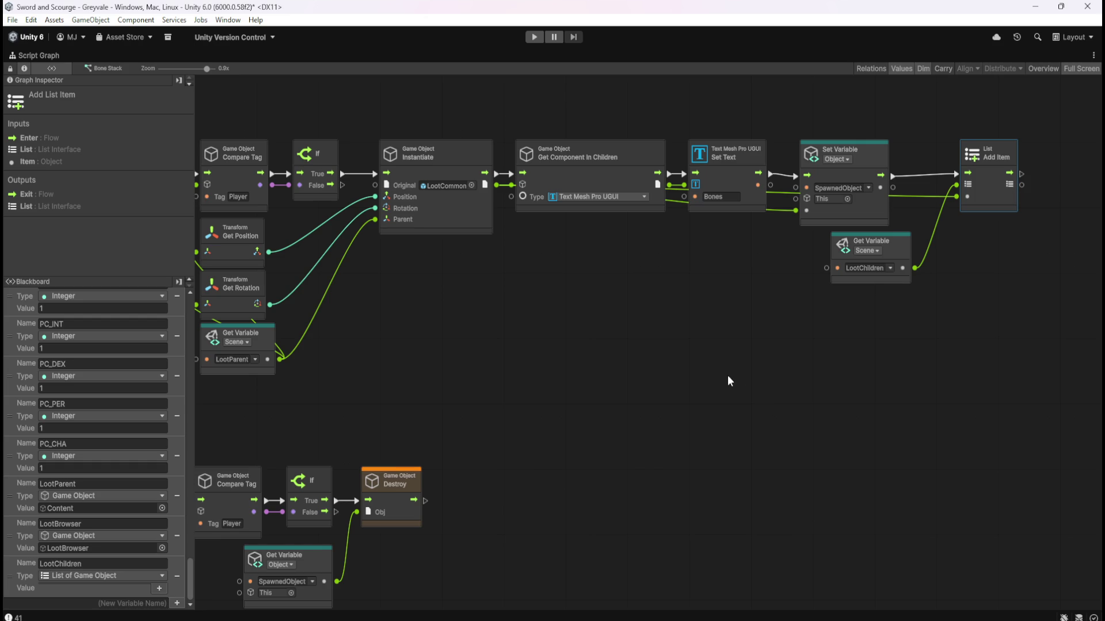
Add a Remove List Item node from the 'list' node search.
{"action": "right_click", "coordinate": [738, 395]}
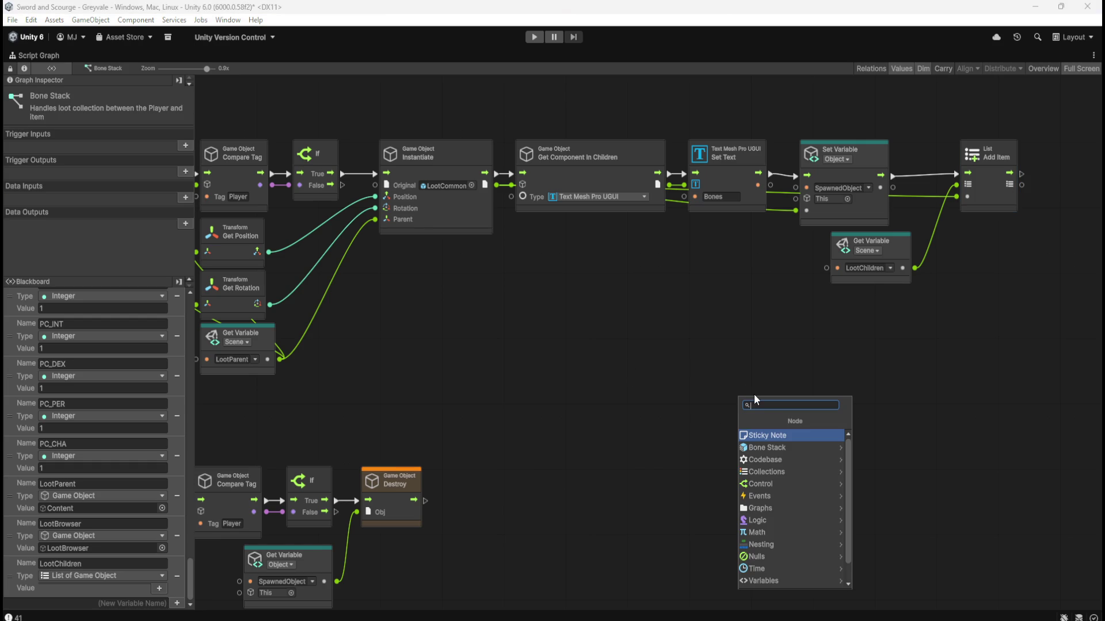
{"action": "type", "text": "list"}
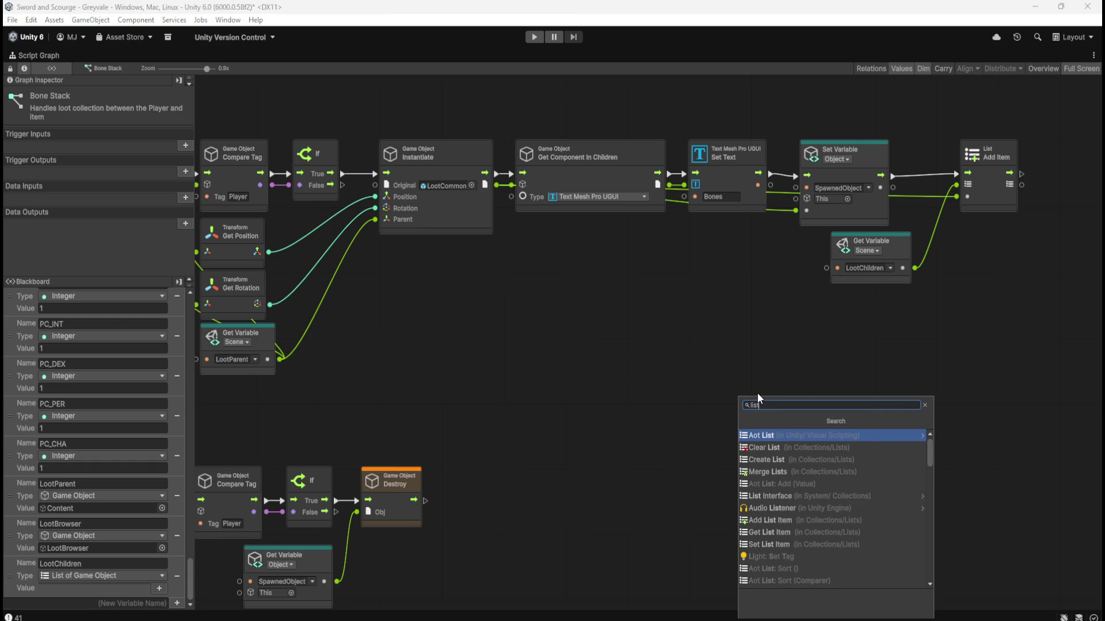
{"action": "scroll", "coordinate": [840, 496], "scroll_direction": "down", "scroll_amount": 5}
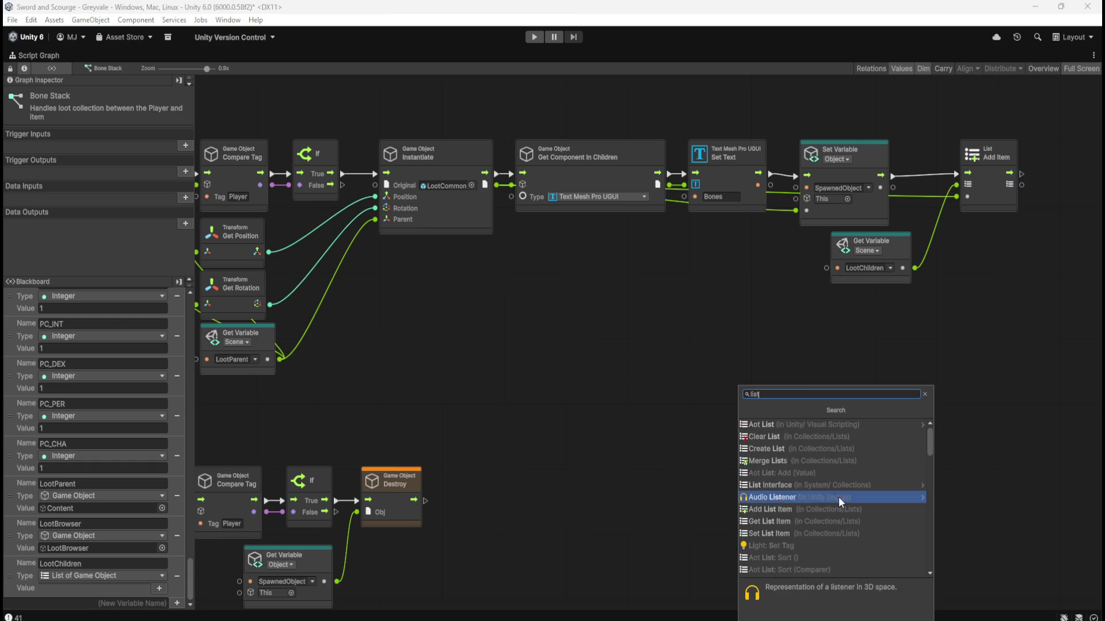
{"action": "scroll", "coordinate": [838, 499], "scroll_direction": "down", "scroll_amount": 1}
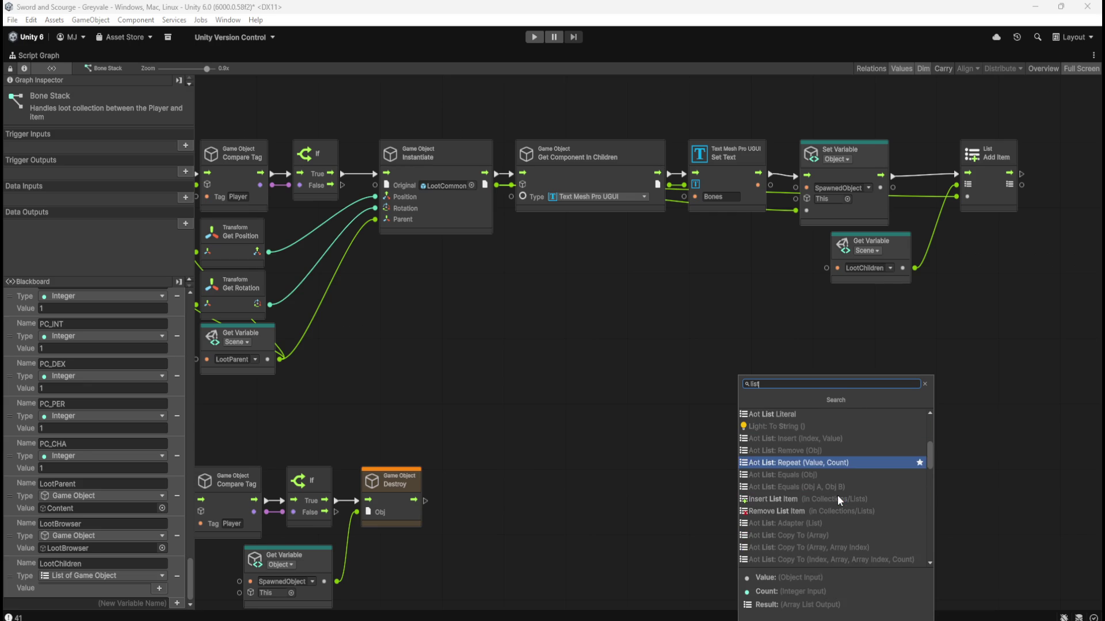
{"action": "left_click", "coordinate": [774, 510]}
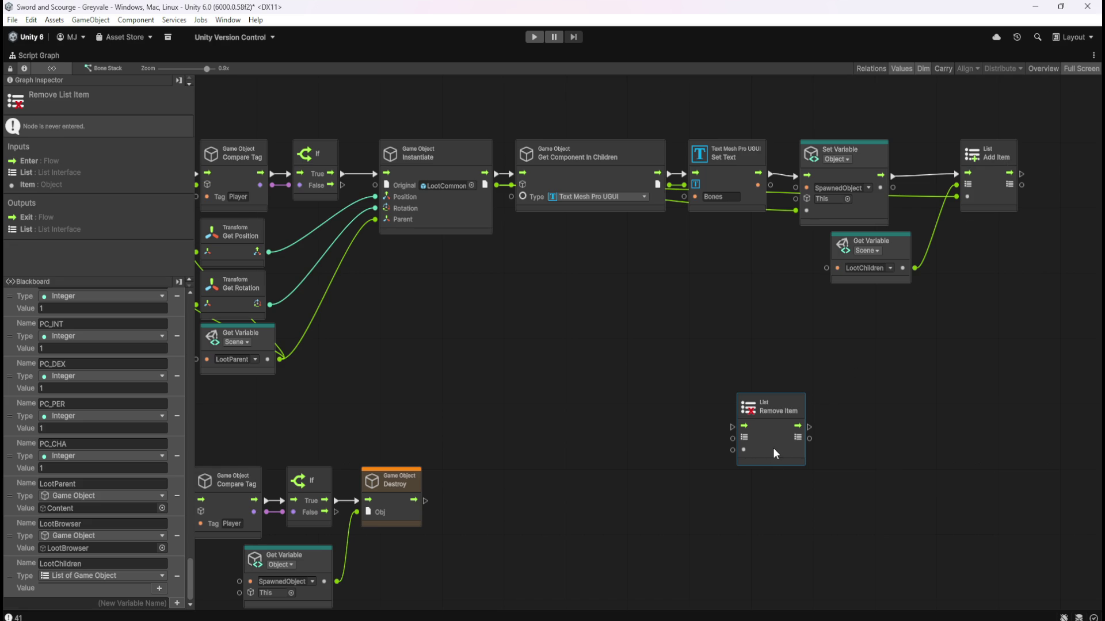
{"action": "left_click_drag", "start_coordinate": [671, 467], "coordinate": [691, 437]}
{"action": "left_click", "coordinate": [832, 319]}
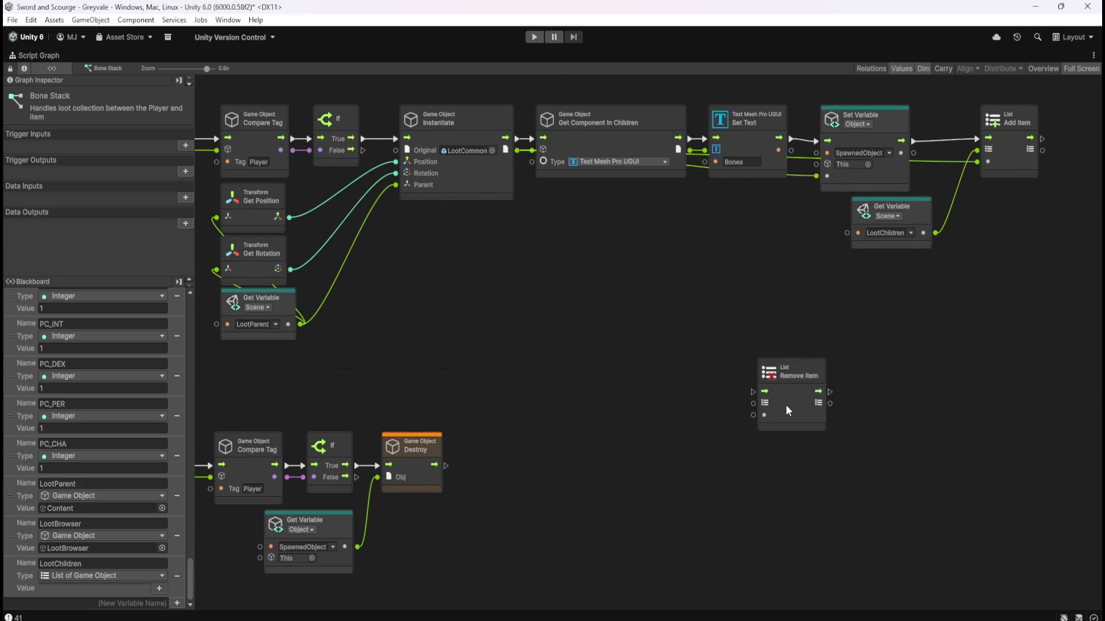
Shift Destroy right, drop Remove Item on the If-to-Destroy link, and flow it into Destroy.
{"action": "left_click_drag", "start_coordinate": [677, 502], "coordinate": [773, 469]}
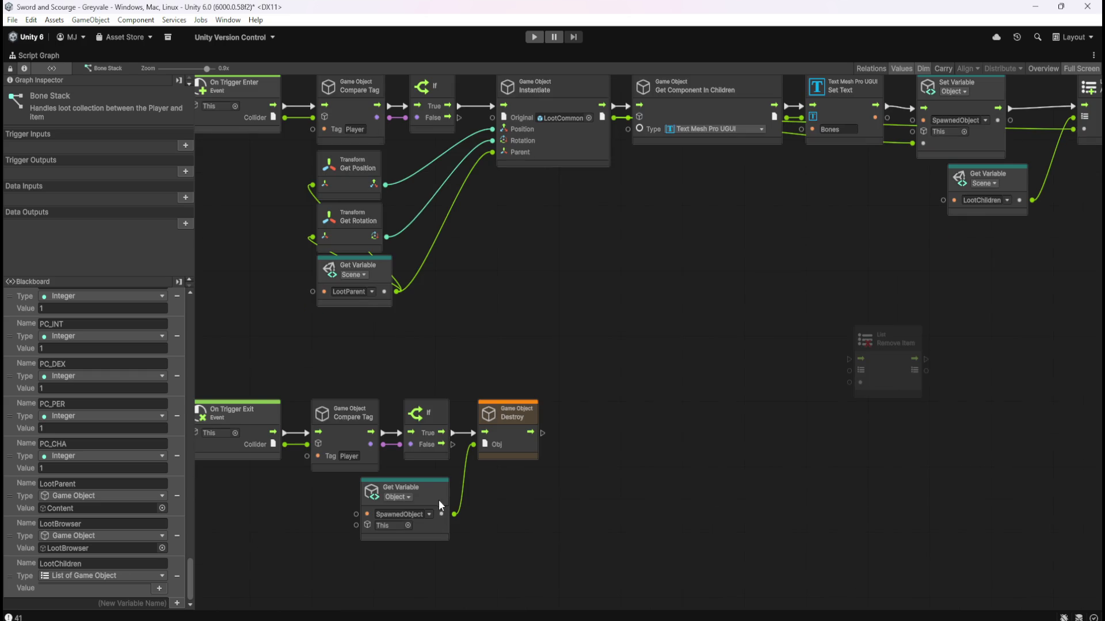
{"action": "left_click", "coordinate": [441, 504]}
{"action": "left_click", "coordinate": [531, 455], "text": "shift"}
{"action": "mouse_move", "coordinate": [531, 455]}
{"action": "left_mouse_down"}
{"action": "mouse_move", "coordinate": [754, 450]}
{"action": "mouse_move", "coordinate": [721, 449]}
{"action": "left_mouse_up"}
{"action": "mouse_move", "coordinate": [899, 388]}
{"action": "left_mouse_down"}
{"action": "mouse_move", "coordinate": [495, 438]}
{"action": "mouse_move", "coordinate": [527, 460]}
{"action": "left_mouse_up"}
{"action": "left_click_drag", "start_coordinate": [441, 433], "coordinate": [677, 433]}
Move the LootChildren Get Variable node down next to Remove Item.
{"action": "scroll", "coordinate": [752, 340], "scroll_direction": "right", "scroll_amount": 2}
{"action": "scroll", "coordinate": [752, 340], "scroll_direction": "up", "scroll_amount": 1}
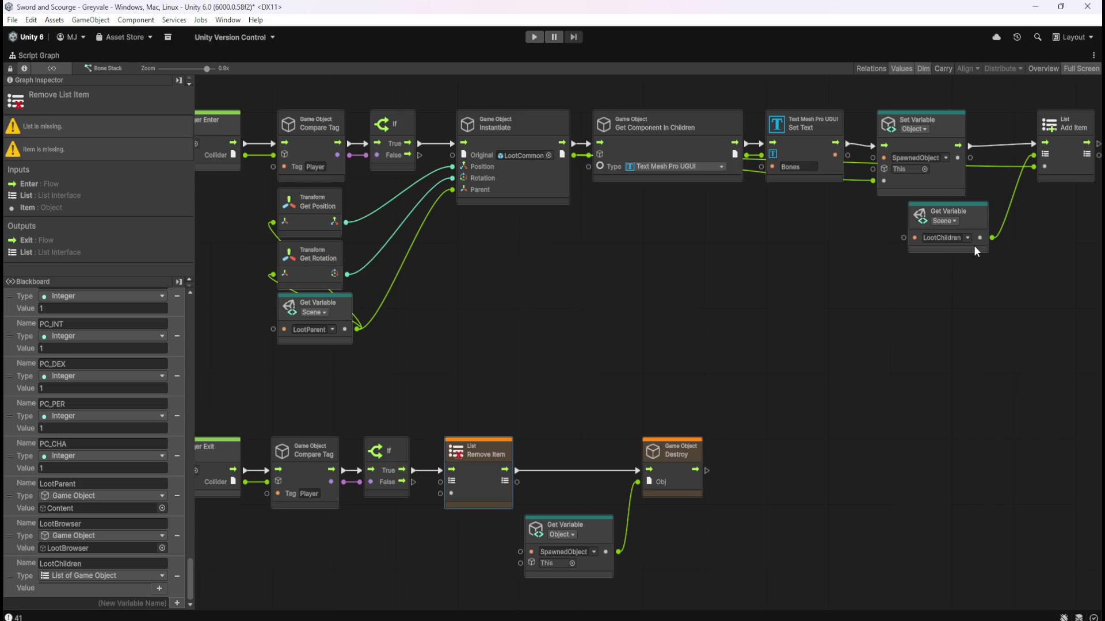
{"action": "left_click", "coordinate": [973, 252]}
{"action": "left_click_drag", "start_coordinate": [972, 252], "coordinate": [620, 337]}
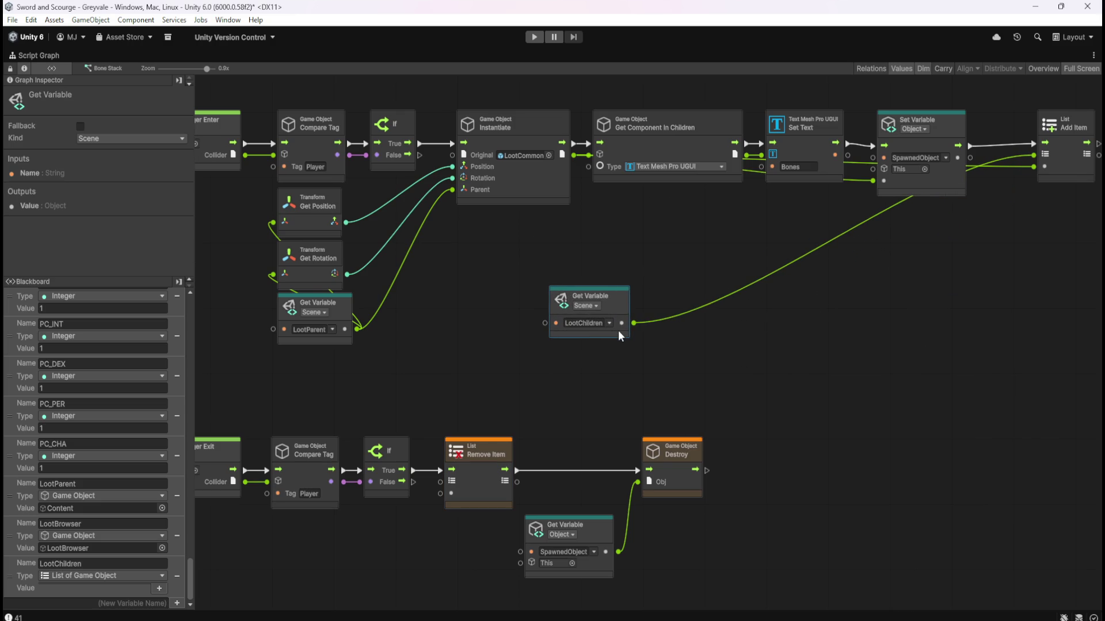